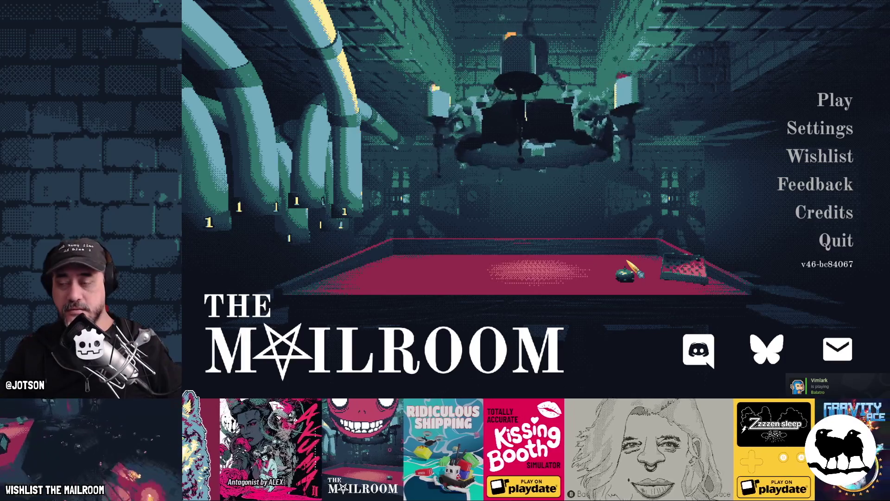
- Switch from the game's title screen back to the Godot editor showing global.gd
key(alt+Tab)
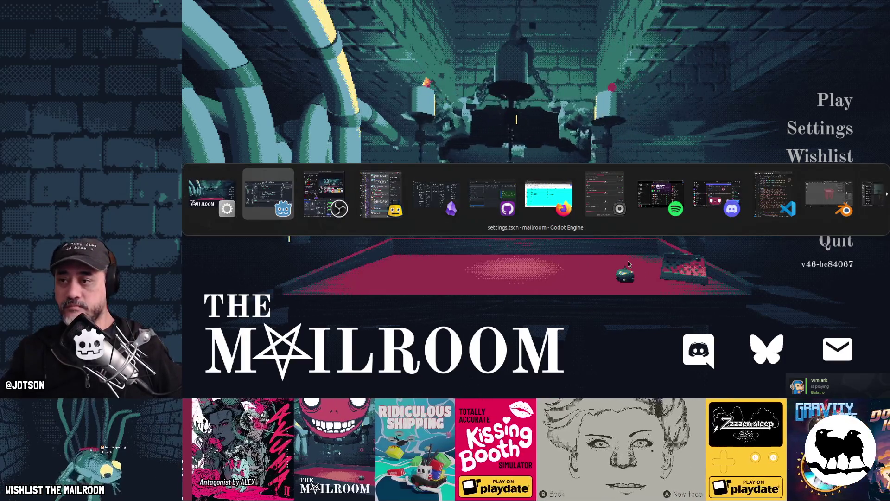
scroll(577, 241, up, 2)
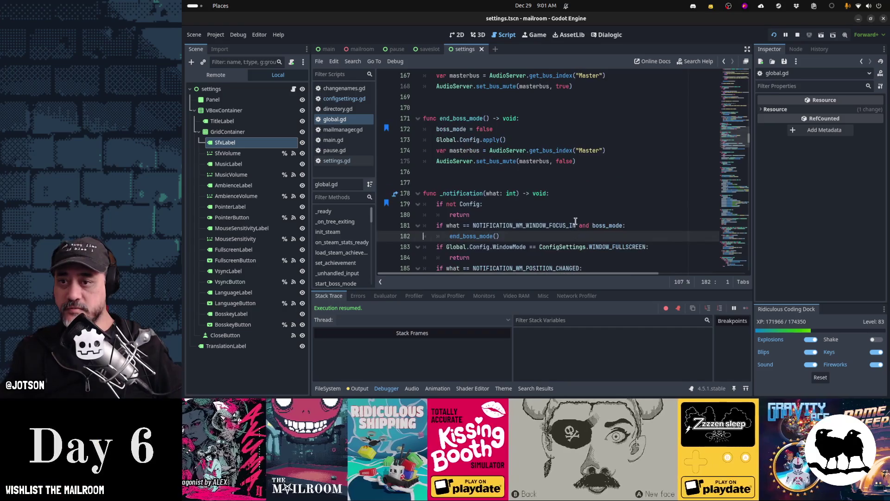
- Start a new line after line 175 and browse DisplayServer.window_set autocomplete suggestions
click(605, 159)
key(Return)
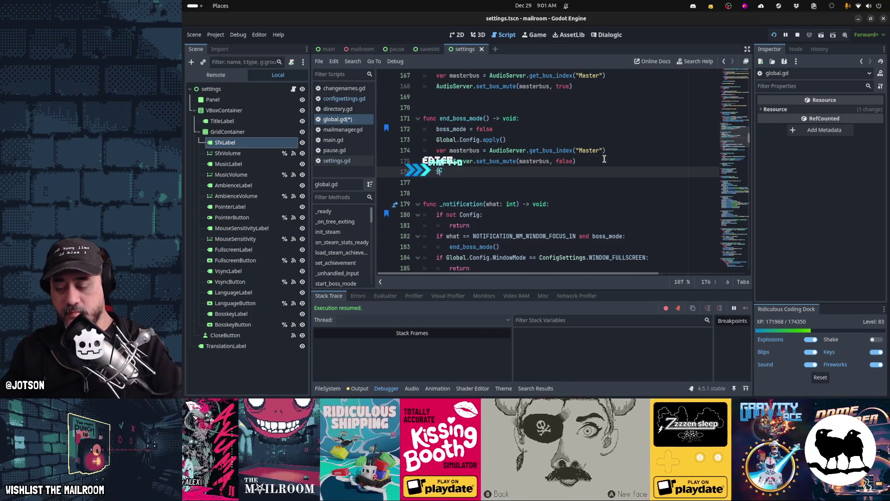
text(DisplayServer.window)
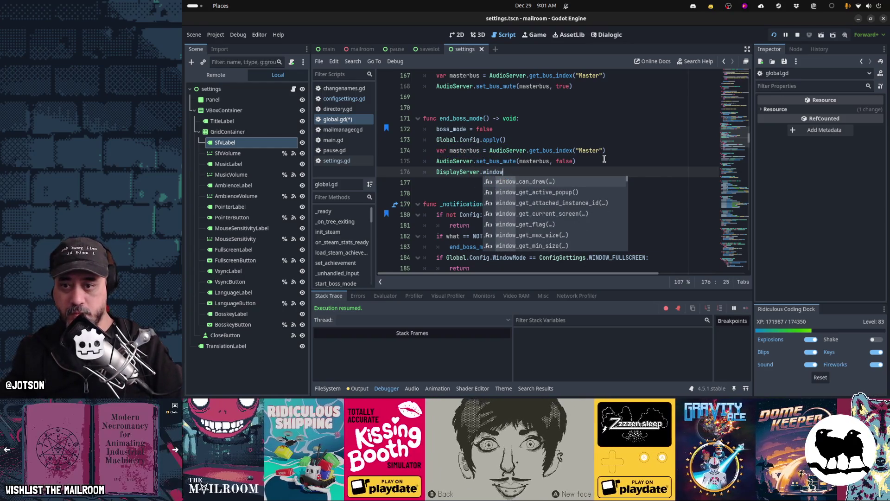
key(Down)
key(Down)
key(Down)
key(Down)
key(Down)
key(Down)
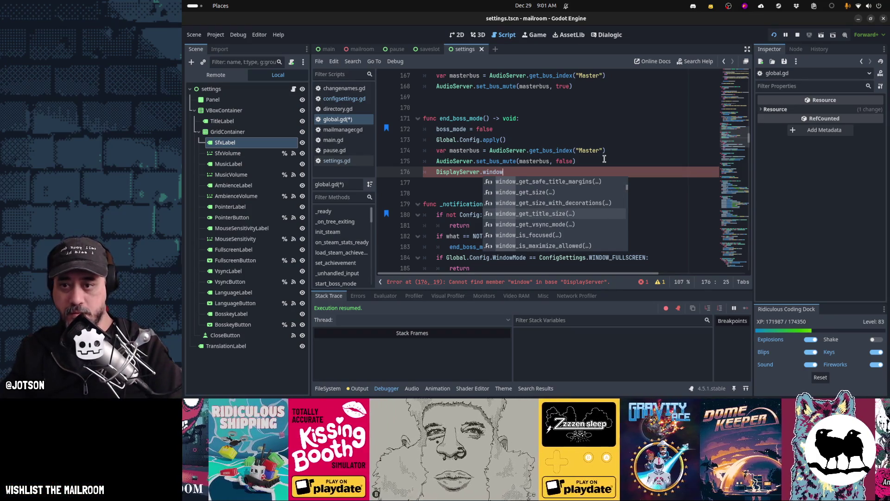
text(_set)
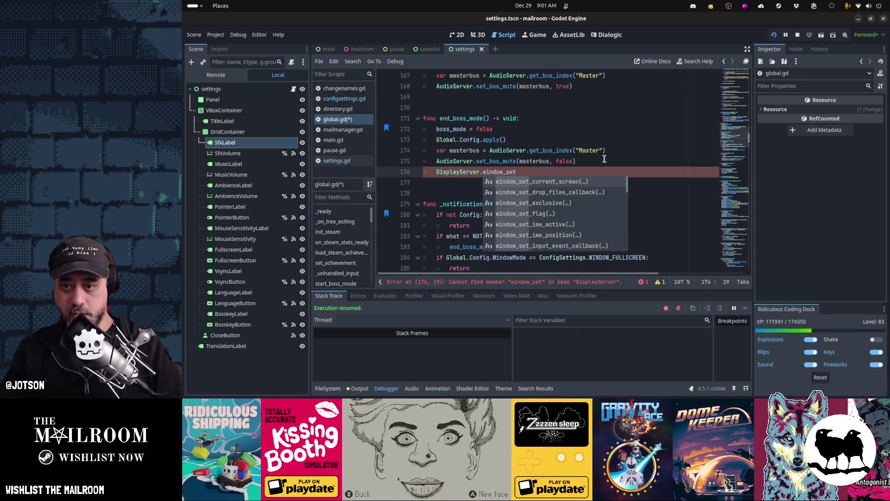
key(Down)
key(Down)
key(Down)
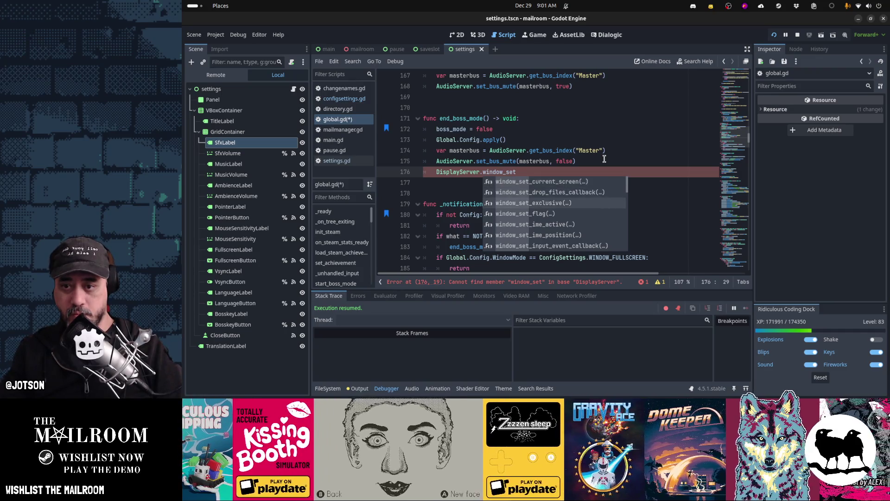
key(Down)
key(Down)
key(Down)
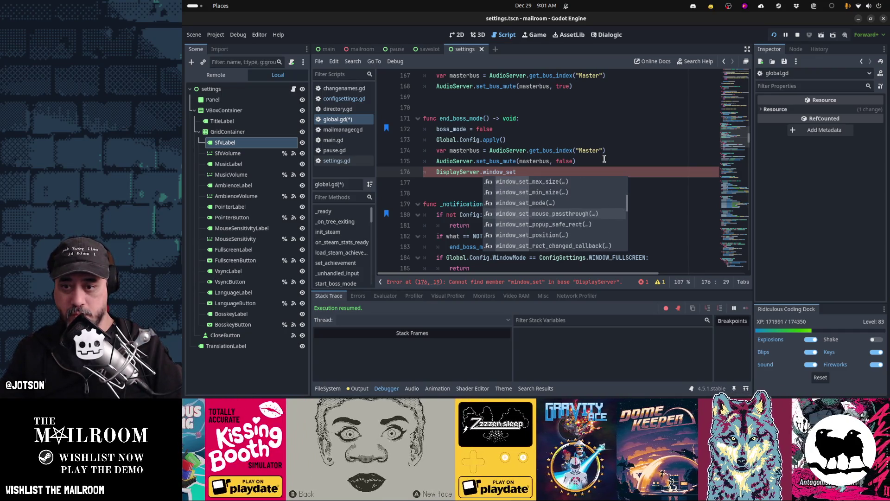
key(Down)
key(Down)
key(Down)
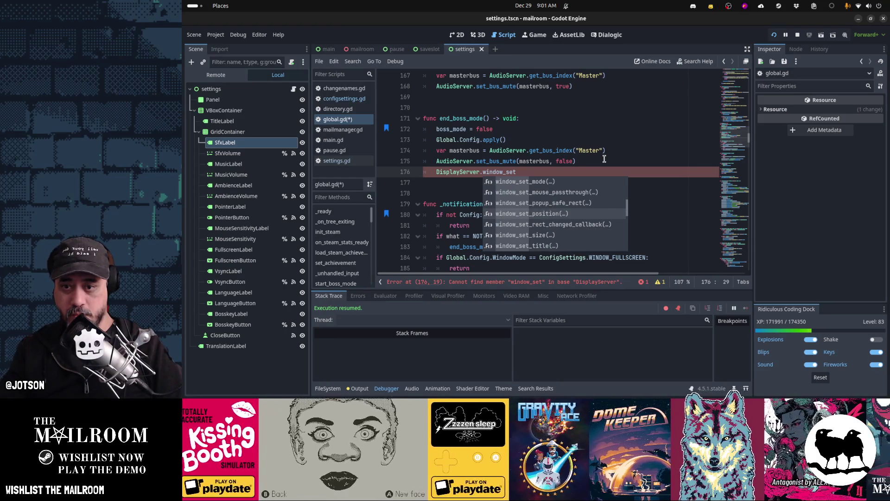
key(Down)
key(Down)
key(Down)
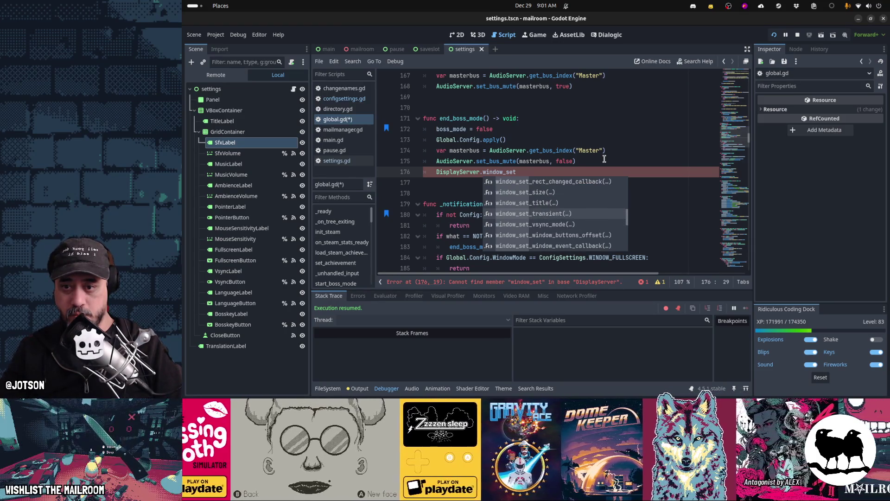
key(Up)
key(Up)
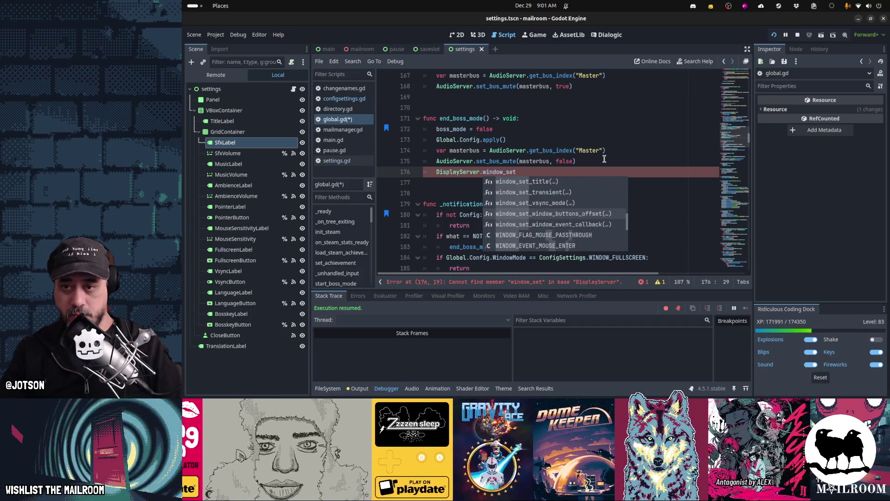
key(Up)
key(Up)
key(Up)
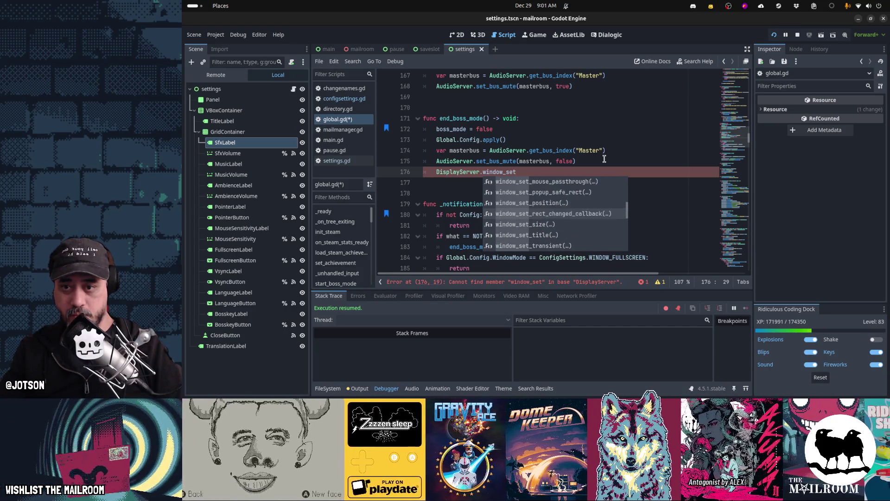
key(Up)
key(Up)
key(Up)
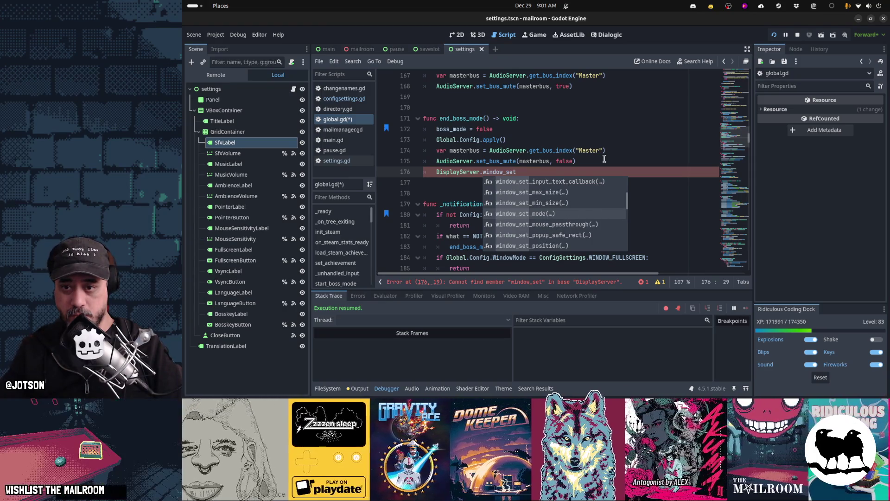
- Insert DisplayServer.window_is_focused() at the end of end_boss_mode and stop the running game
key(BackSpace)
key(BackSpace)
key(BackSpace)
text(foc)
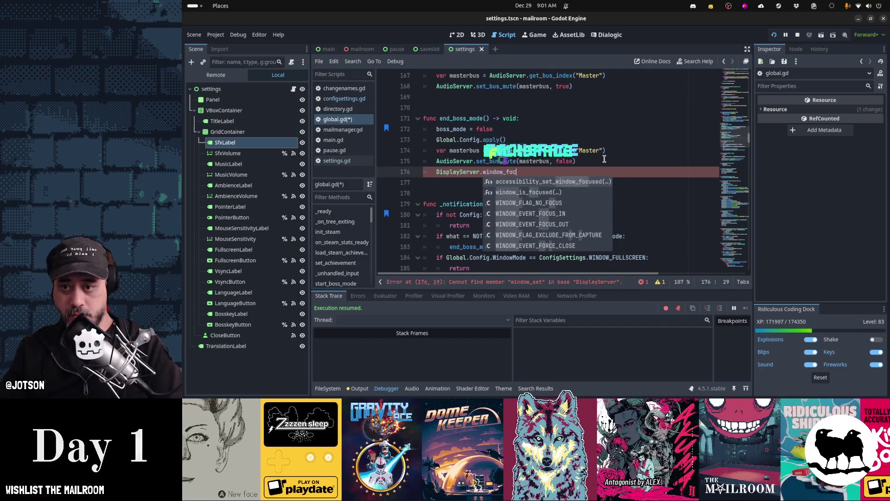
key(Down)
key(Return)
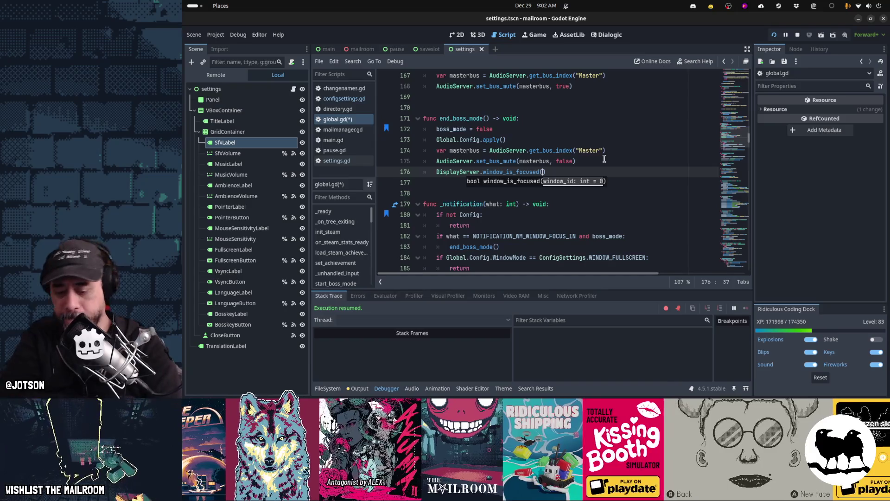
key(F8)
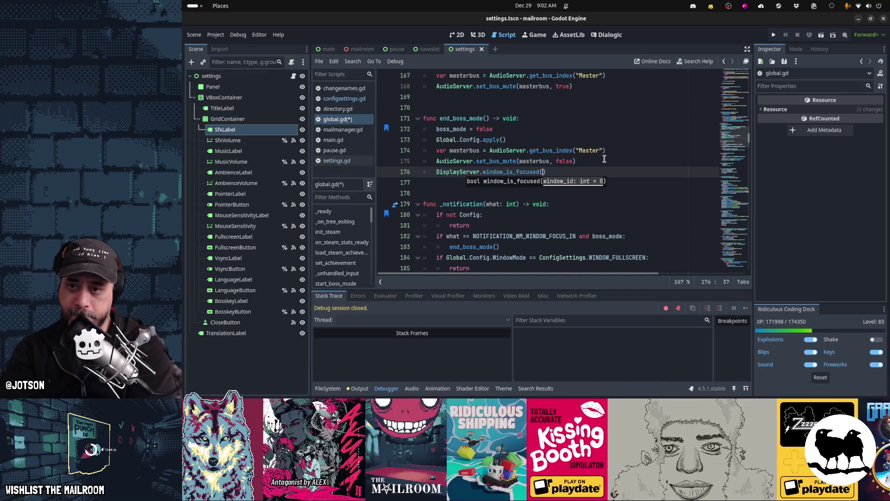
- Bring the Firefox DisplayServer documentation page forward and maximize it
key(alt+Tab)
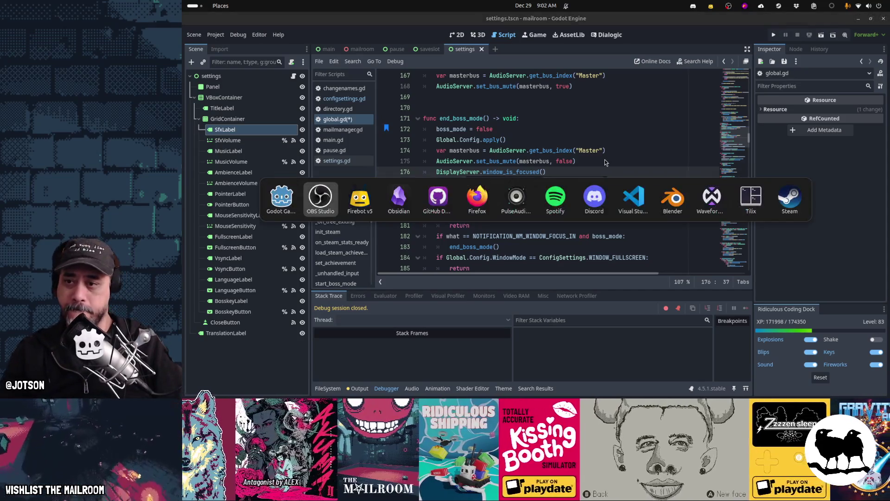
key(Tab)
key(Tab)
key(Tab)
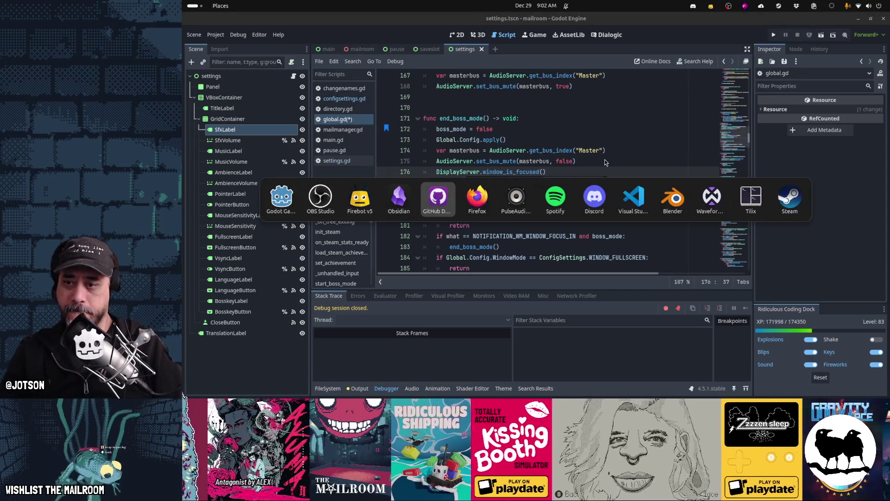
key(Escape)
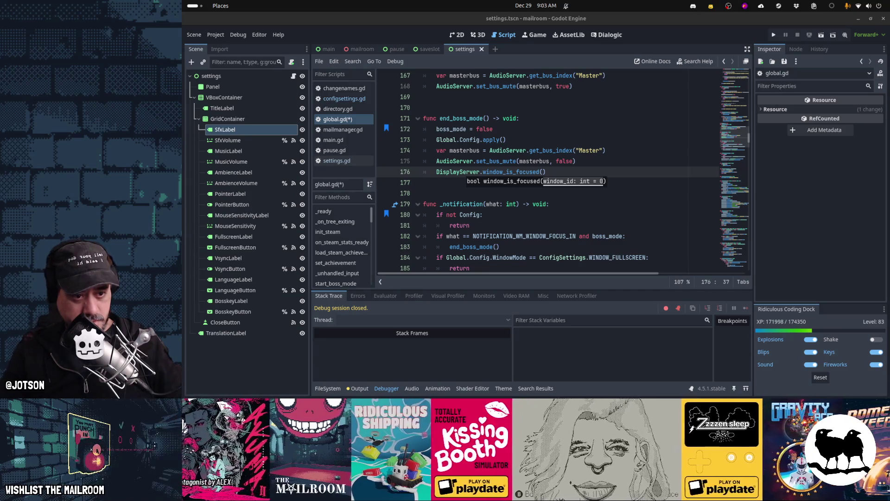
key(alt+Tab)
key(super+Up)
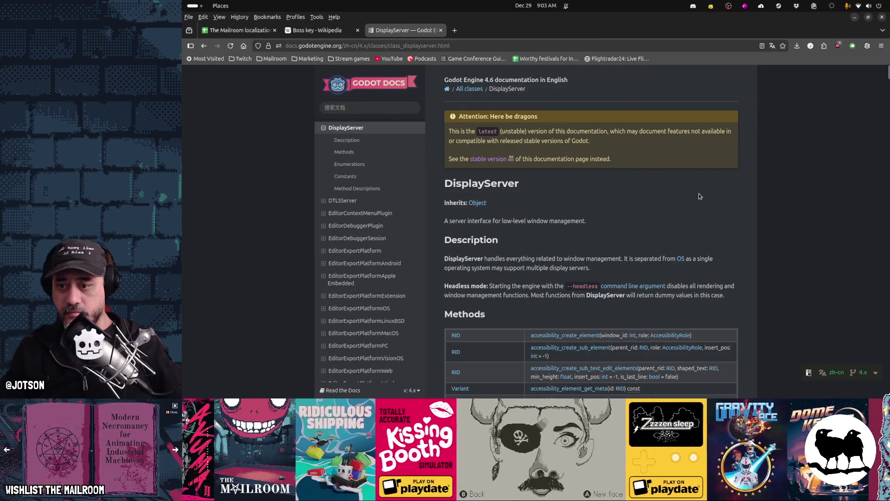
- Search the DisplayServer docs for 'focus' and read the accessibility_set_window_focused description
key(ctrl+f)
text(focus)
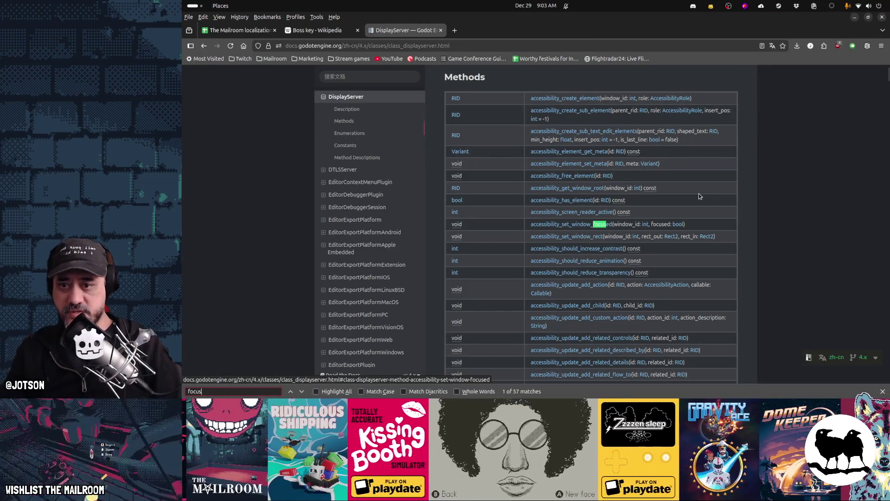
click(573, 225)
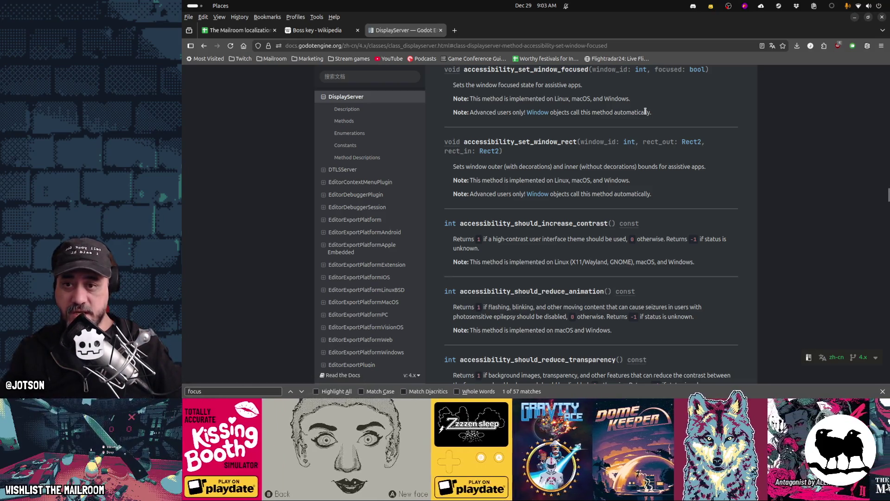
scroll(727, 230, down, 5)
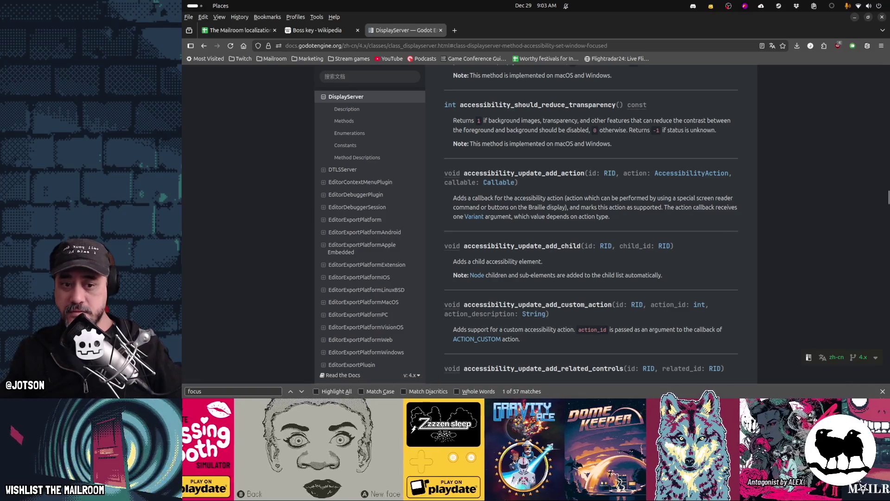
key(Escape)
scroll(661, 280, down, 5)
scroll(660, 280, down, 10)
scroll(660, 279, down, 6)
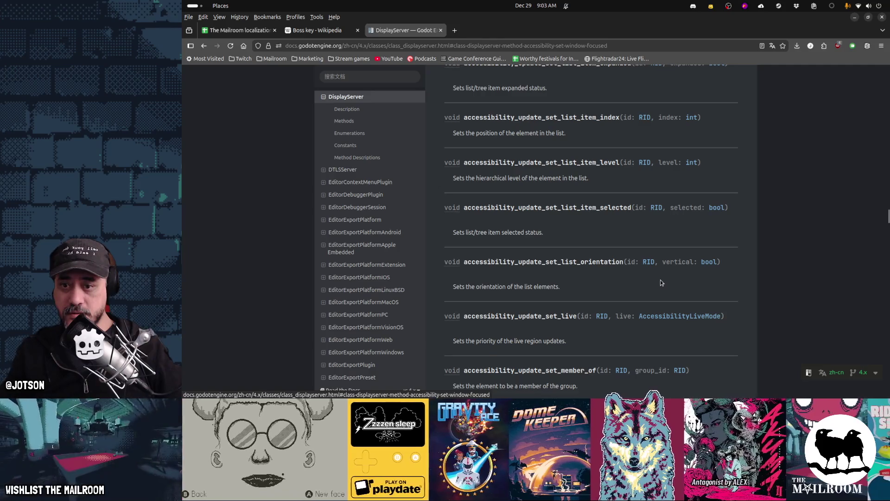
- Step through the remaining 'focus' matches, including enable_for_stealing_focus and the focus constants
key(ctrl+g)
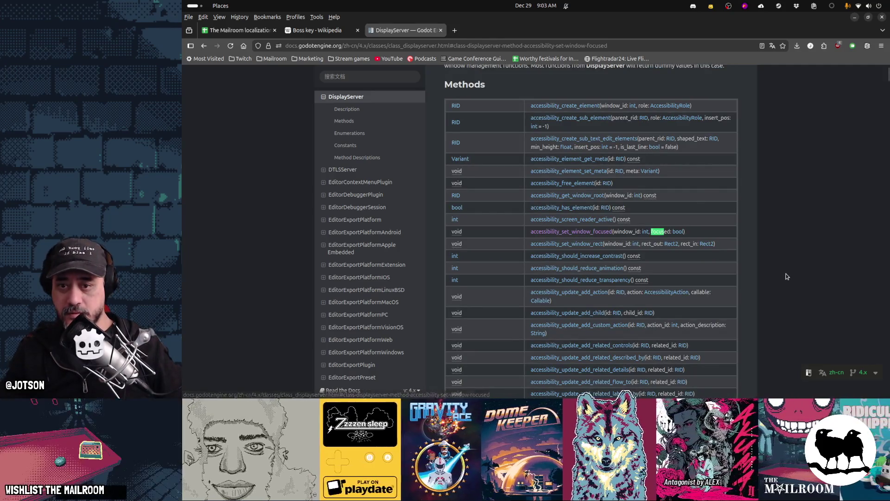
key(ctrl+g)
key(ctrl+g)
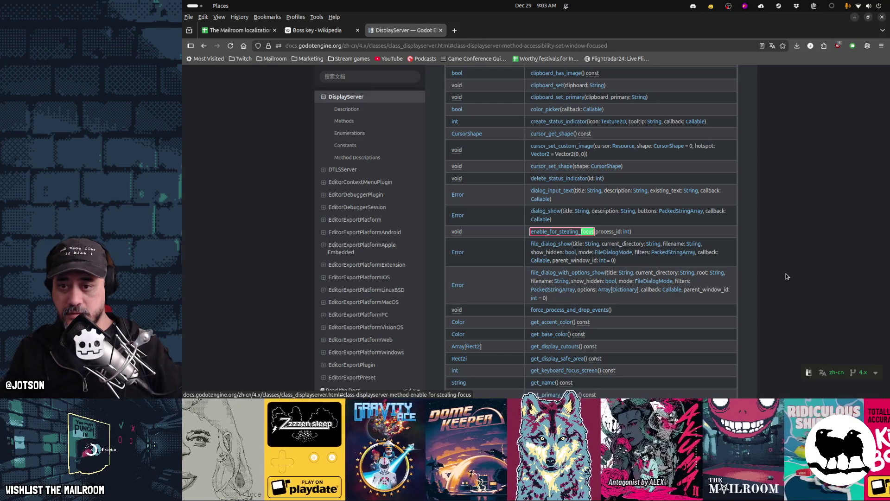
key(Escape)
key(Return)
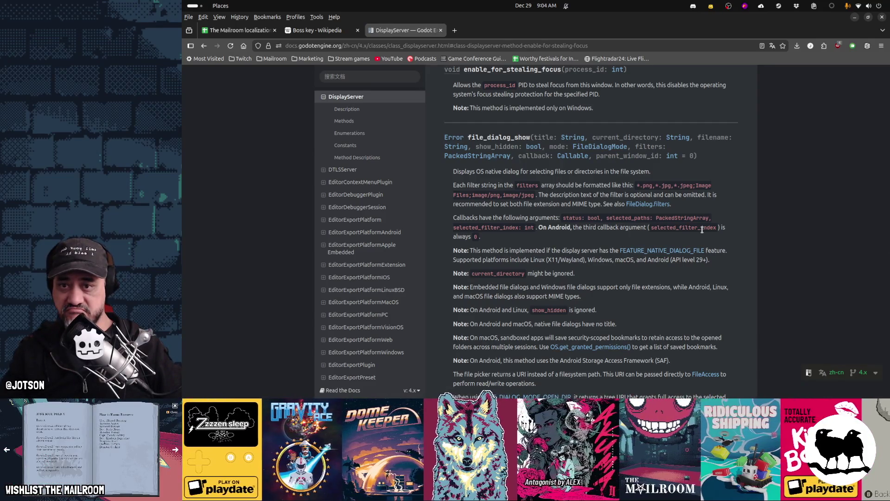
key(Return)
key(Return)
key(Return)
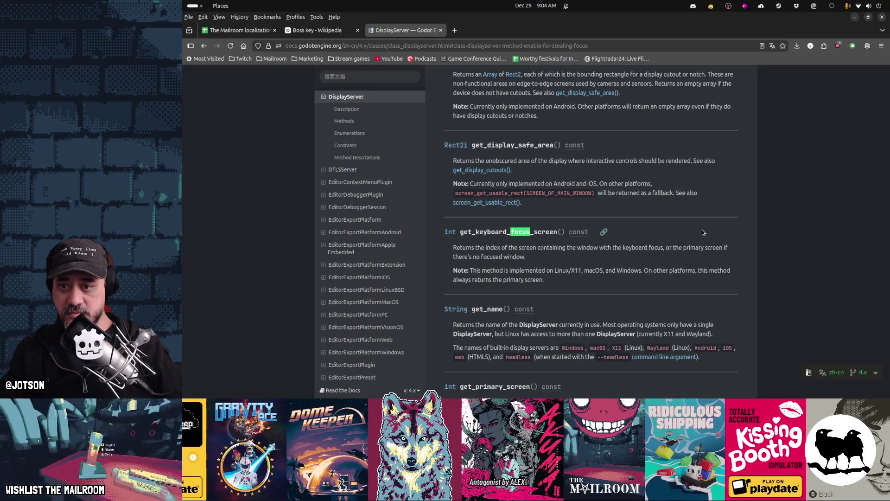
key(Return)
key(Return)
key(Return)
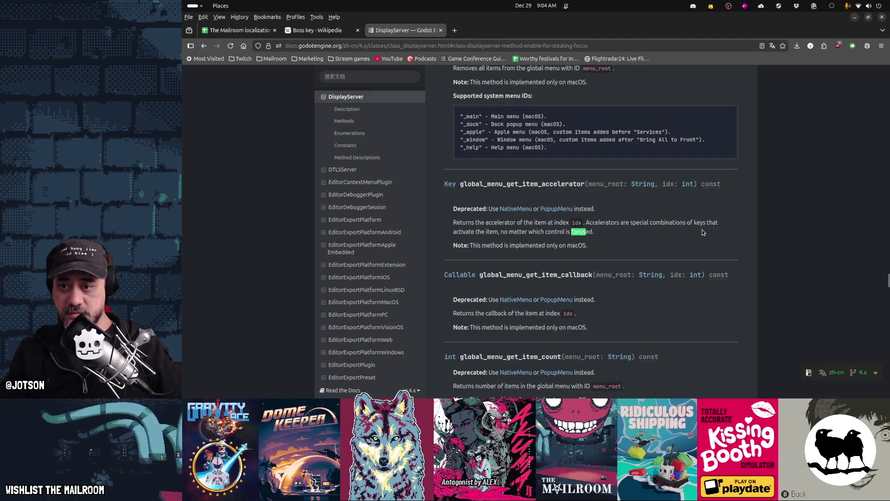
key(Return)
key(Return)
key(Return)
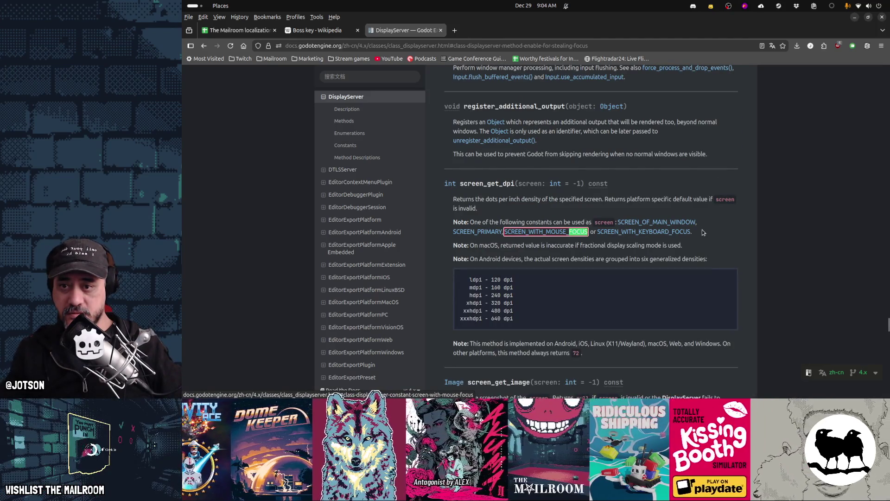
key(Return)
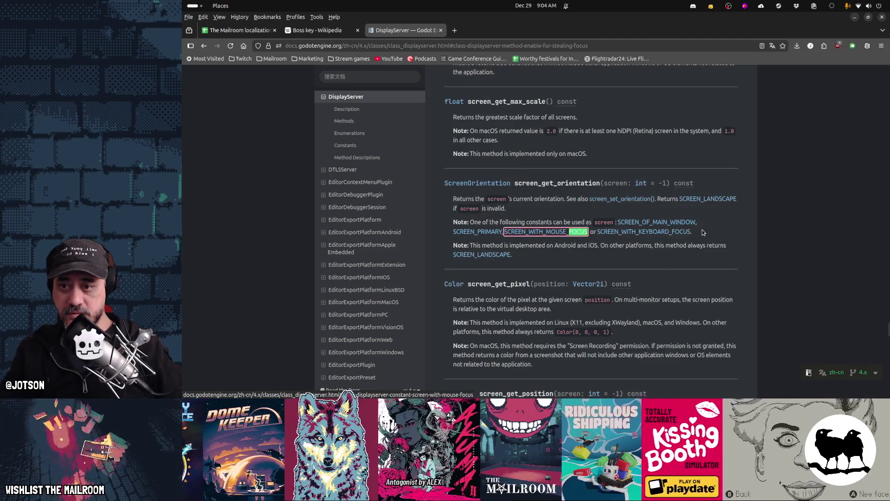
key(Return)
key(Return)
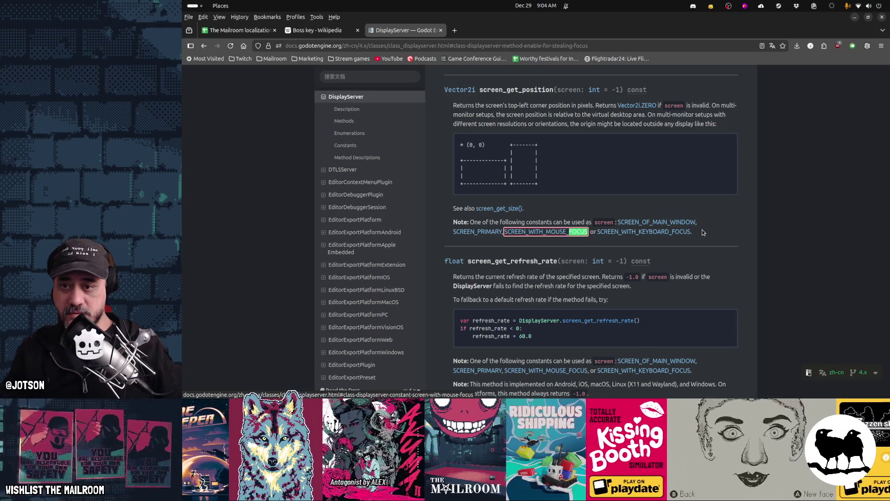
key(Return)
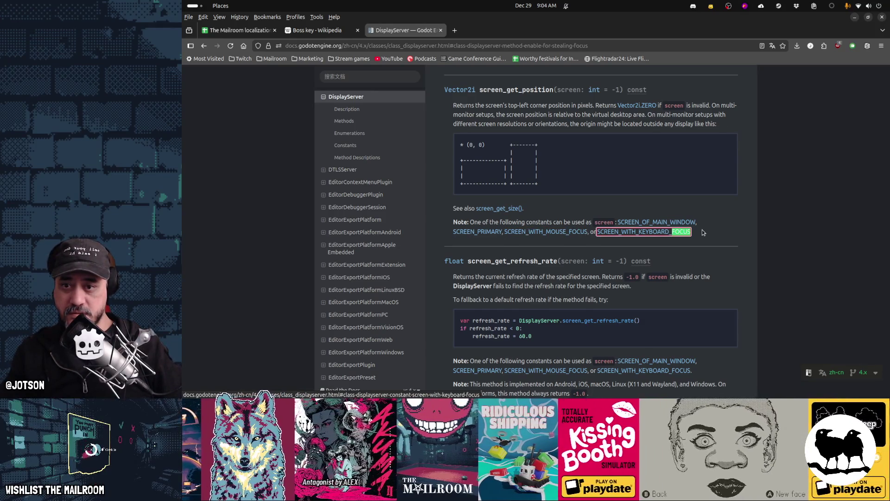
key(Return)
key(Return)
key(Return)
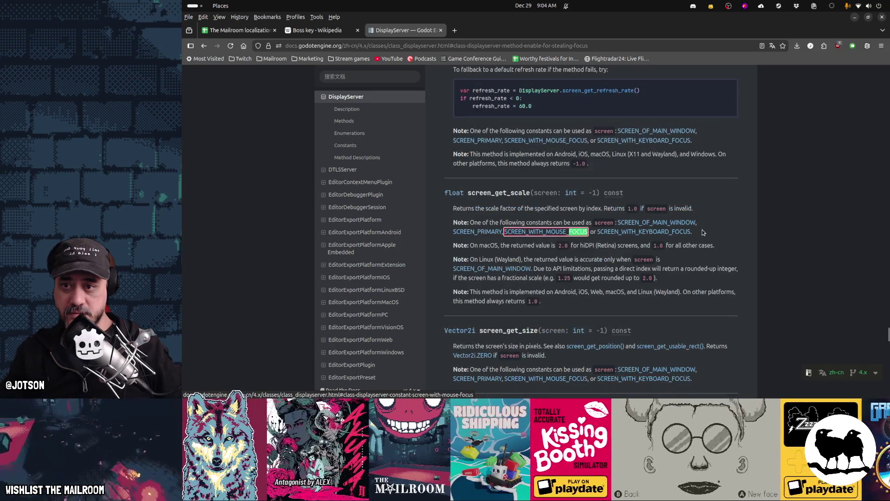
key(Return)
key(Return)
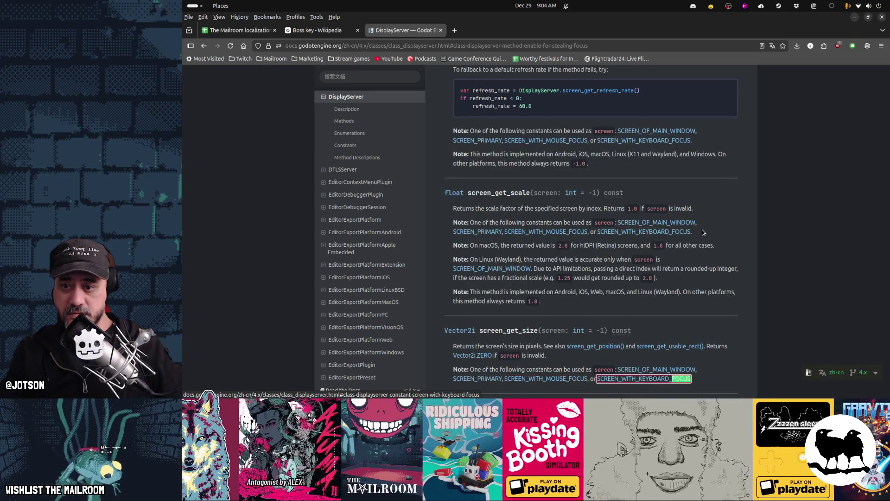
key(Return)
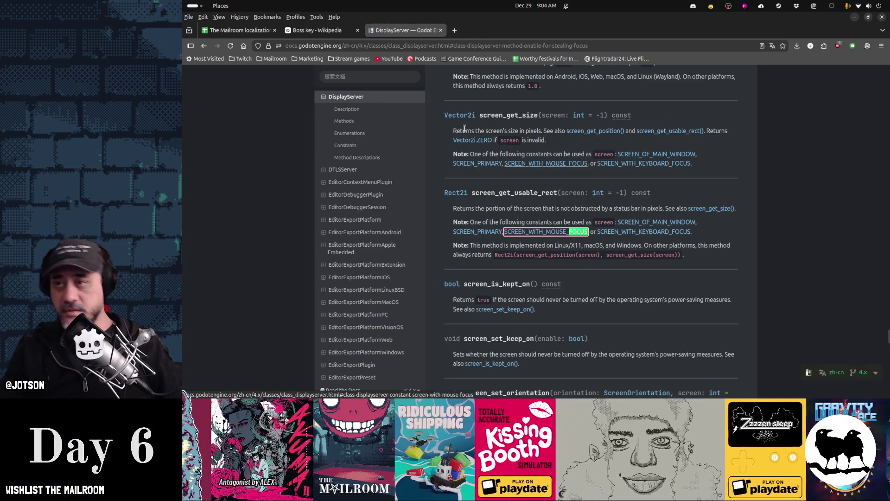
- Close the page search and return to the Godot editor from the dock
mouse_move(508, 386)
key(Escape)
click(508, 386)
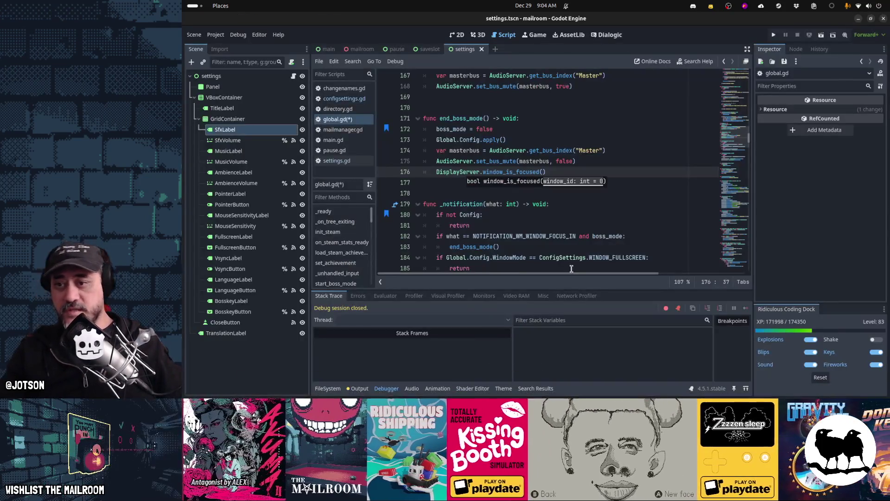
- Add print(what) at the top of _notification, save global.gd, and run the game
click(571, 209)
key(Return)
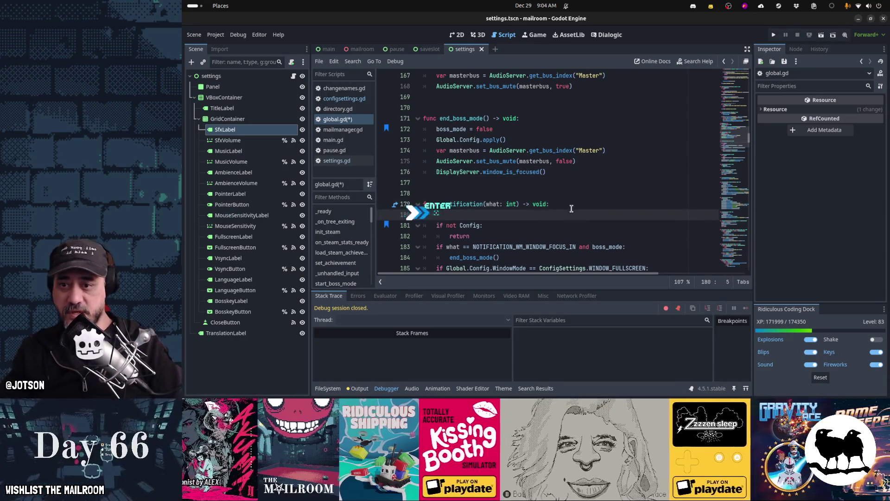
text(pr)
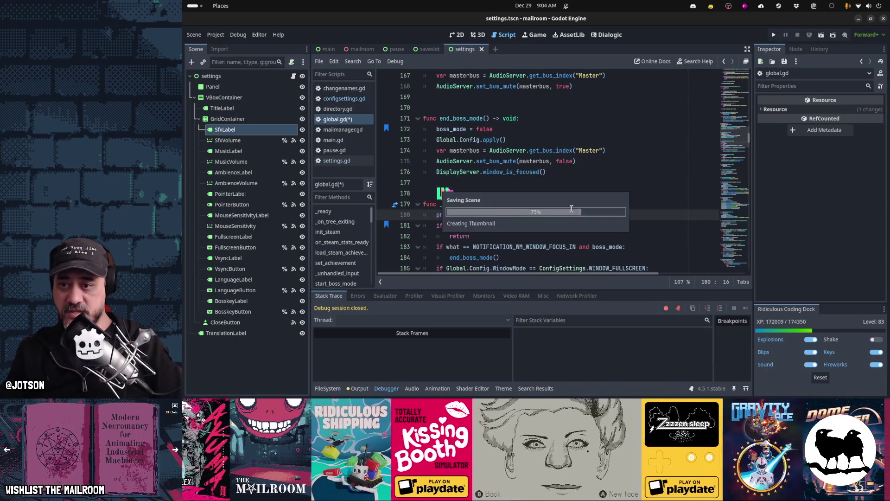
text(int(what))
key(ctrl+s)
scroll(569, 218, down, 3)
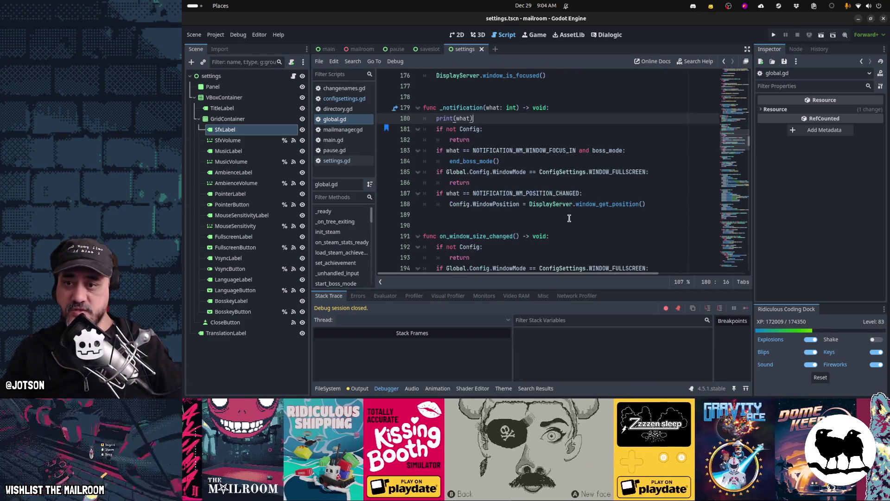
key(F5)
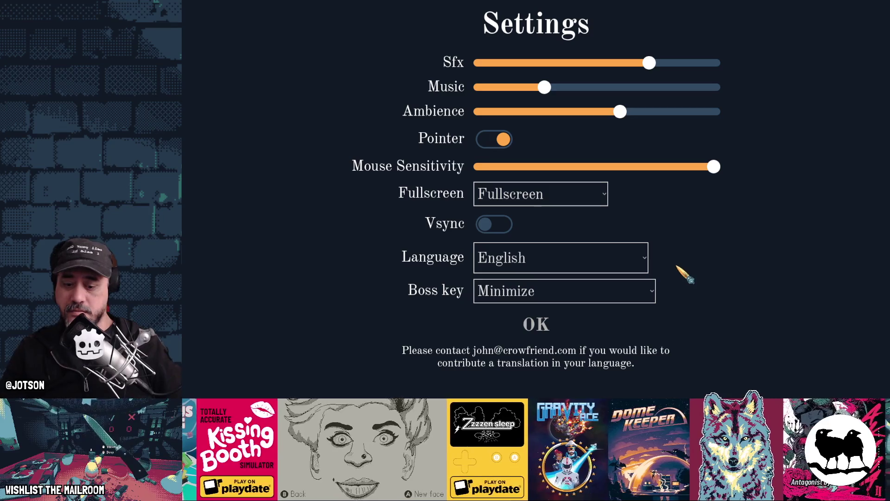
- Stop the game, relaunch it with F6, and return to the editor while it loads
key(F8)
key(F6)
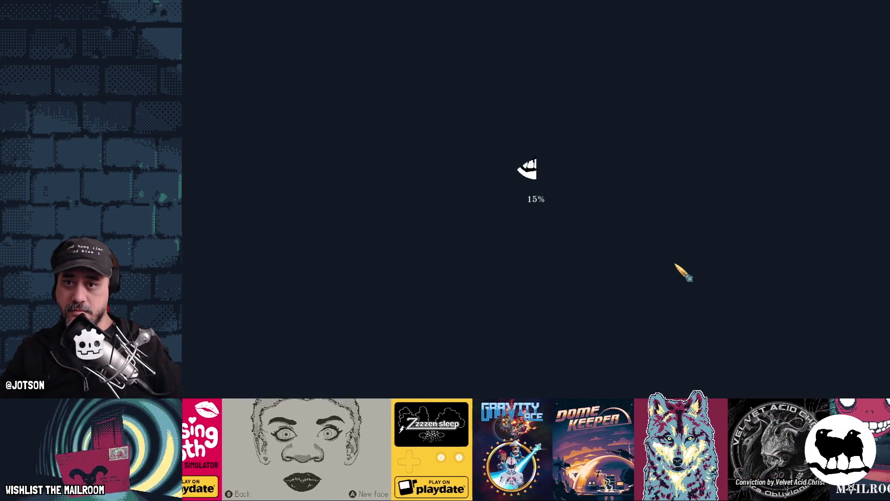
key(alt+Tab)
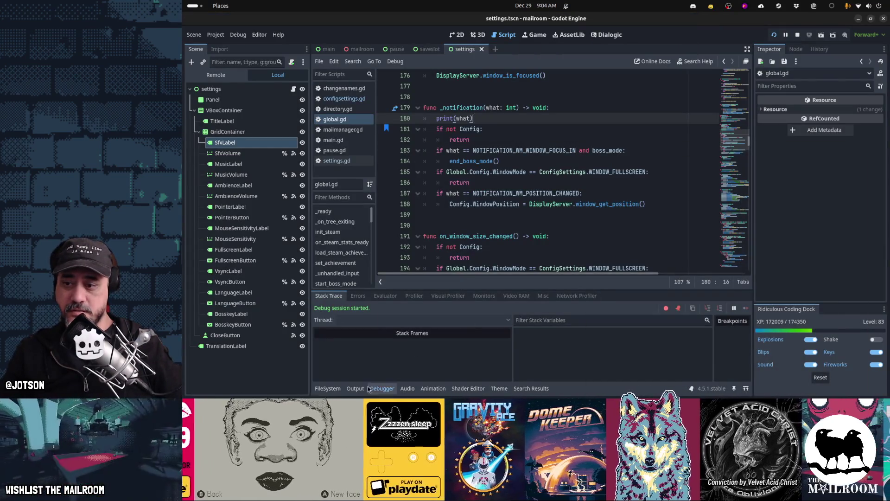
- Show the Output log, bring the game forward, trigger boss mode, then stop the run
click(360, 389)
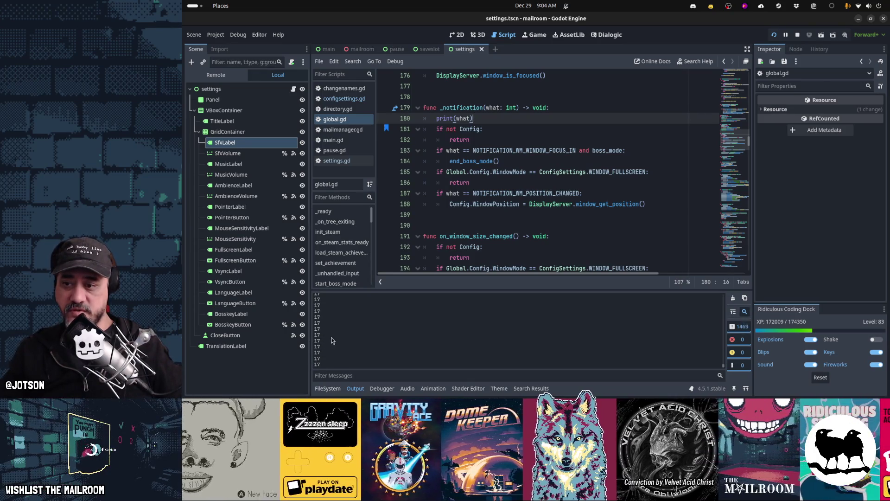
mouse_move(329, 500)
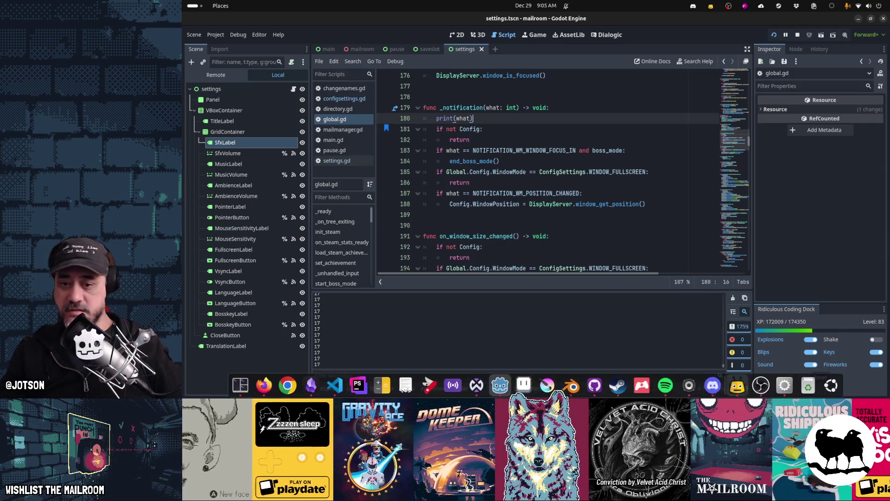
click(783, 386)
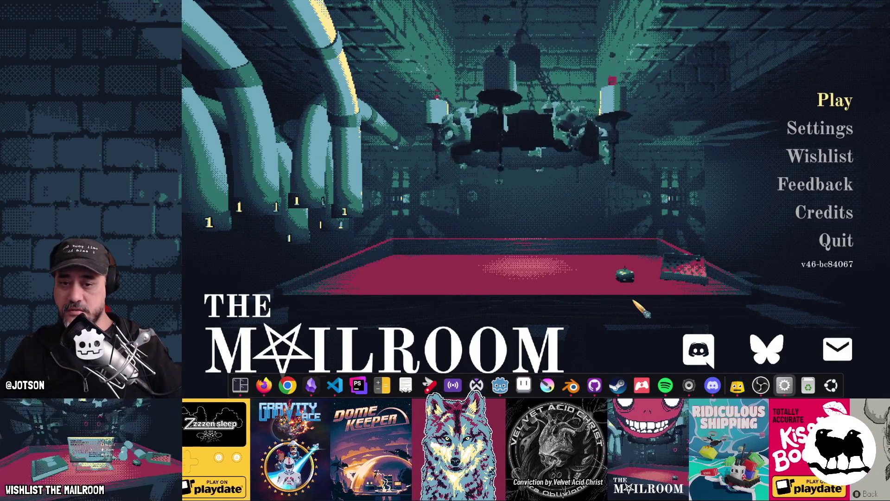
key(alt+Tab)
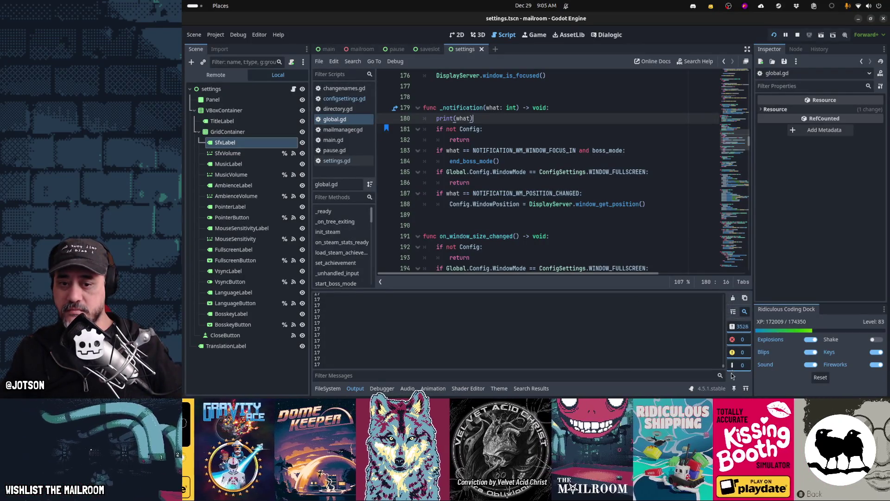
click(463, 226)
key(F8)
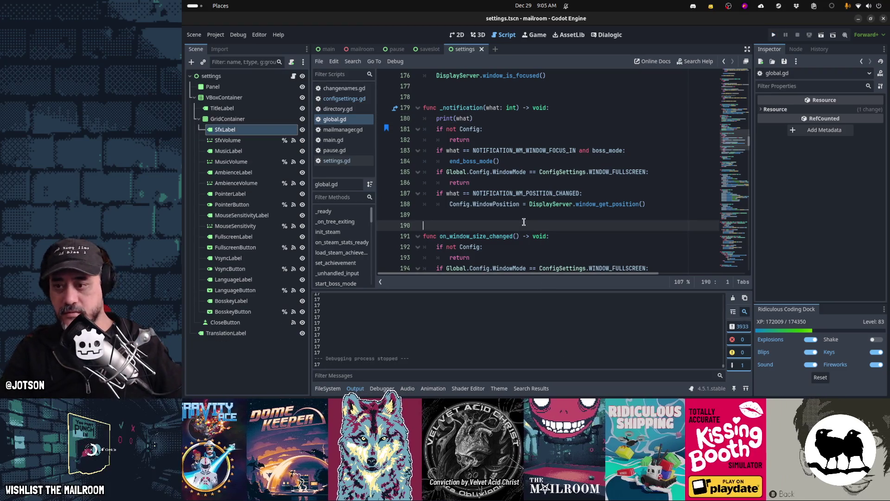
- Review the logged notification codes (mostly 17, occasional 1003 and 1005) and return to print(what)
scroll(514, 332, up, 2)
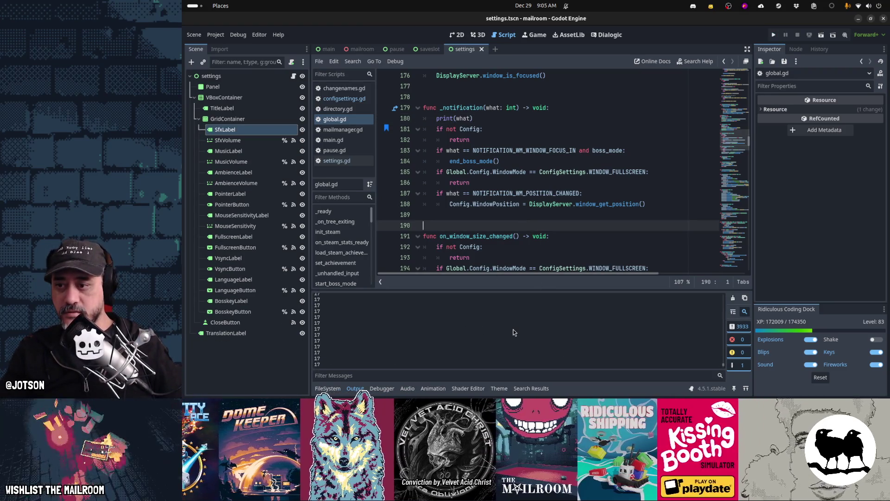
scroll(514, 333, up, 1)
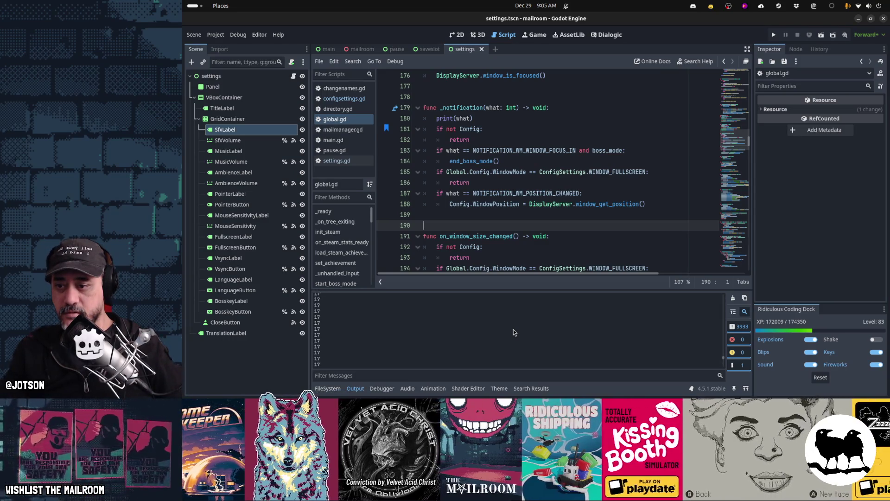
scroll(514, 332, up, 1)
scroll(513, 332, down, 1)
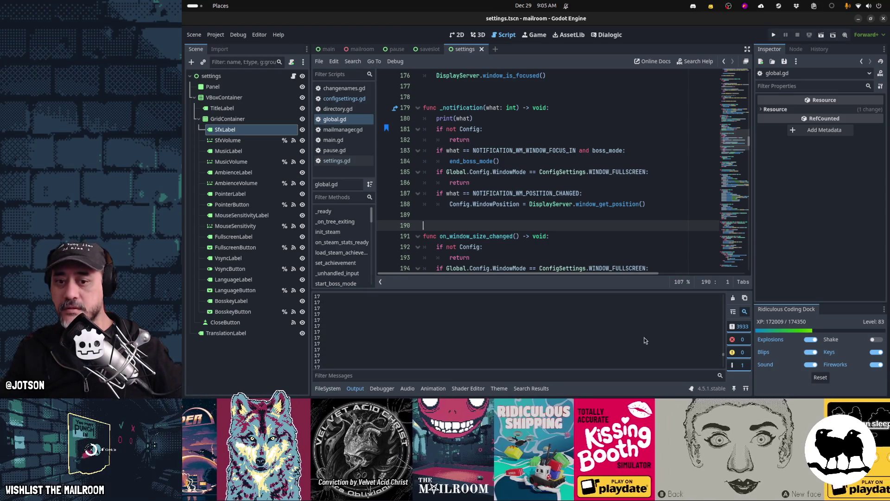
drag(724, 358, 726, 352)
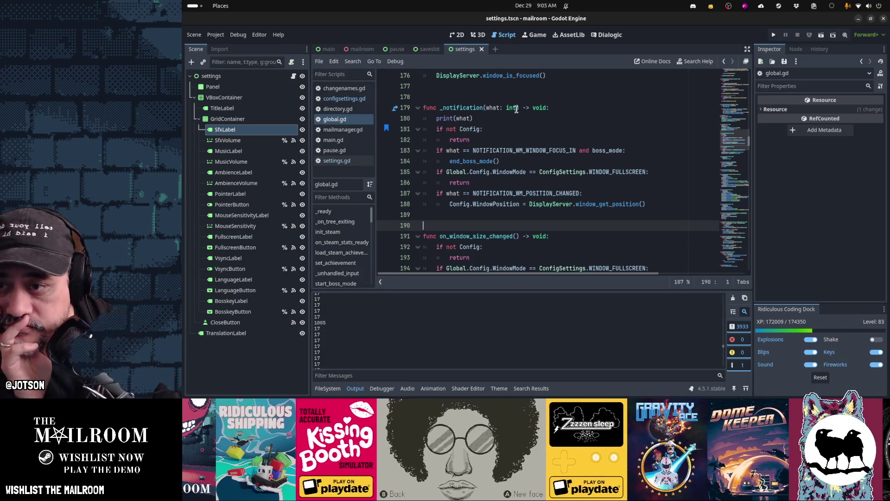
click(568, 117)
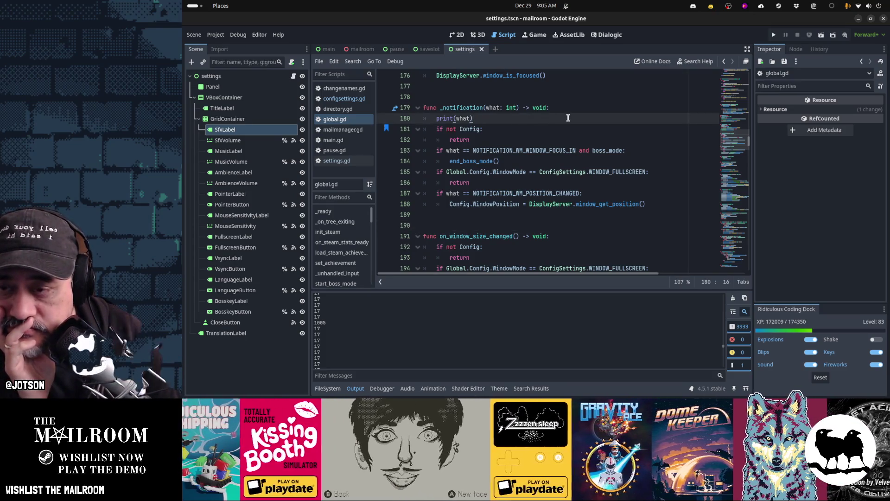
- Cut the print(what) line and paste line 166's window_set_mode call after boss_mode = false
key(ctrl+x)
scroll(575, 139, up, 4)
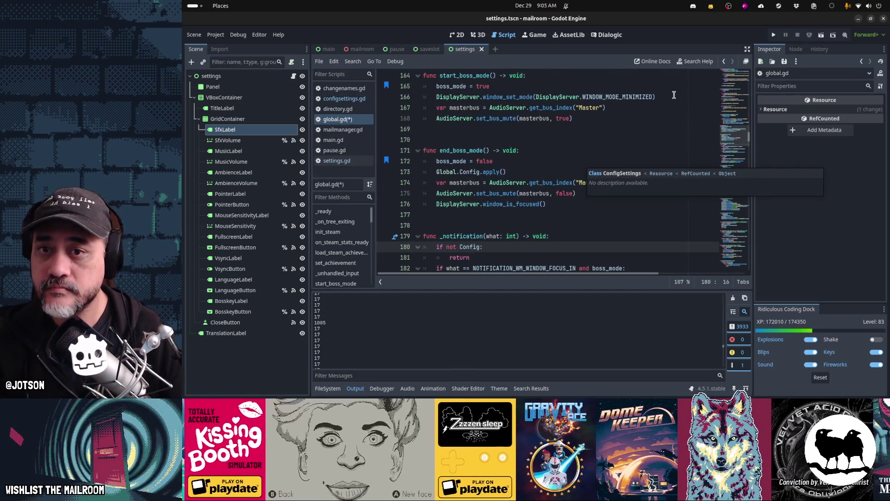
click(672, 96)
key(shift+Home)
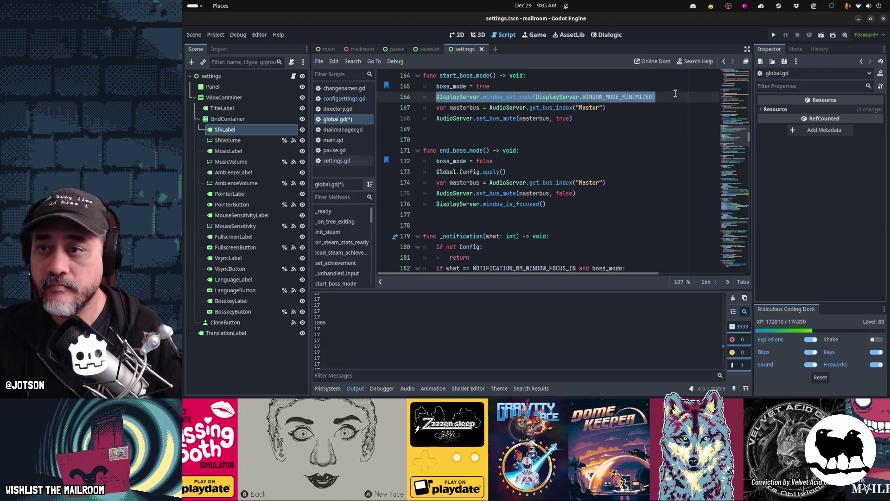
key(ctrl+c)
key(Down)
key(Down)
key(Down)
key(End)
key(Return)
key(ctrl+v)
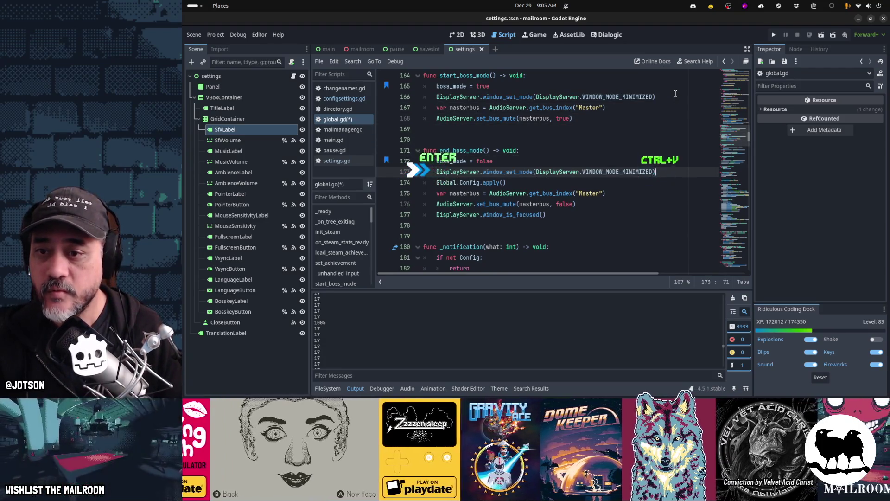
- Change the pasted mode to WINDOW_MODE_WINDOWED, save global.gd, and run the game
key(ctrl+shift+Left)
text(WINDOW_)
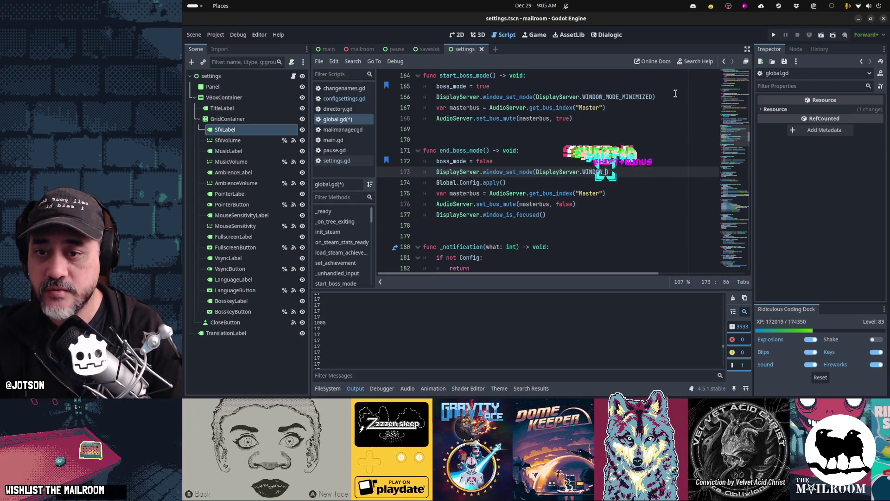
text(MOD)
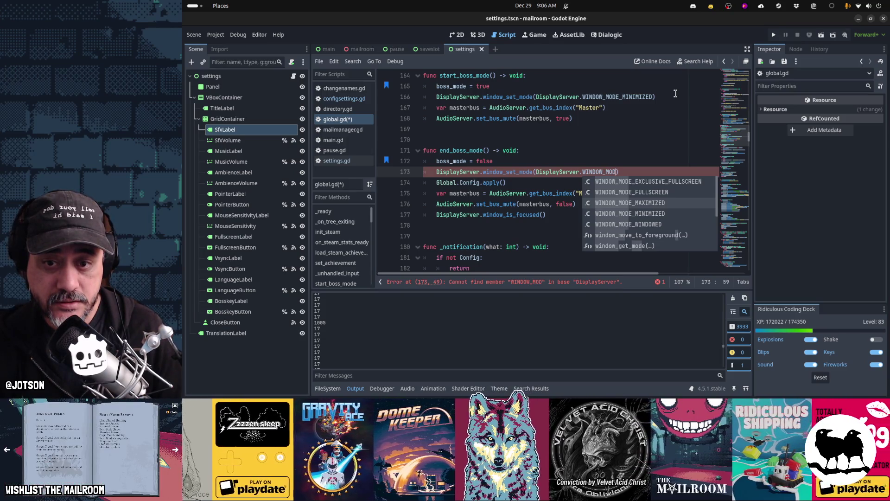
key(Down)
key(Down)
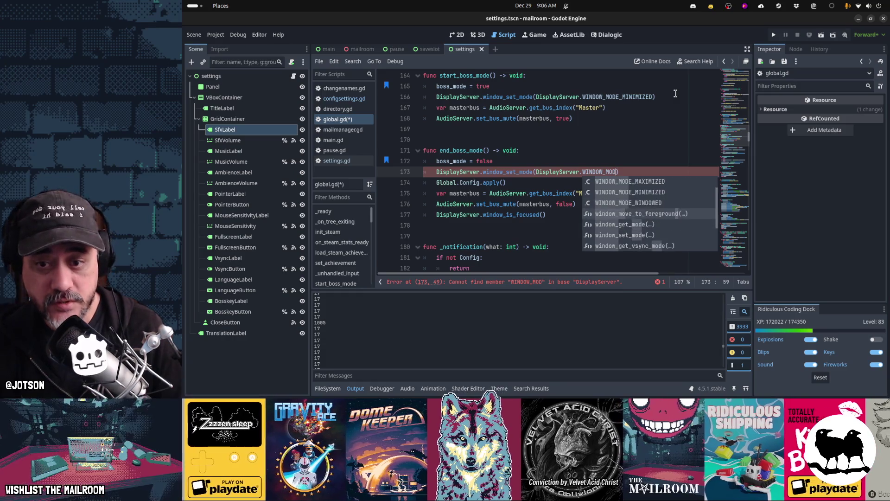
key(Up)
key(Up)
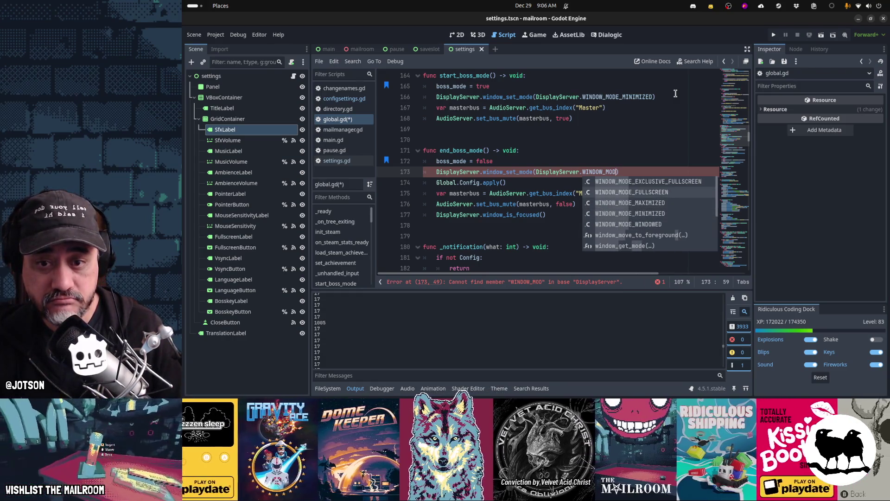
key(Down)
key(Down)
key(Return)
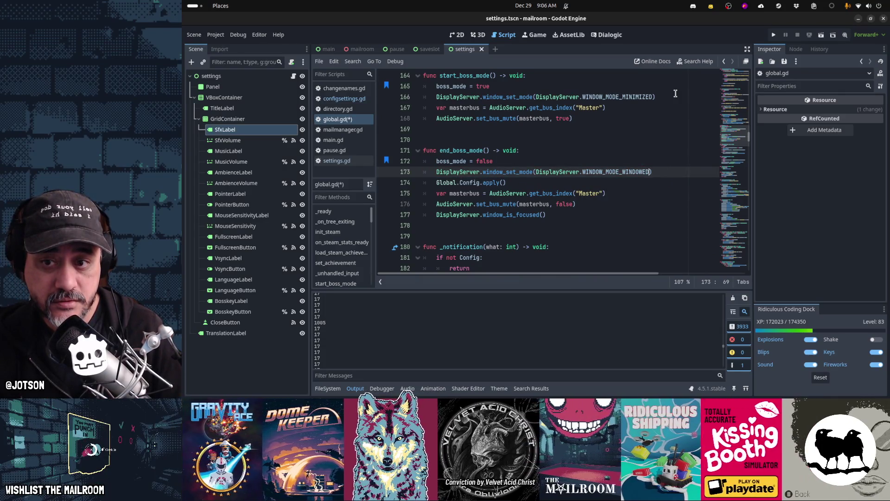
key(Down)
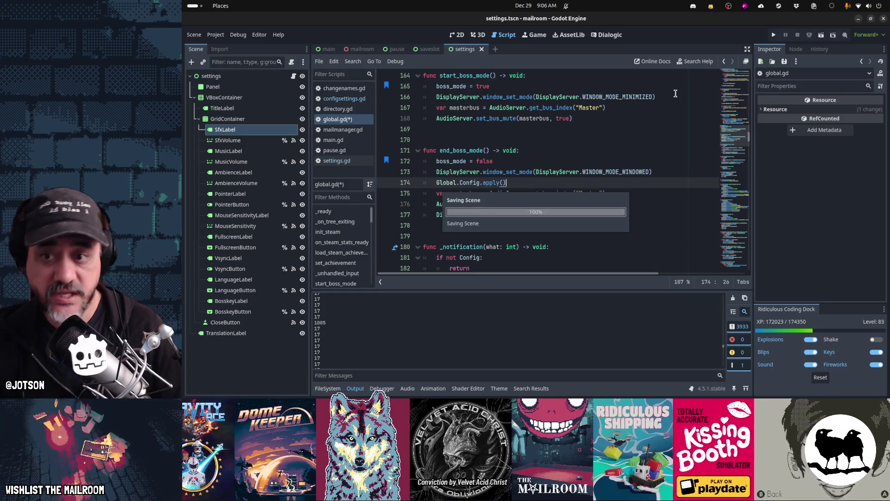
key(ctrl+s)
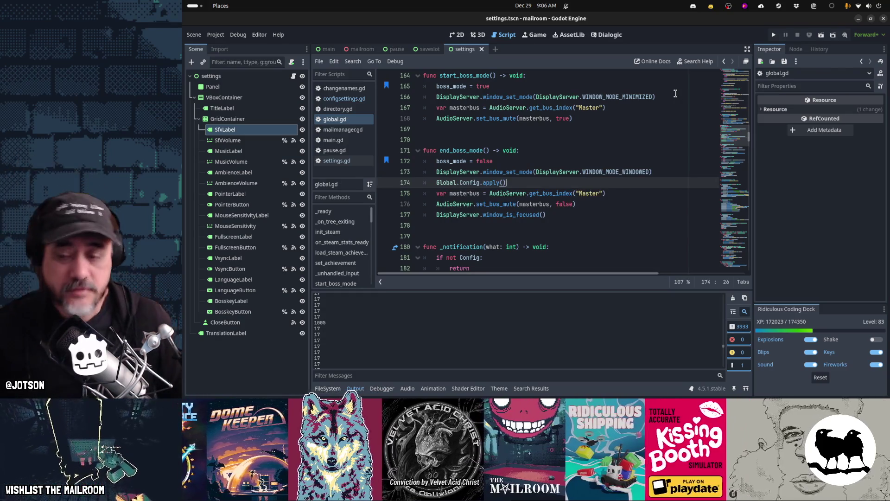
key(F5)
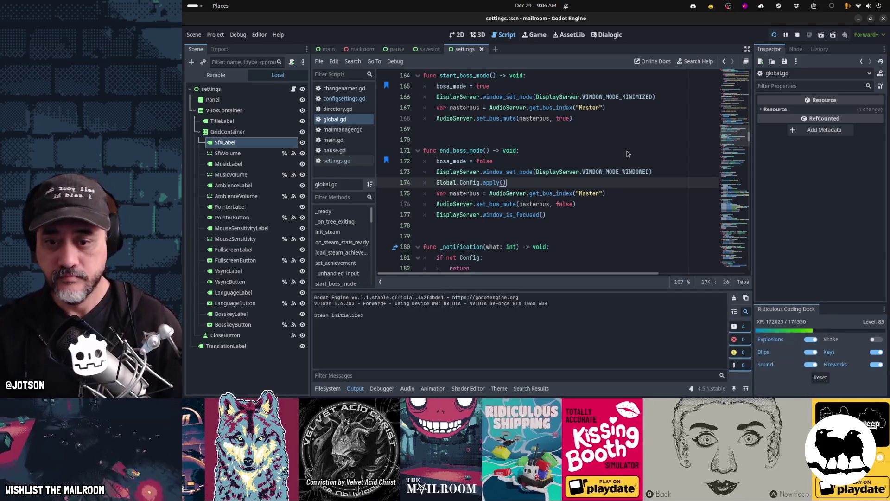
- Run the game, hide it with the b boss key, and restore it from the dock icon
click(782, 395)
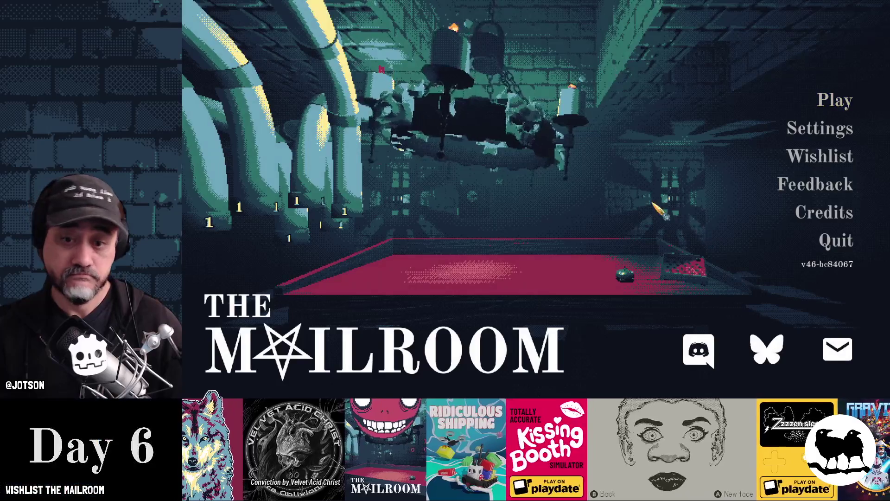
key(b)
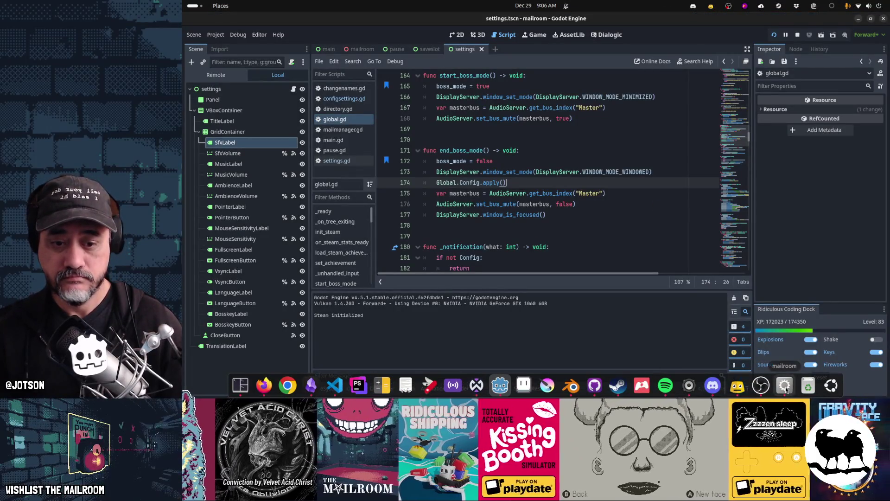
click(785, 391)
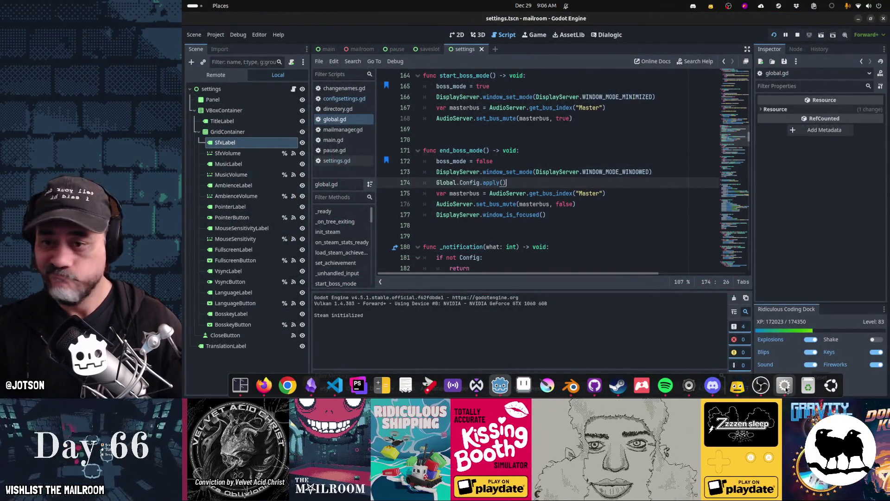
click(785, 391)
key(b)
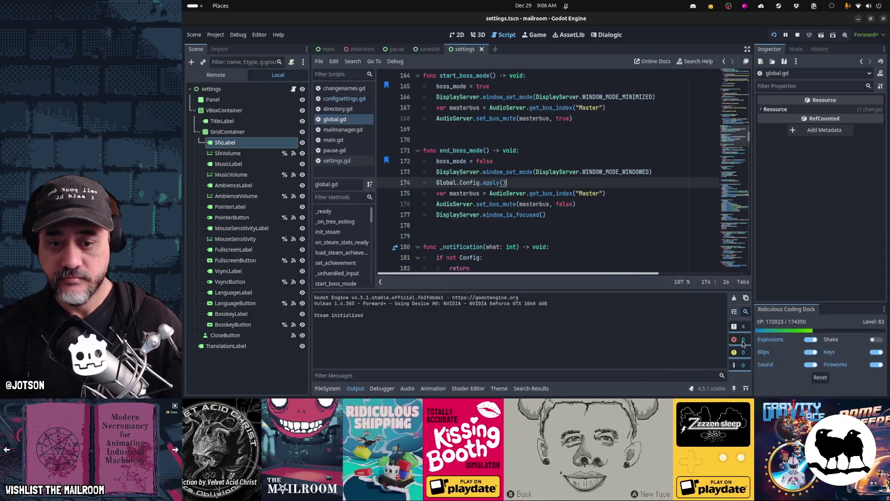
click(790, 392)
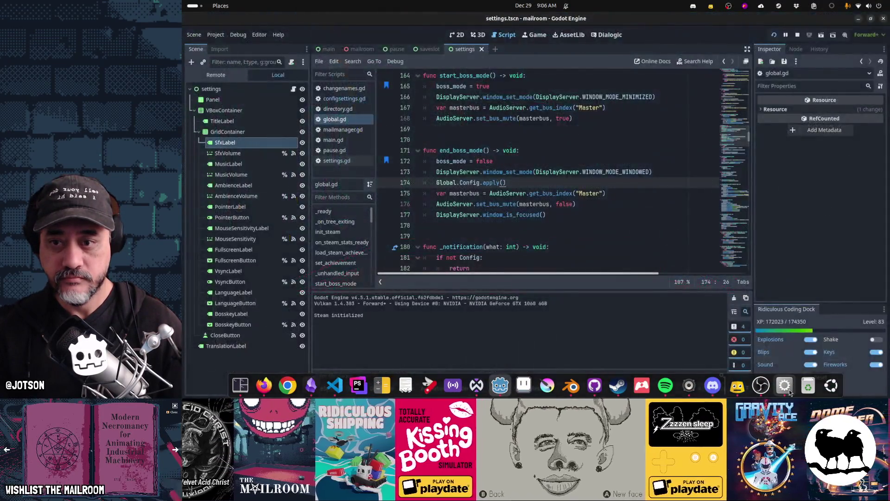
click(790, 391)
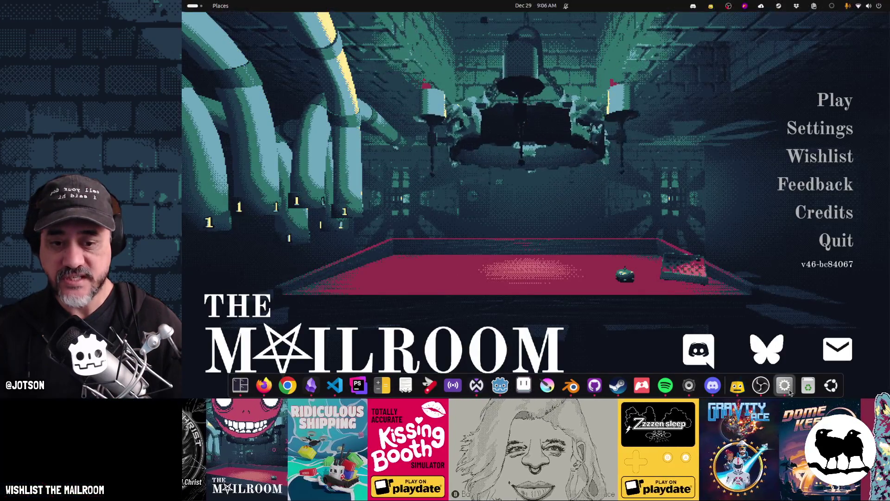
- Keep toggling the game via its dock icon to check fullscreen restore, then leave with b
click(790, 392)
click(790, 391)
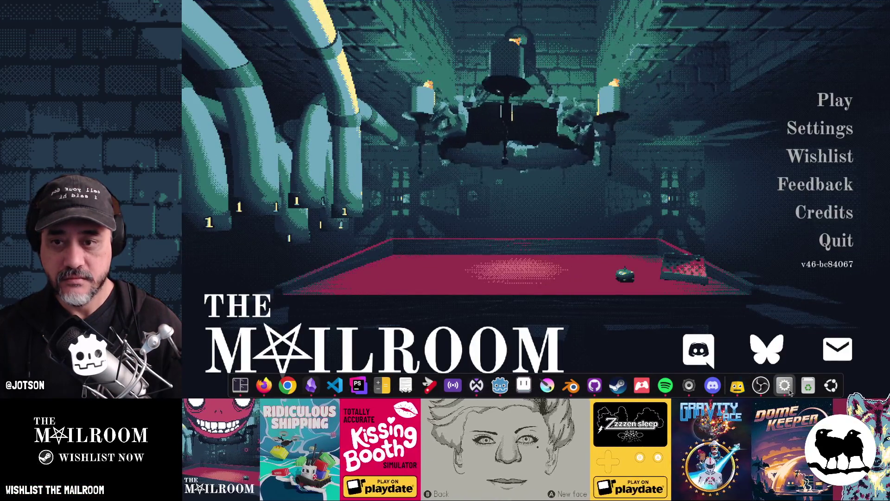
click(790, 392)
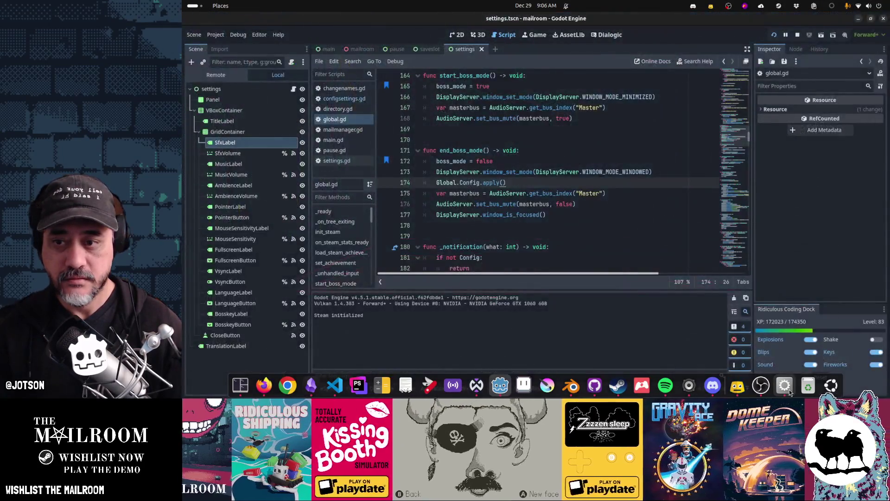
click(790, 392)
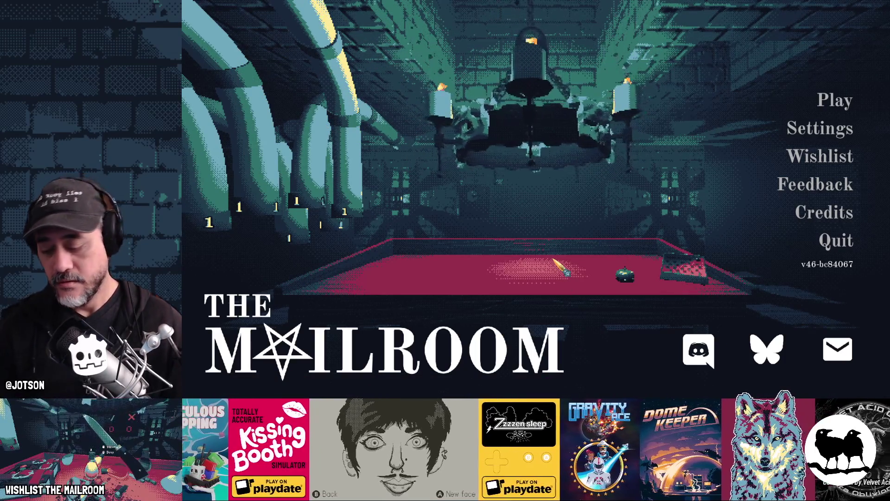
key(b)
scroll(541, 171, down, 3)
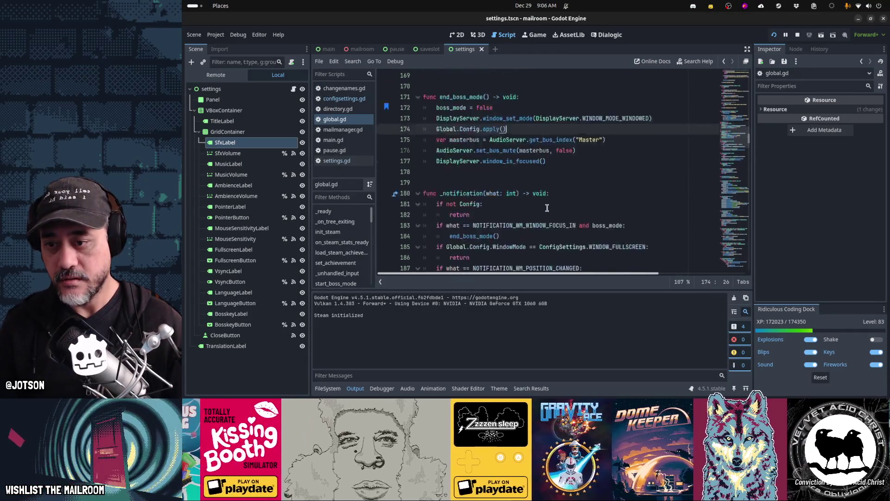
- Wrap print(what) in 'if what != 17', run the game, and look up NOTIFICATION_WM_POSITION_CHANGED (1012)
click(572, 150)
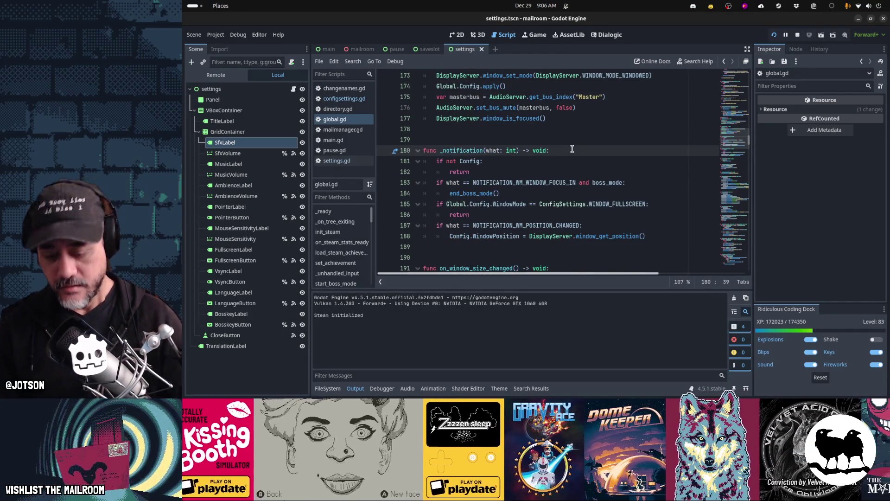
key(Return)
text(if what:)
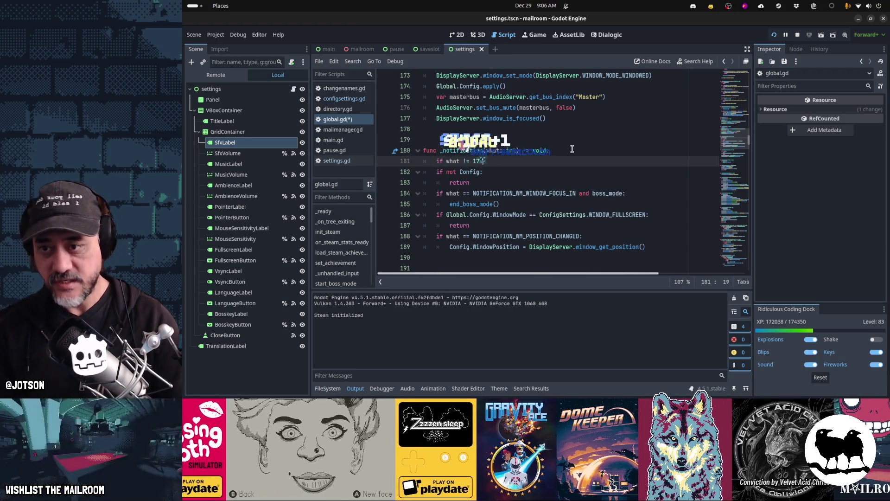
key(Return)
text(print(what)
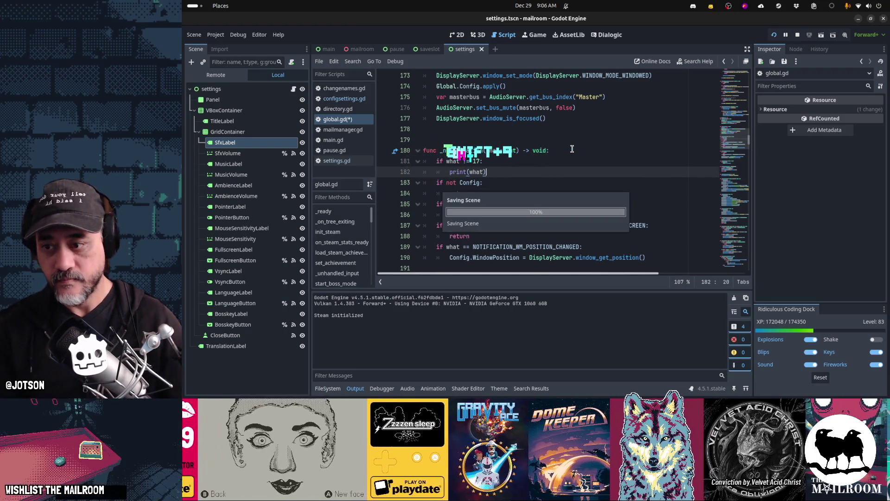
key(Return)
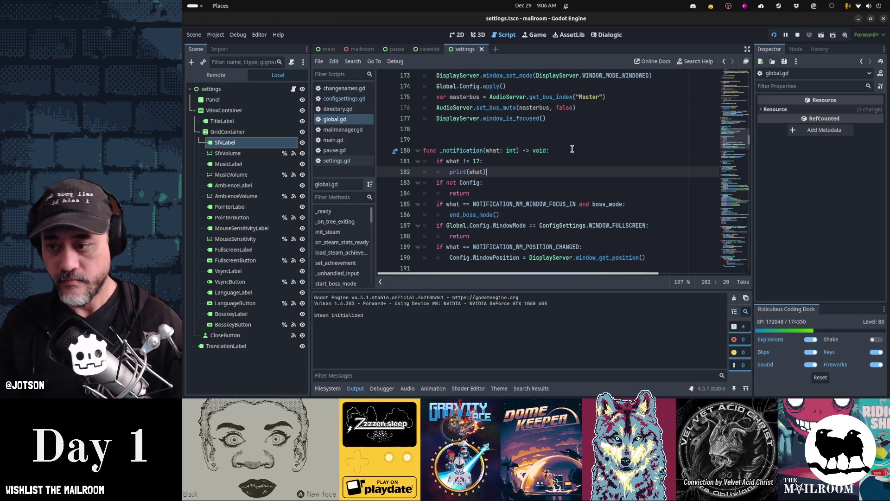
key(alt+Tab)
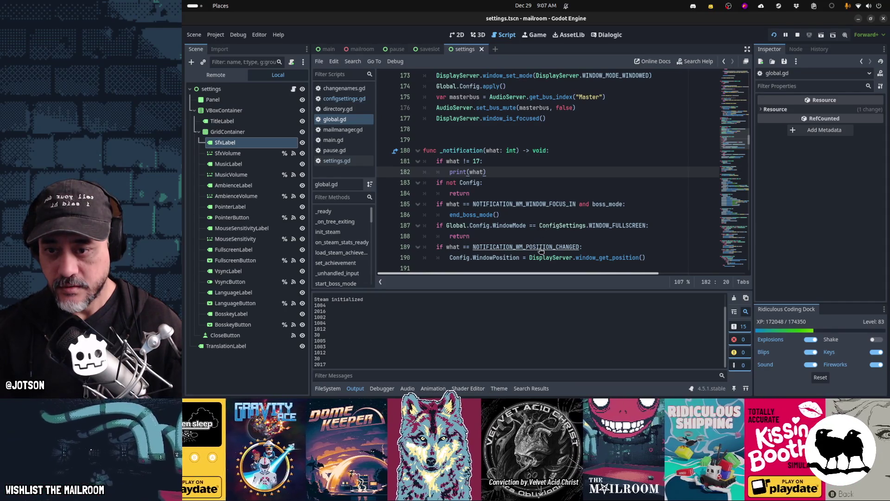
ctrl+click(540, 249)
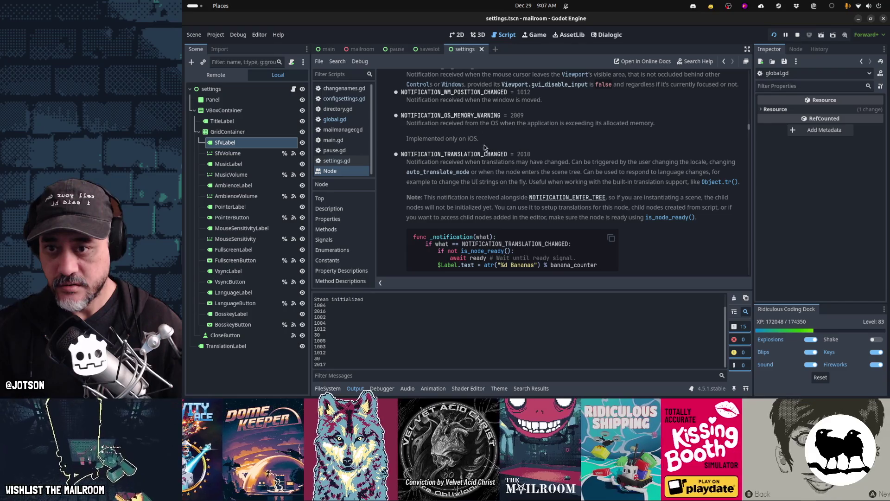
- Clear the Output log, then switch to the Mailroom game and away to trigger focus notifications
scroll(494, 160, down, 8)
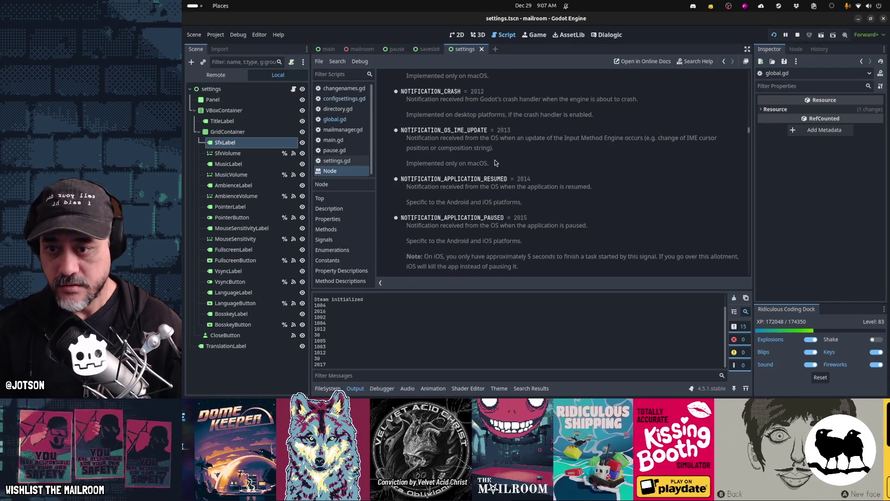
scroll(494, 163, down, 3)
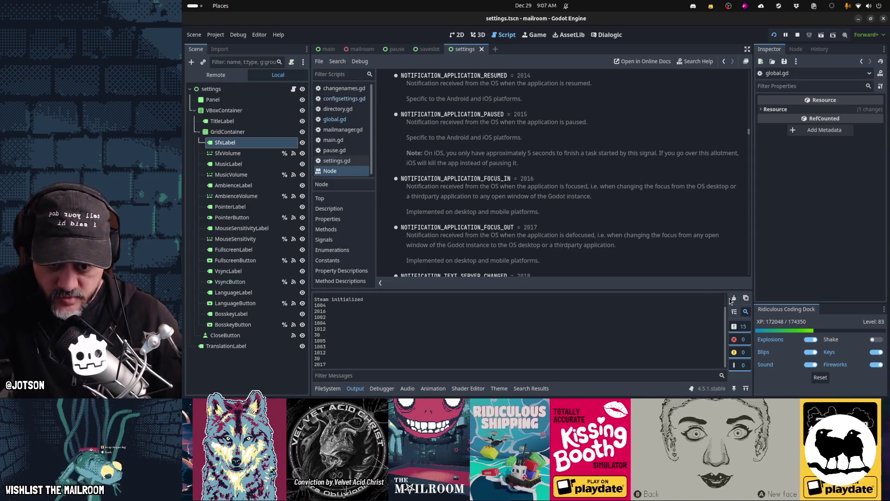
click(733, 298)
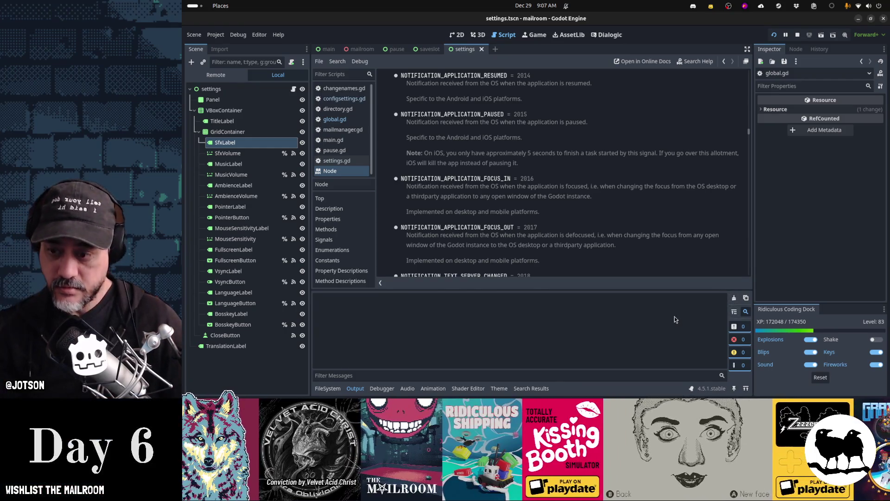
key(alt+Tab)
key(alt+Tab)
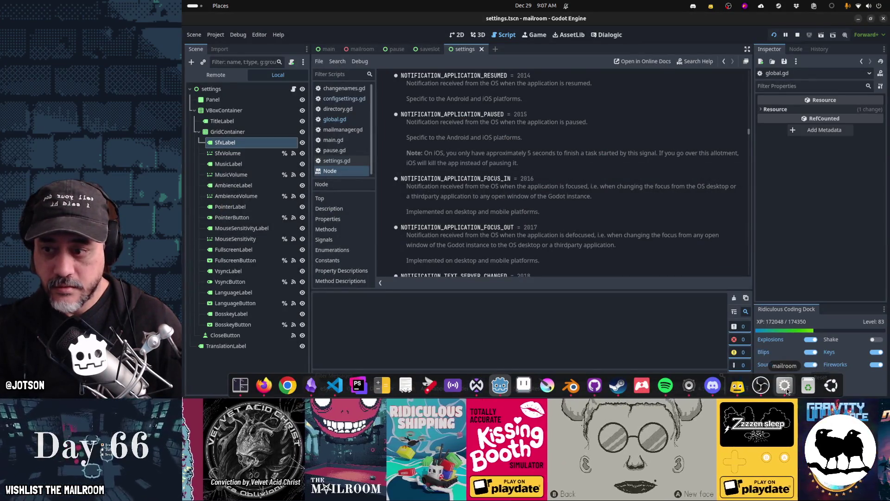
click(787, 391)
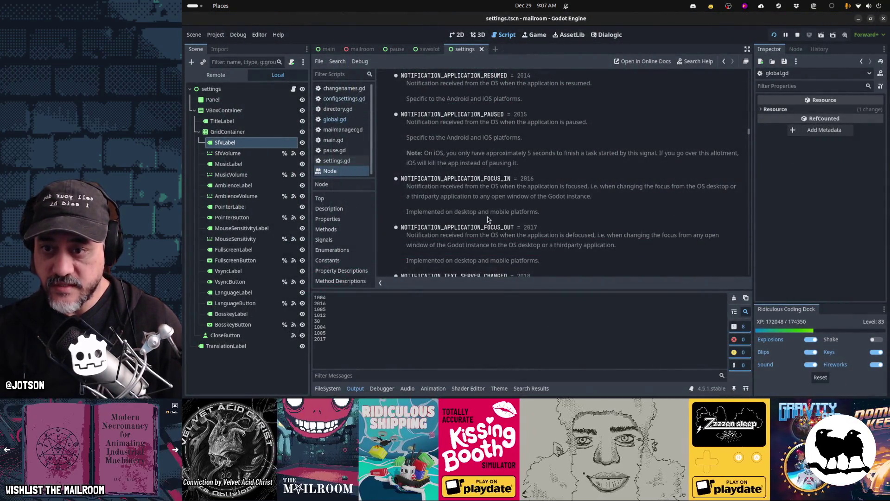
- Scroll up and down through the Node notification documentation
scroll(487, 216, up, 10)
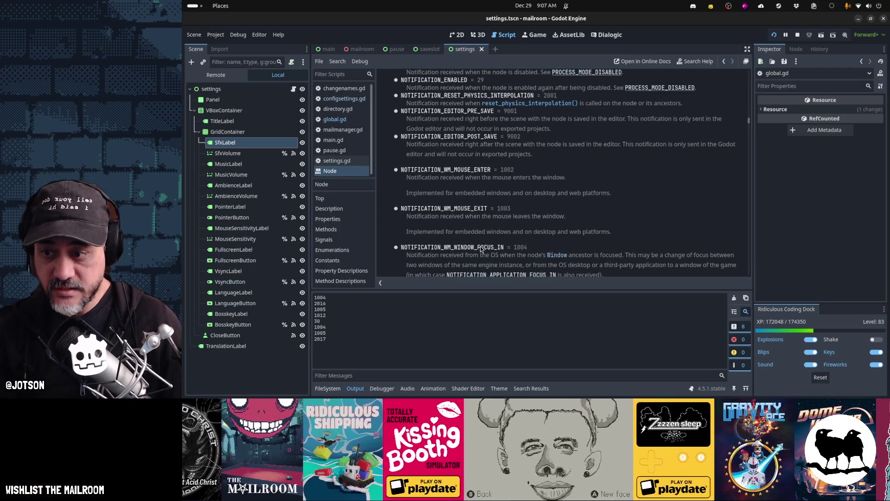
scroll(480, 249, down, 10)
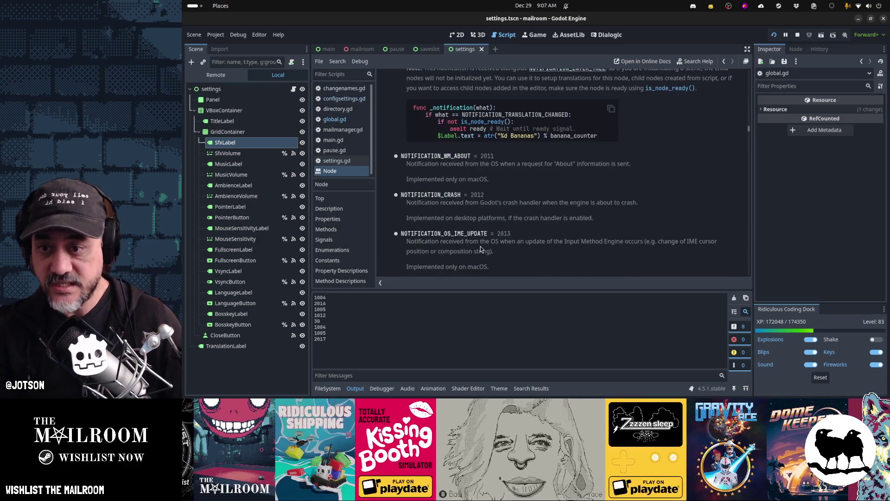
scroll(481, 249, down, 5)
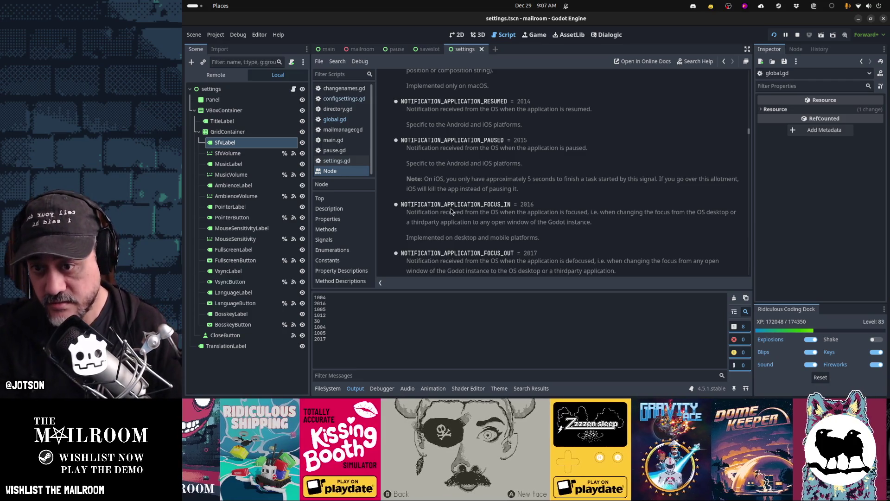
scroll(451, 209, up, 5)
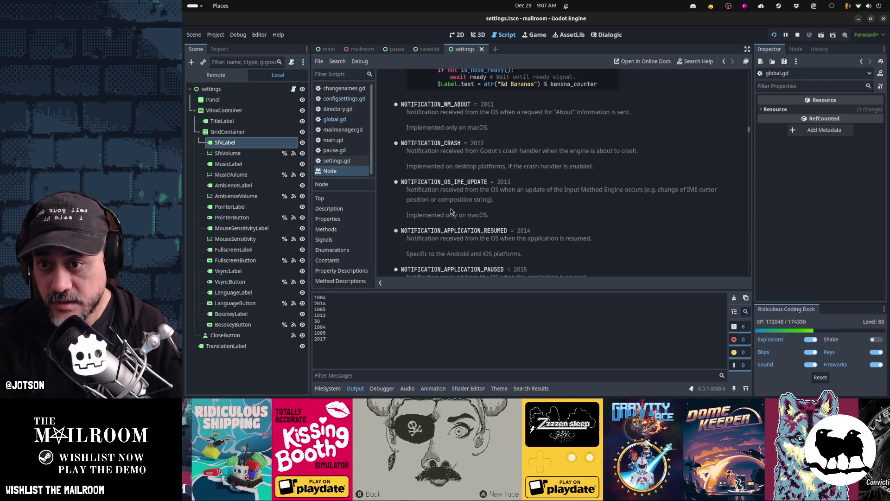
scroll(451, 209, up, 8)
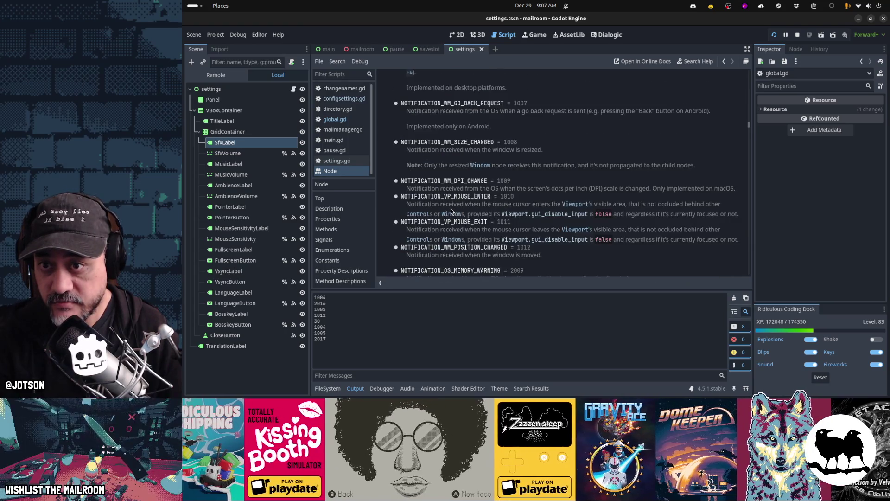
scroll(451, 208, up, 3)
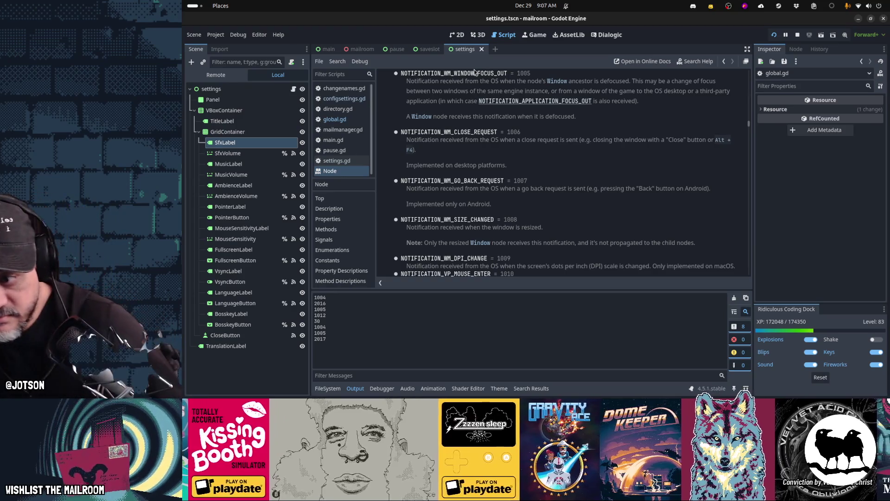
scroll(481, 138, down, 5)
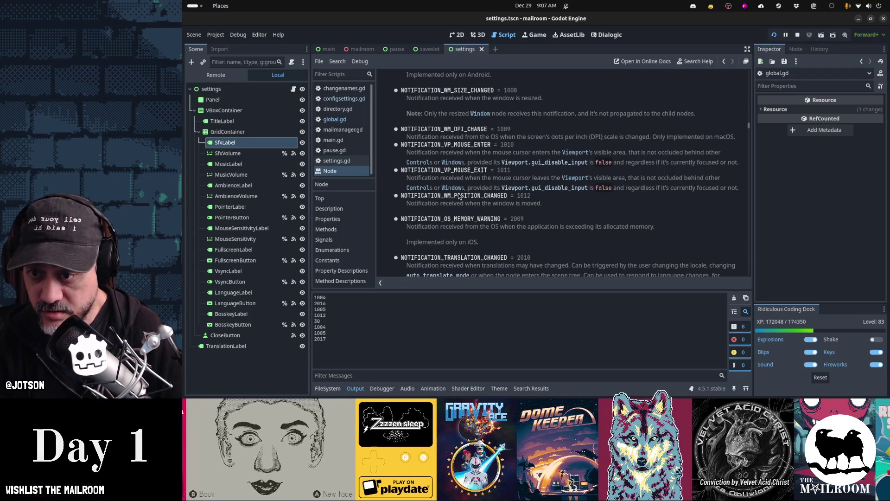
scroll(459, 196, up, 15)
scroll(458, 196, down, 5)
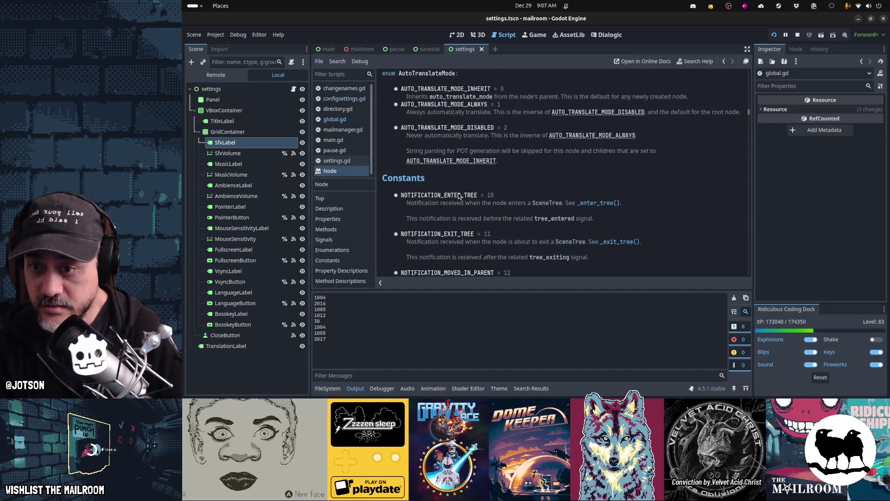
scroll(458, 195, down, 10)
scroll(459, 193, down, 6)
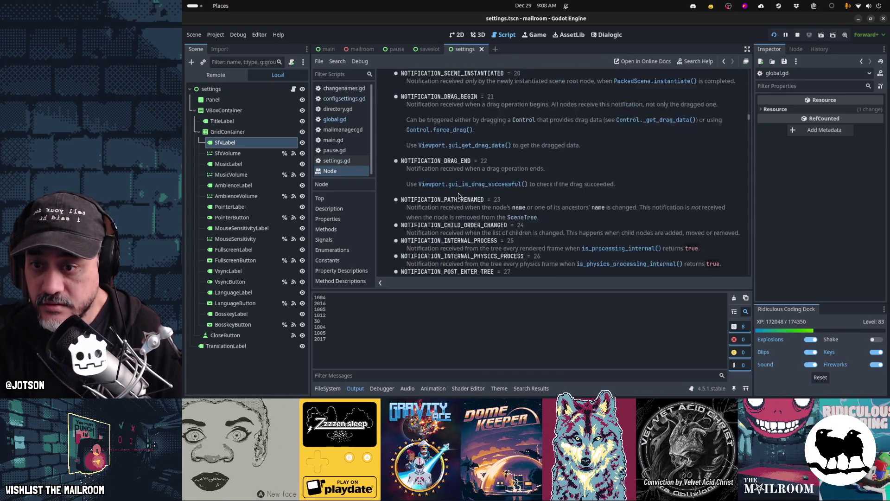
scroll(458, 196, down, 5)
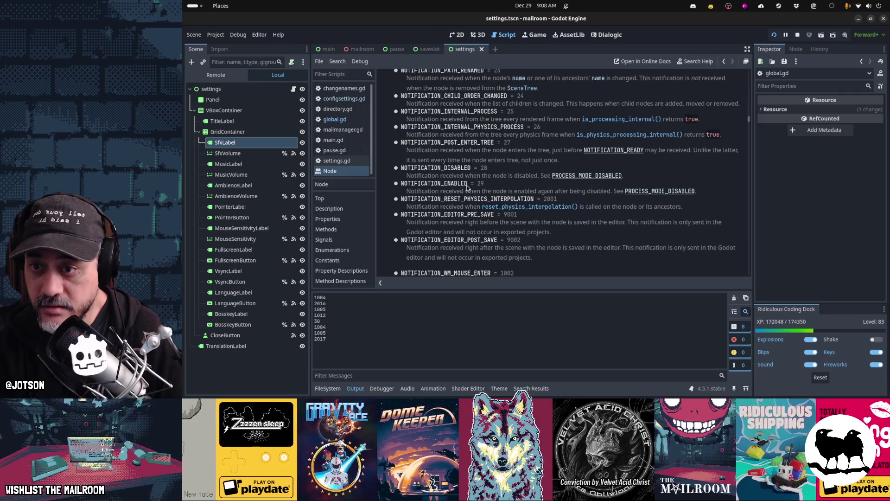
scroll(448, 187, down, 10)
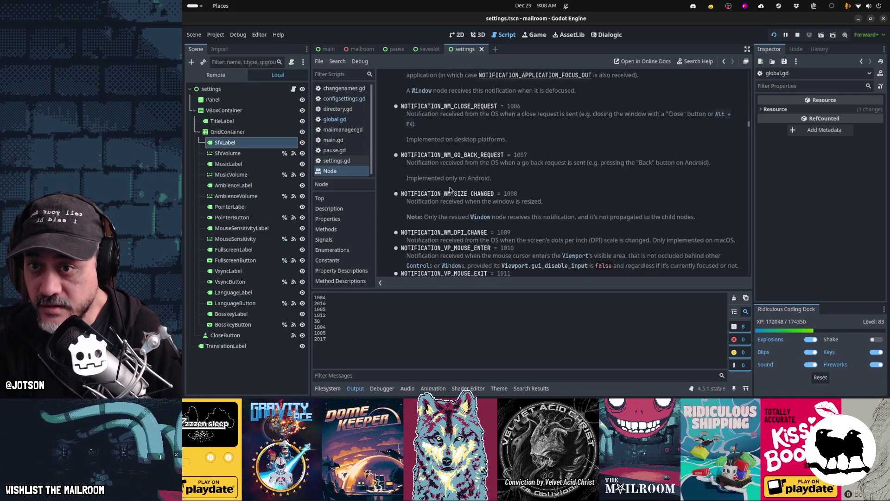
scroll(449, 190, up, 5)
scroll(450, 187, up, 5)
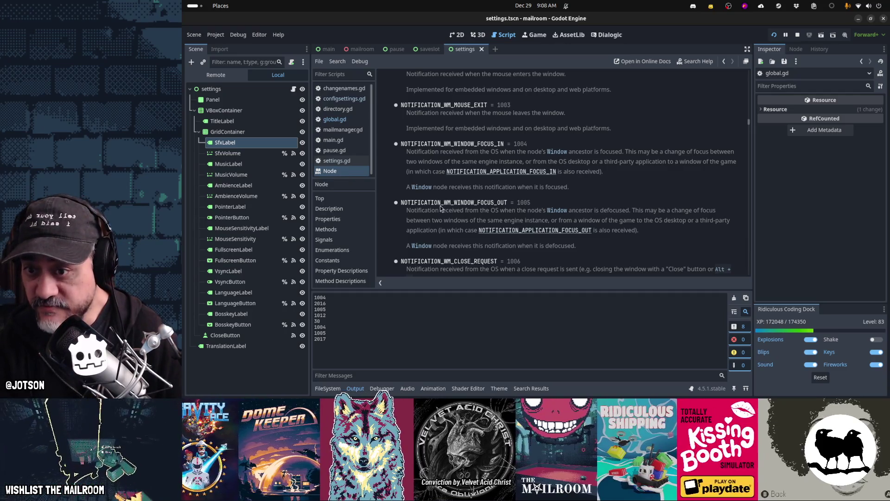
scroll(553, 204, down, 10)
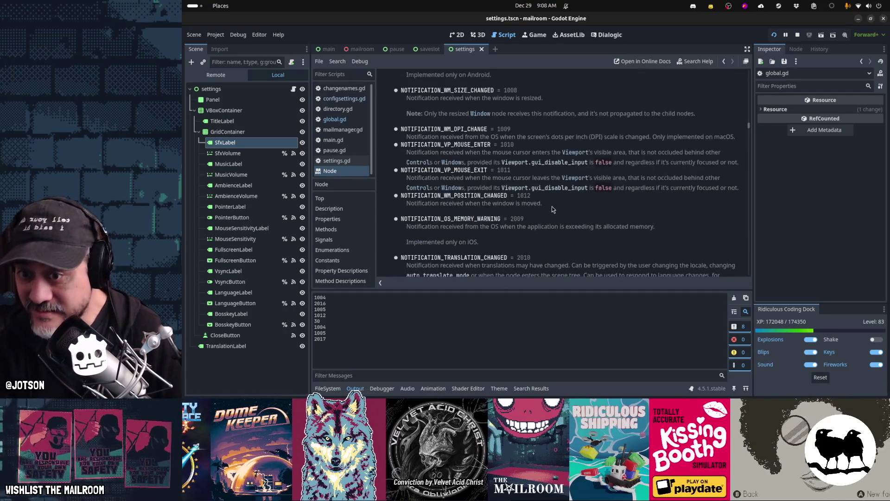
scroll(552, 207, down, 20)
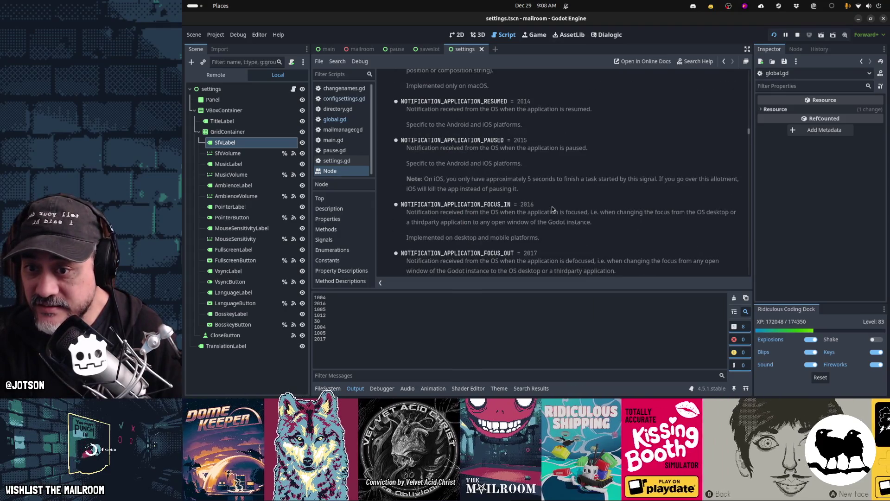
scroll(552, 207, down, 5)
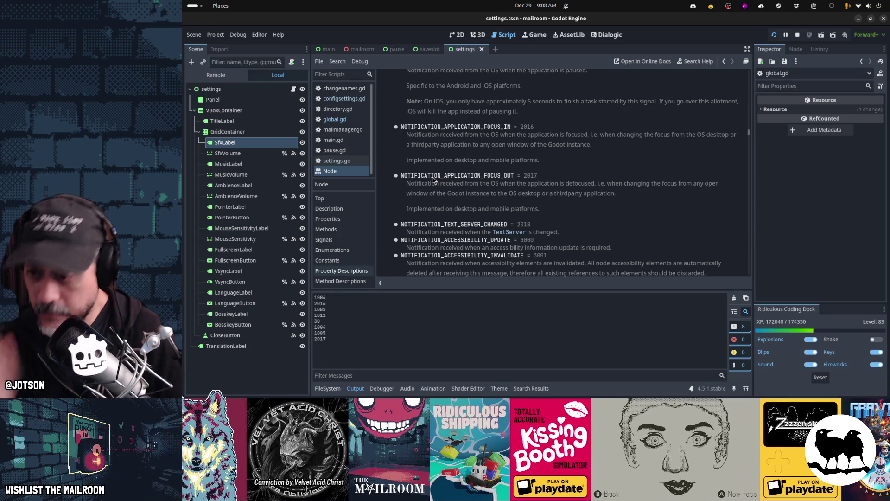
- Bring the Mailroom game forward from the dock and Alt+Tab back to the Godot editor
mouse_move(784, 393)
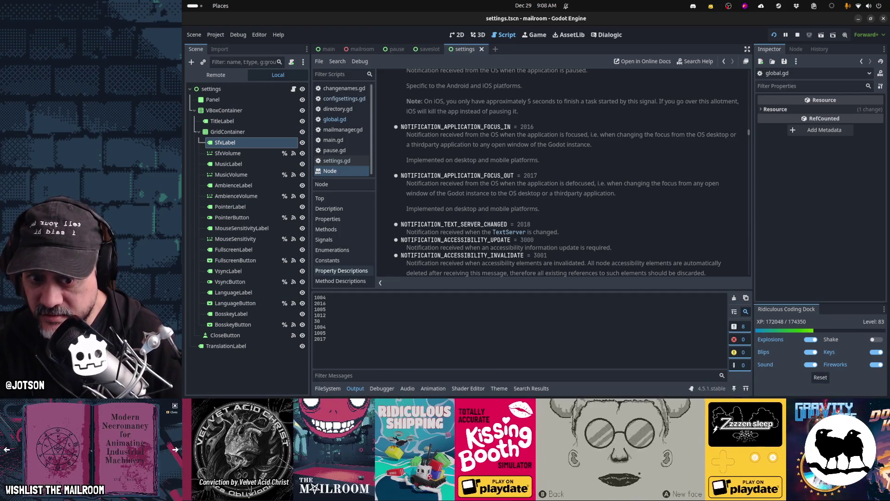
click(784, 386)
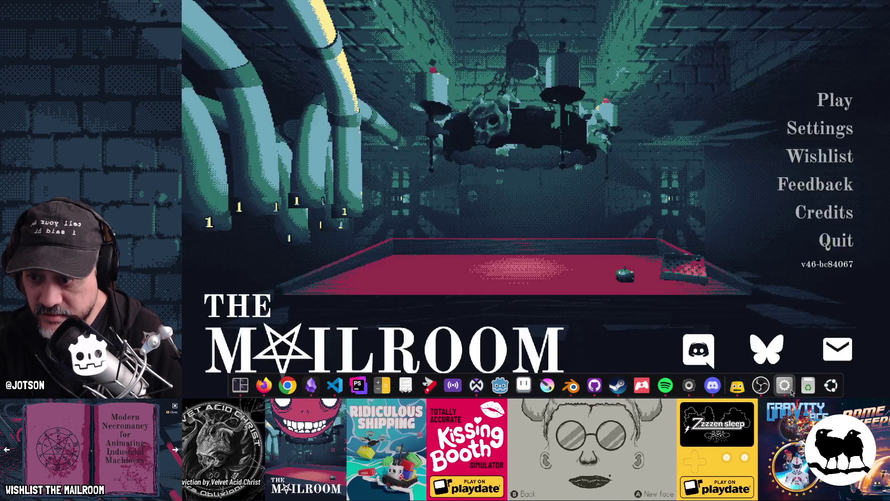
key(alt+Tab)
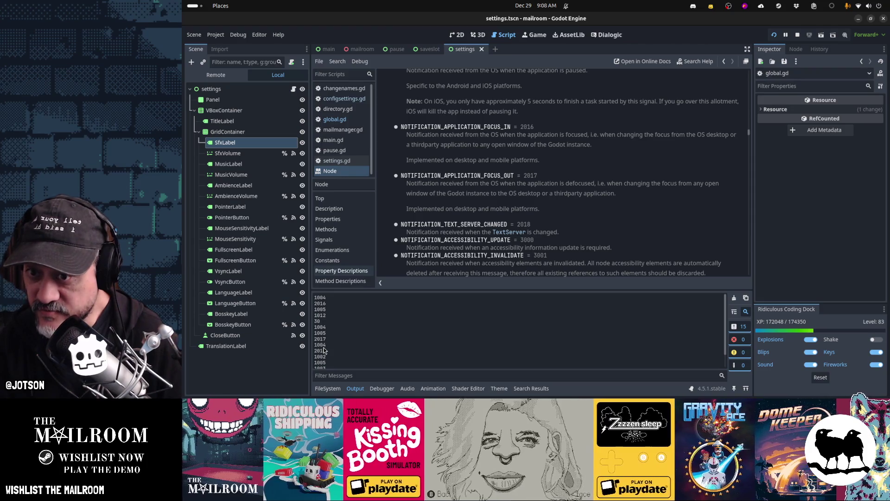
scroll(531, 214, up, 10)
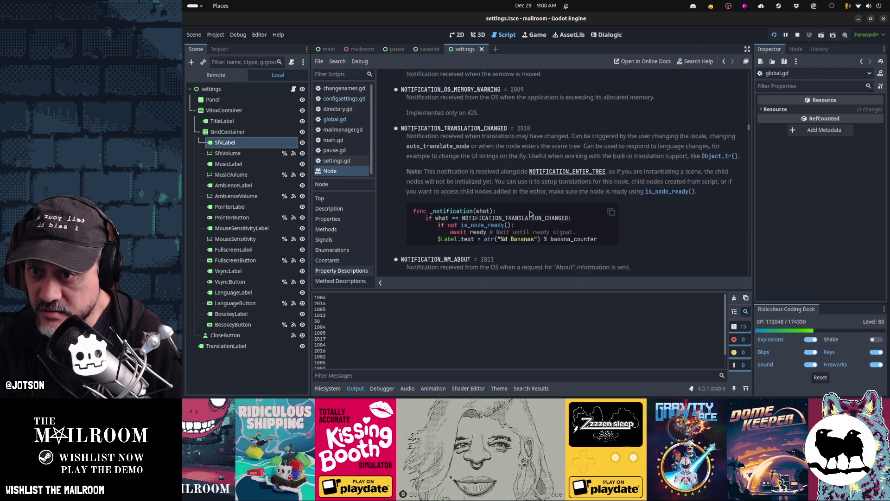
scroll(531, 215, up, 5)
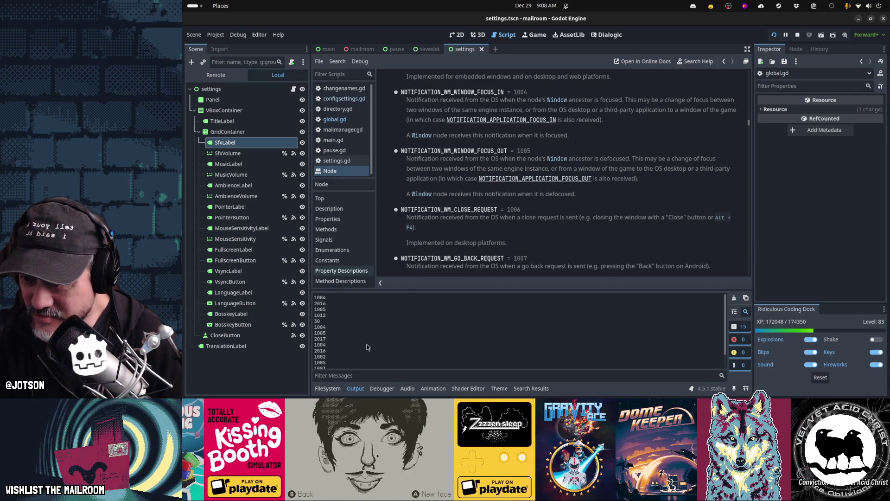
scroll(483, 183, down, 5)
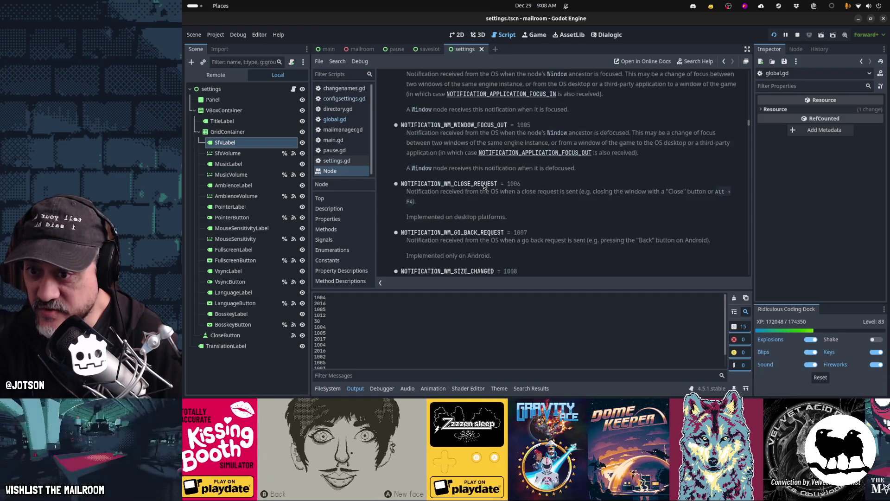
scroll(483, 185, down, 10)
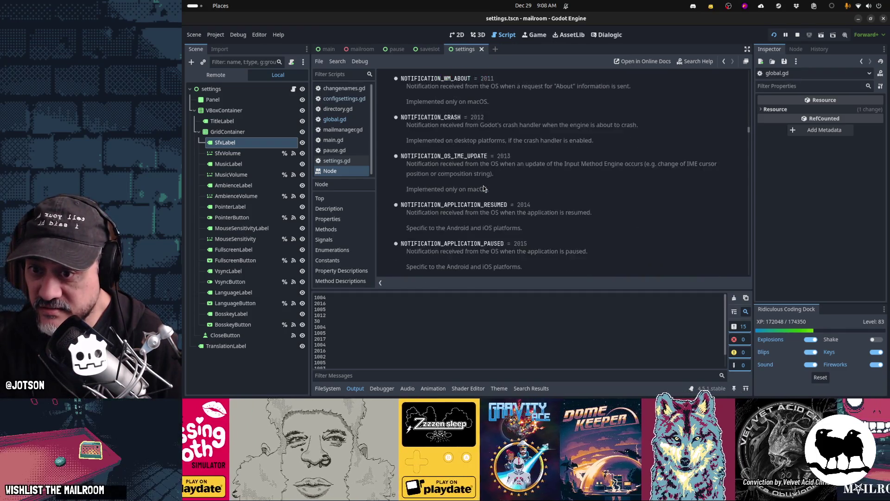
scroll(483, 185, down, 3)
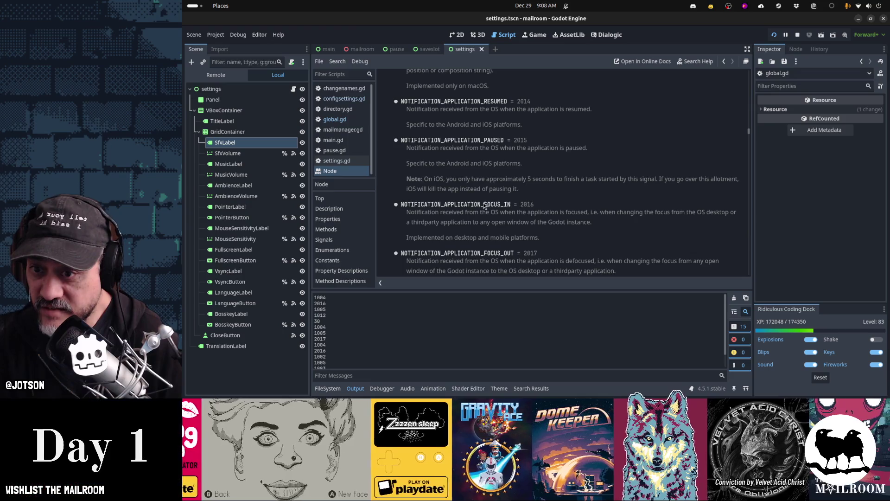
scroll(482, 214, up, 12)
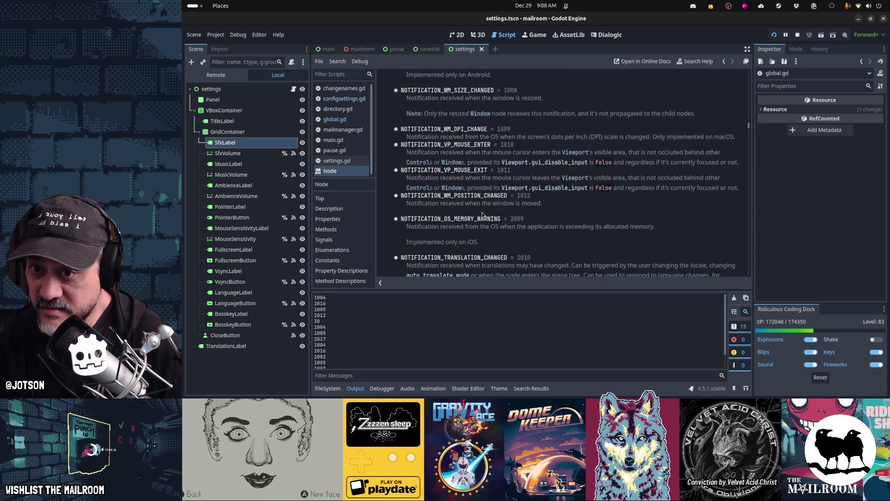
scroll(483, 212, up, 12)
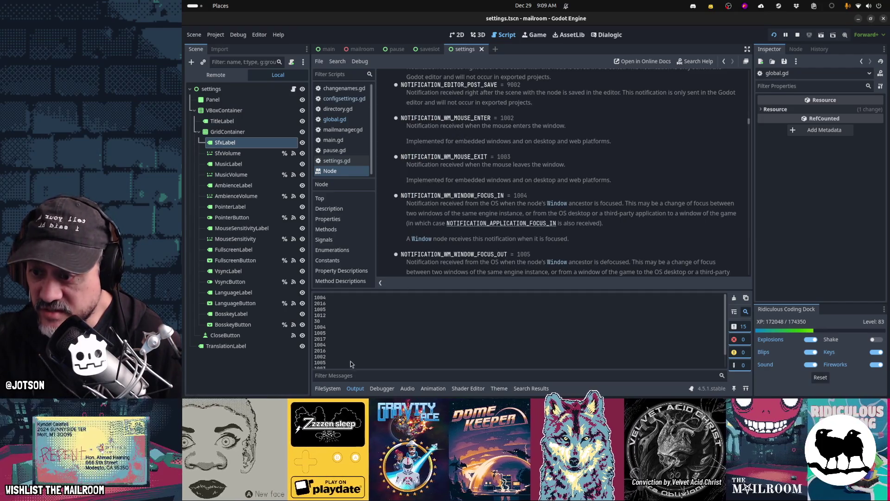
scroll(483, 196, down, 3)
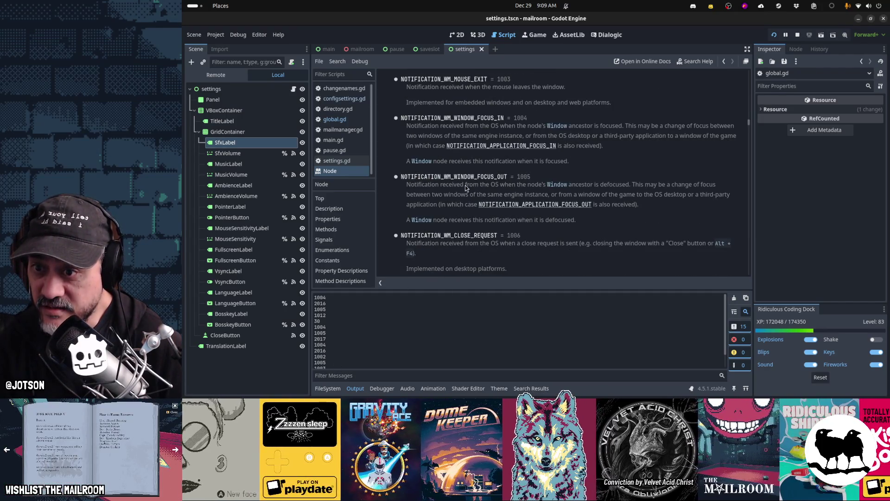
scroll(385, 334, down, 2)
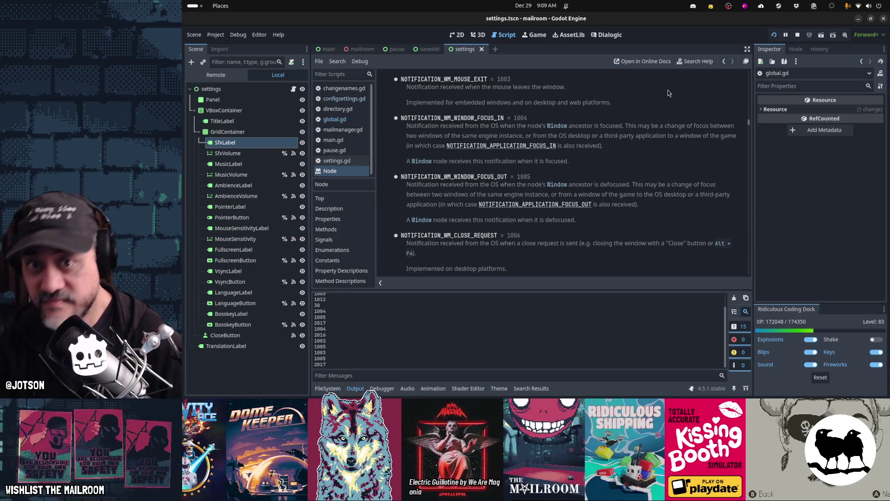
click(692, 64)
text(= 30)
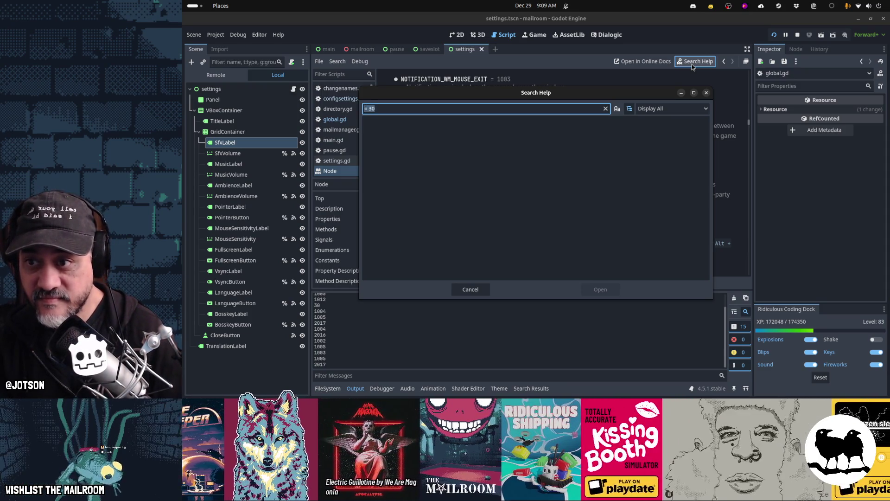
text(30)
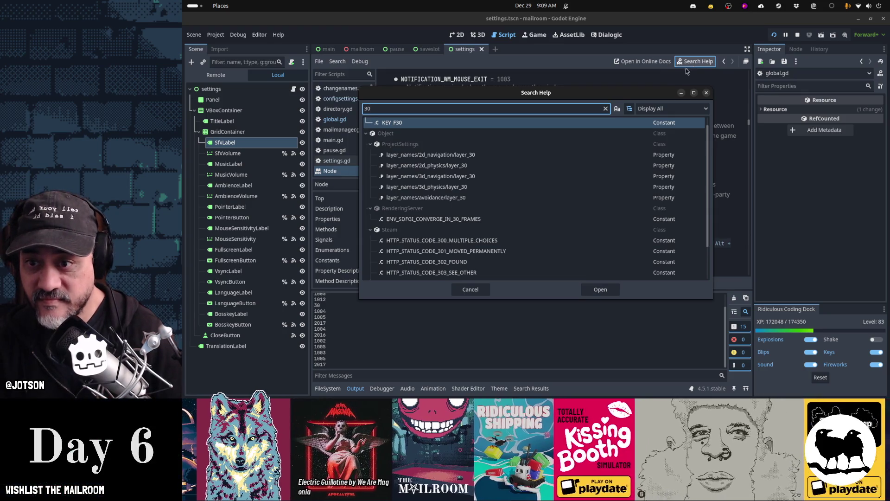
scroll(553, 177, down, 2)
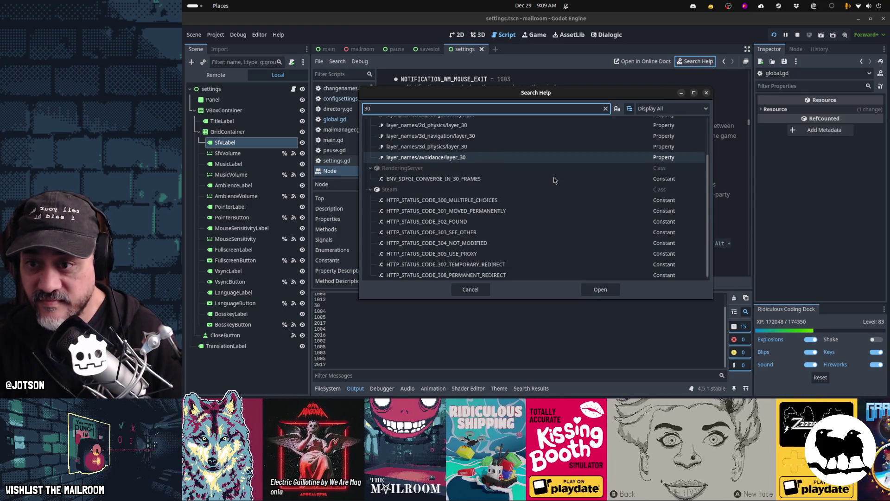
scroll(554, 180, up, 2)
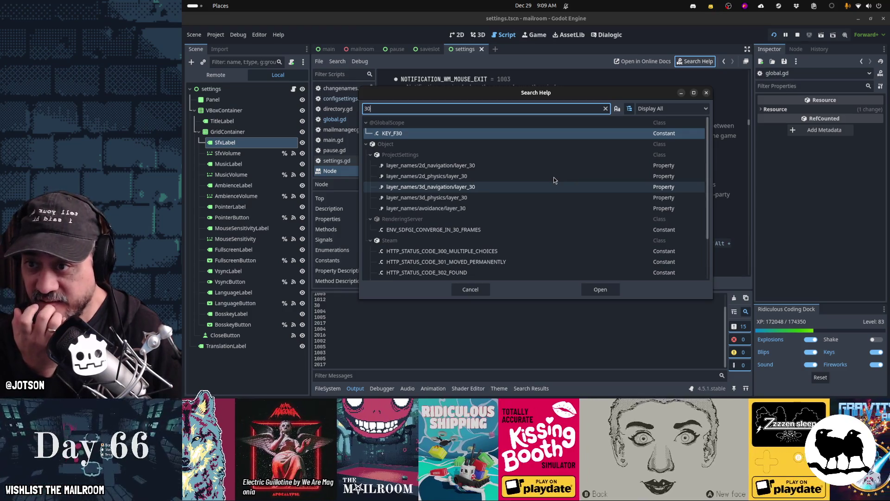
scroll(554, 180, down, 2)
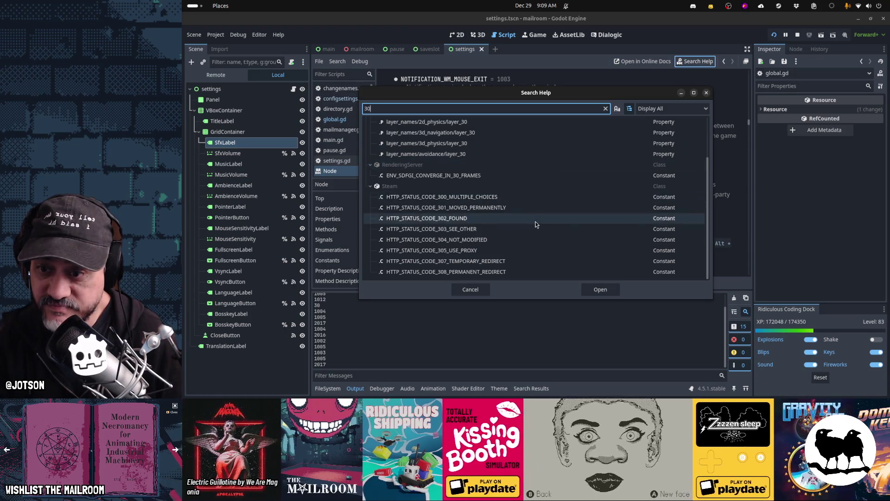
scroll(535, 224, up, 2)
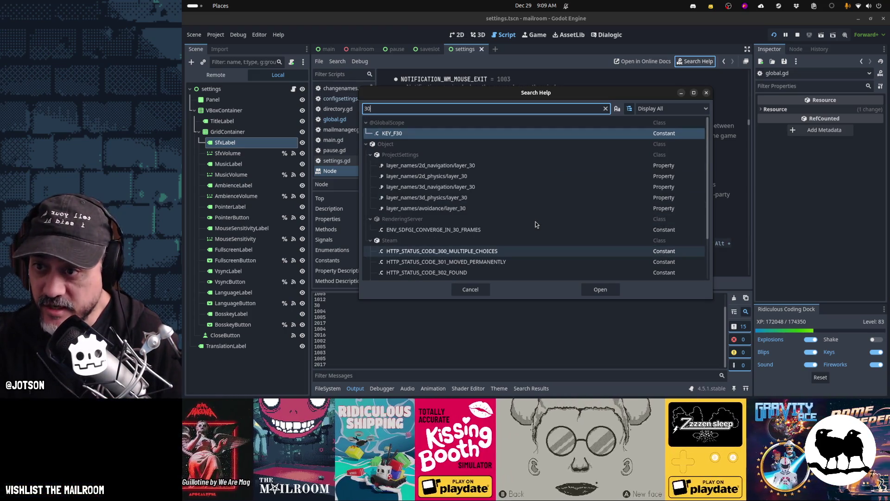
key(BackSpace)
key(BackSpace)
text(29)
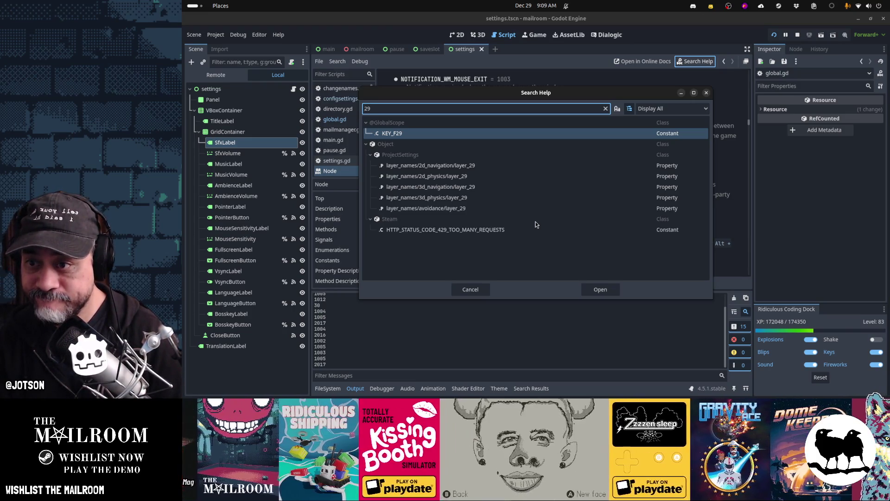
key(Home)
text(=)
key(BackSpace)
key(BackSpace)
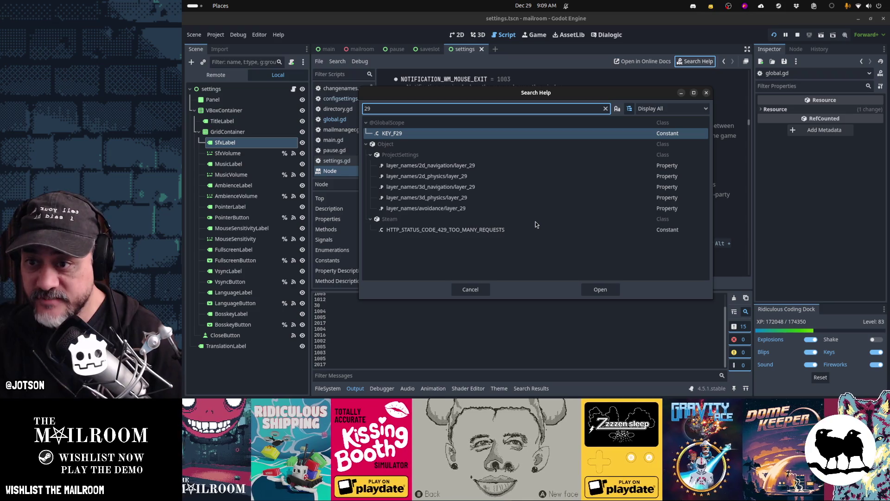
key(BackSpace)
text(9)
key(BackSpace)
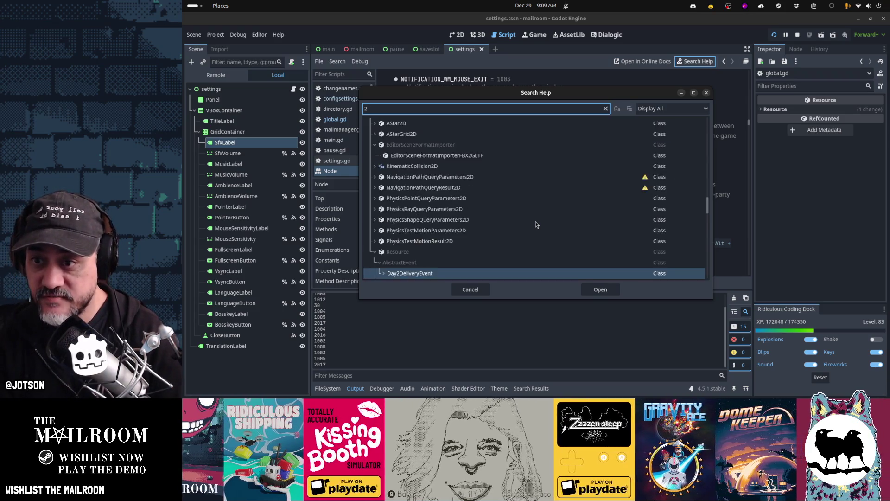
text(8)
key(BackSpace)
key(BackSpace)
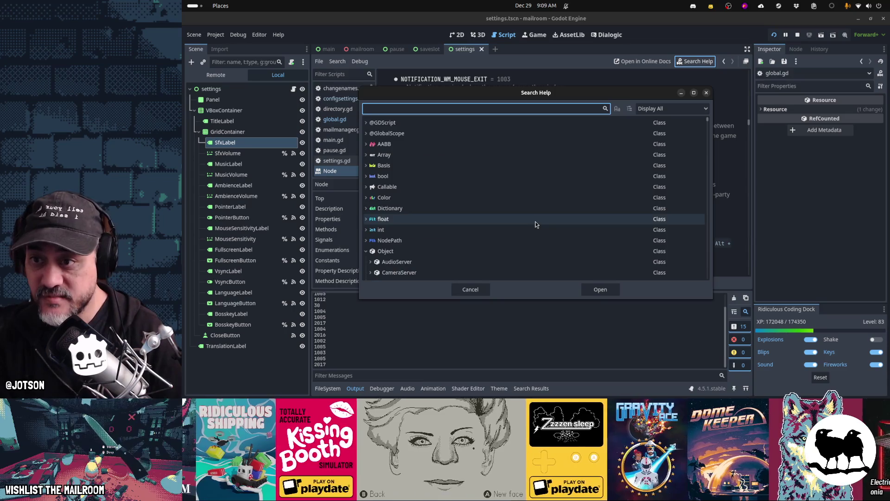
text(NOTIFICATION)
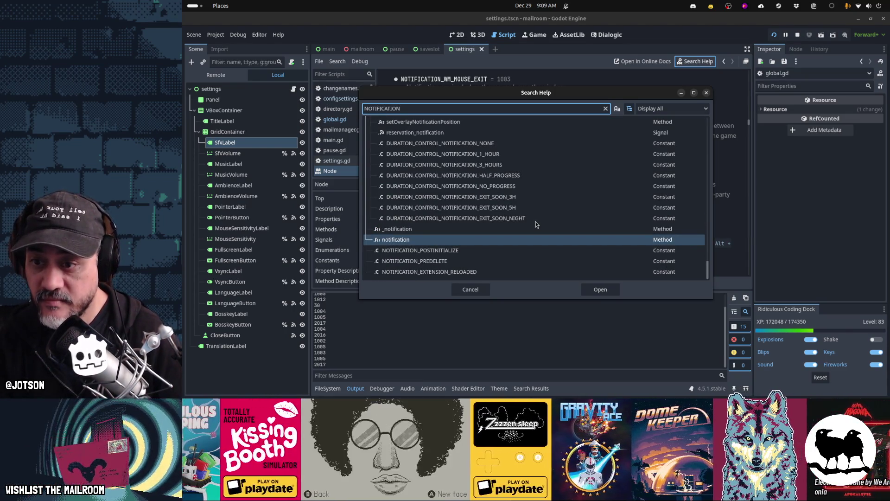
scroll(455, 262, up, 5)
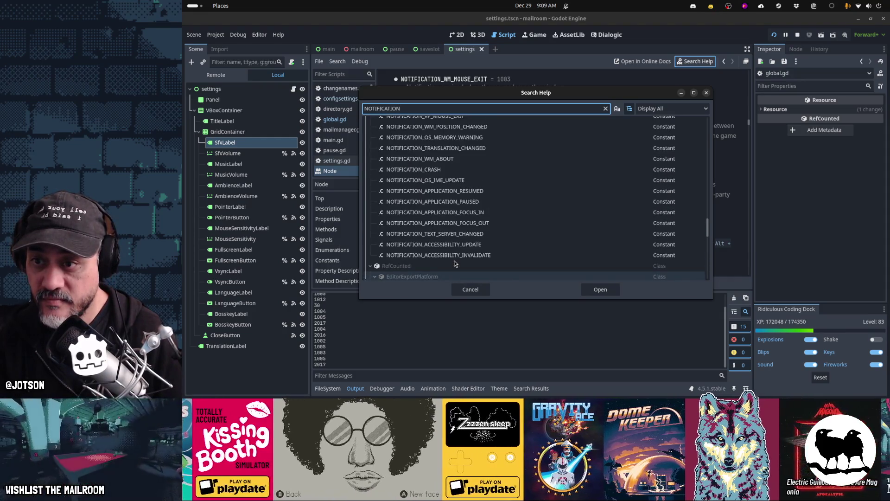
scroll(455, 263, up, 3)
double_click(455, 263)
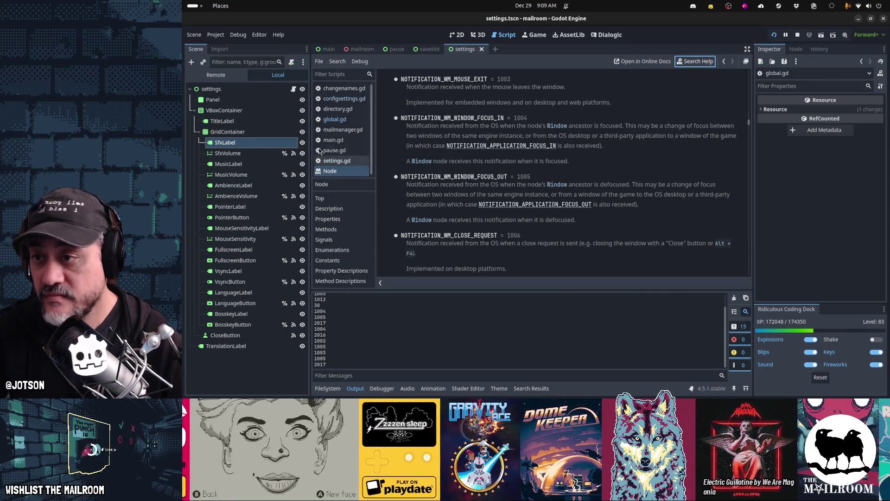
click(335, 119)
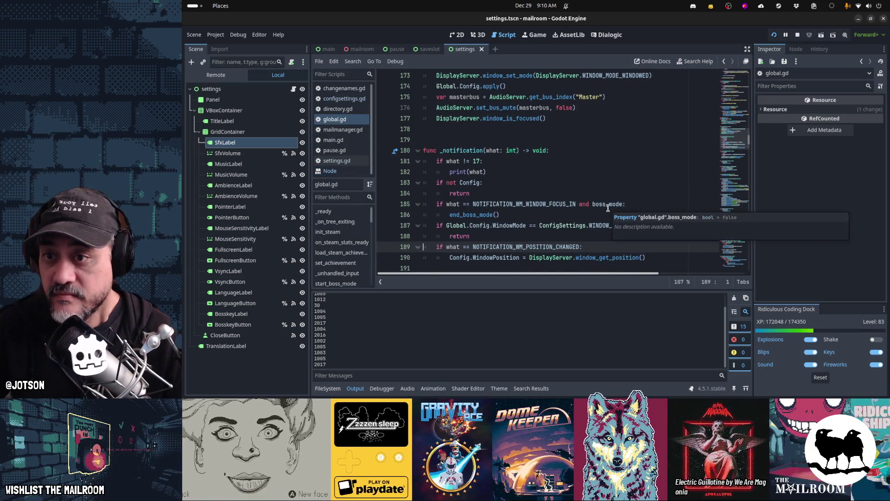
- Add a print("apply") line above Global.Config.apply() in end_boss_mode
scroll(608, 208, up, 3)
click(546, 184)
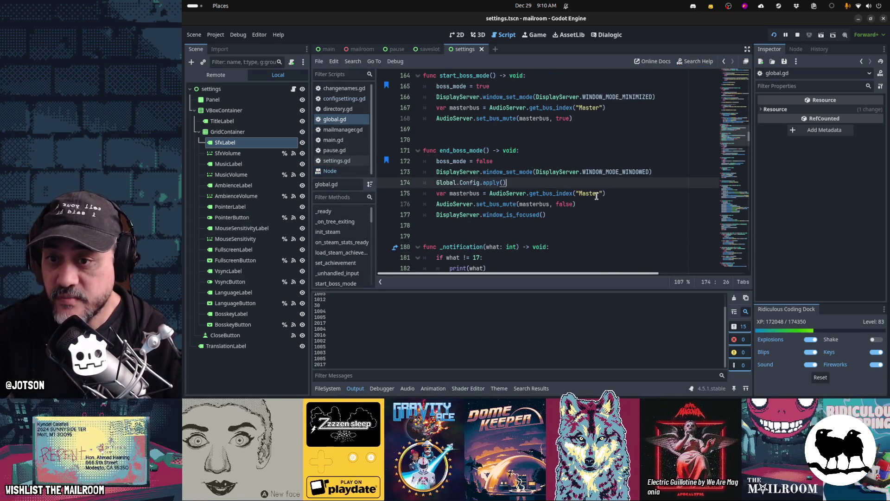
key(Up)
key(End)
key(Return)
text(print()
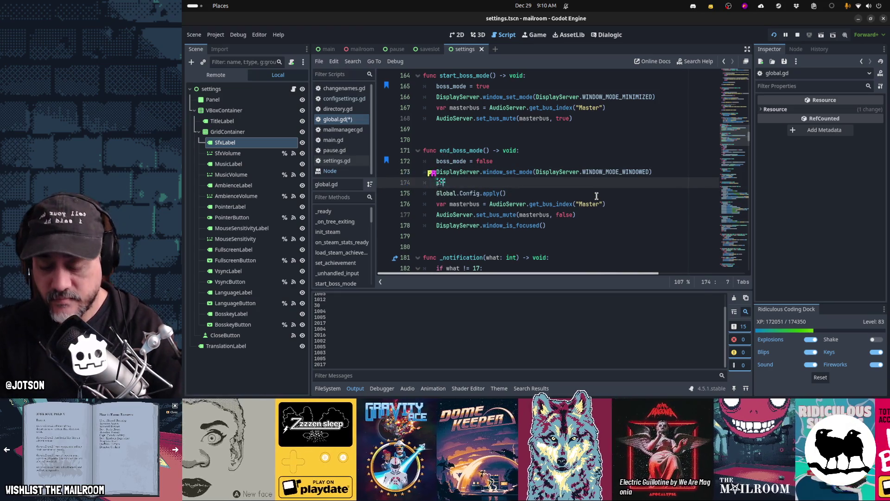
text("apply"))
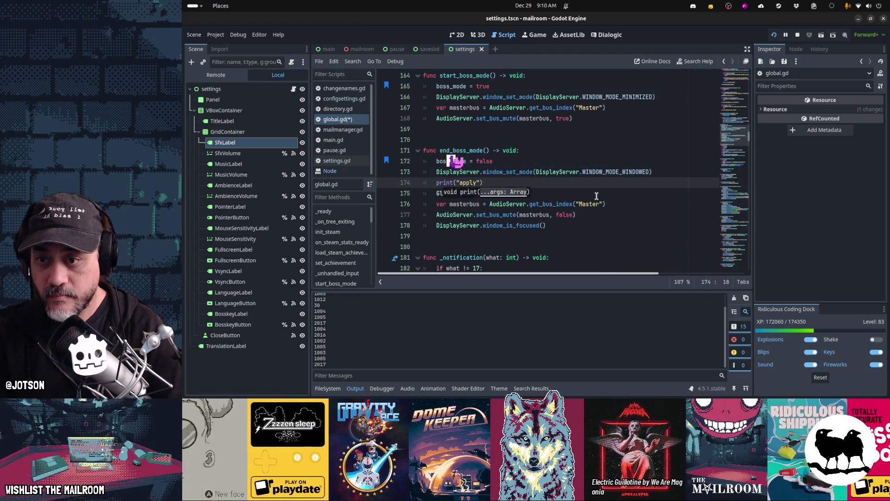
- Duplicate it as print("windowed") above the window_set_mode call and run the game with F5
key(ctrl+c)
key(Up)
key(Up)
key(End)
key(Return)
key(ctrl+v)
key(Left)
key(Left)
key(ctrl+shift+Left)
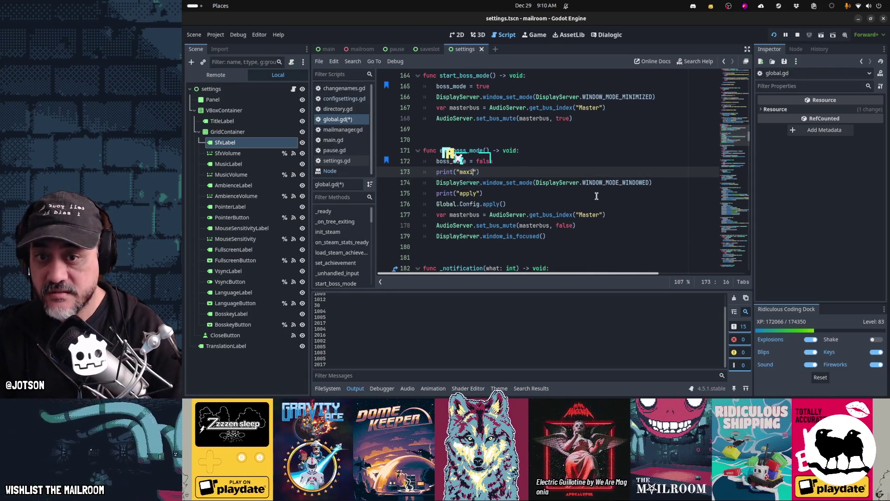
text(indowed)
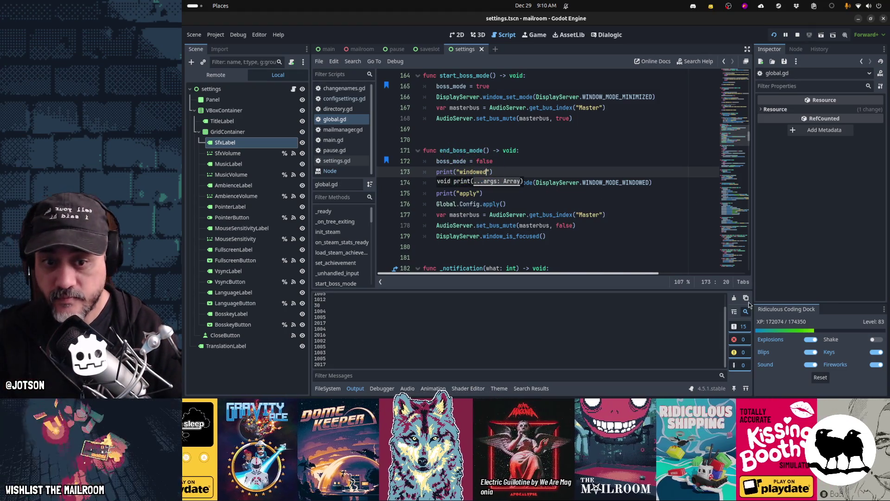
click(572, 227)
key(F5)
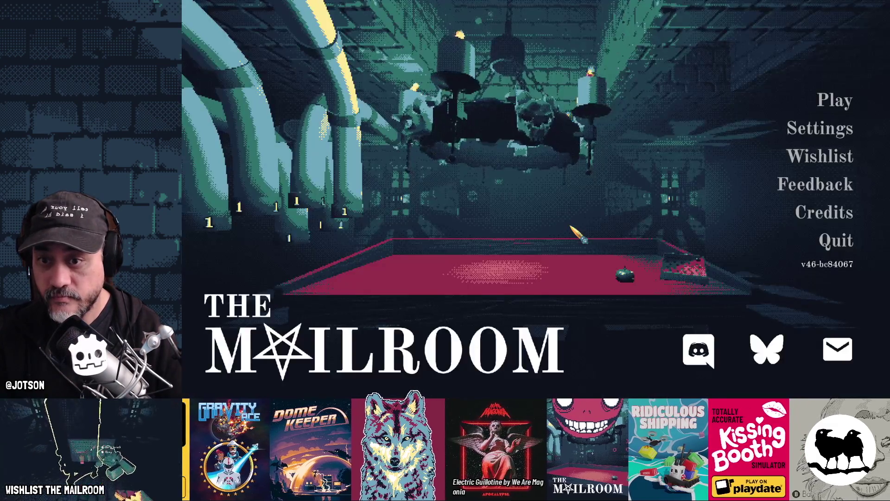
- Alt+Tab away to hide the game in boss mode, then restore it from its taskbar icon
key(alt+Tab)
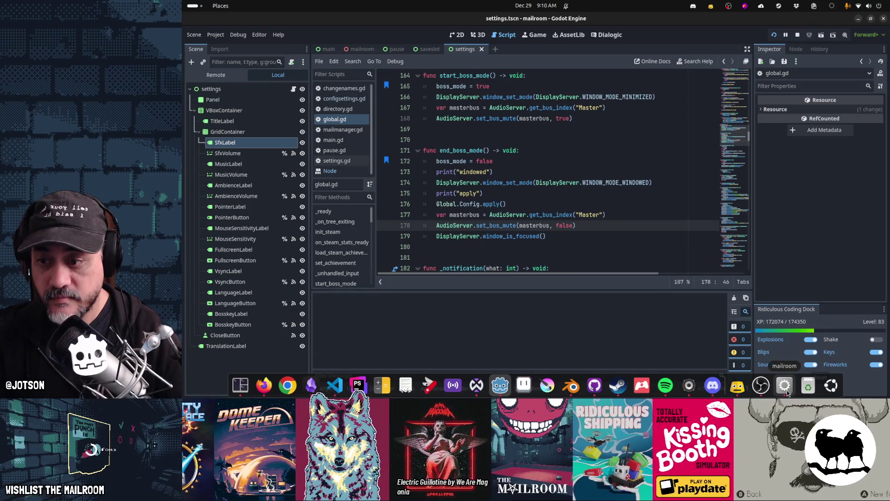
click(787, 394)
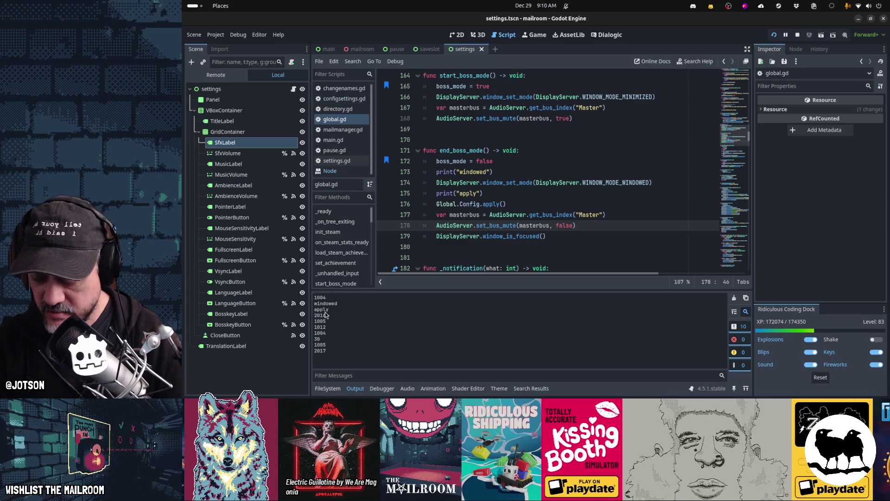
- Browse the Node docs' NOTIFICATION_ constants, then go back to the global.gd script
click(338, 171)
scroll(477, 188, down, 10)
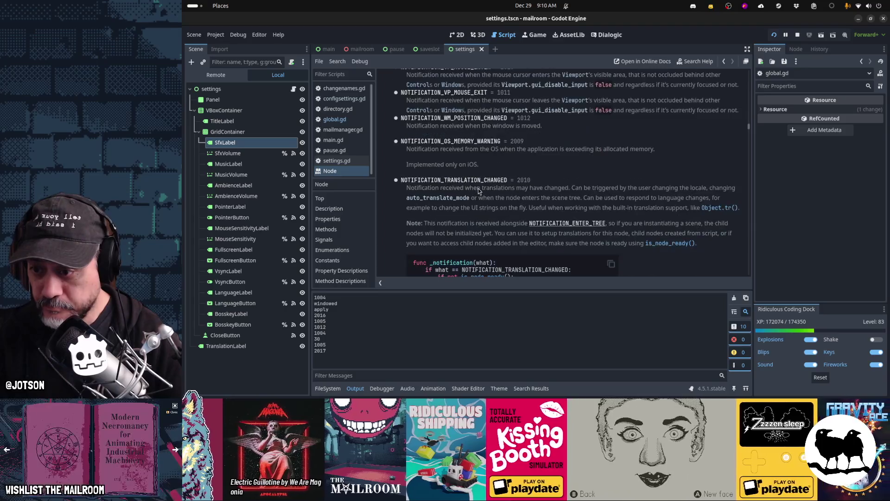
scroll(477, 188, down, 10)
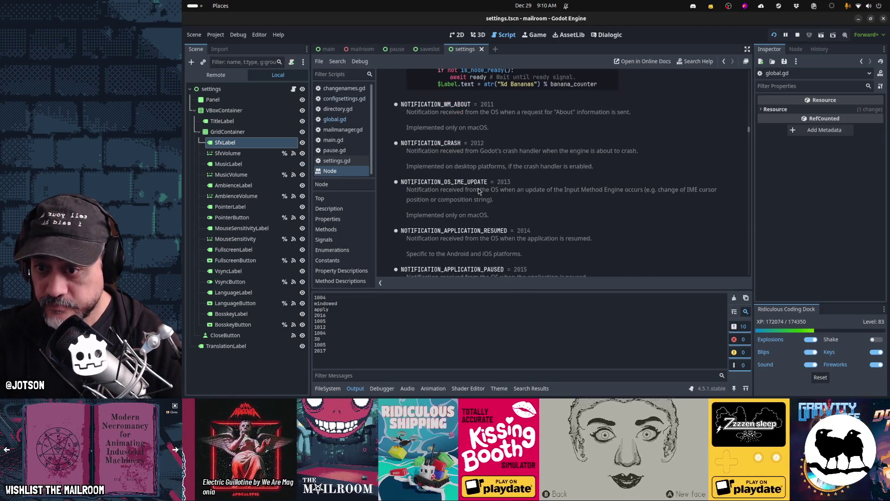
scroll(479, 191, down, 2)
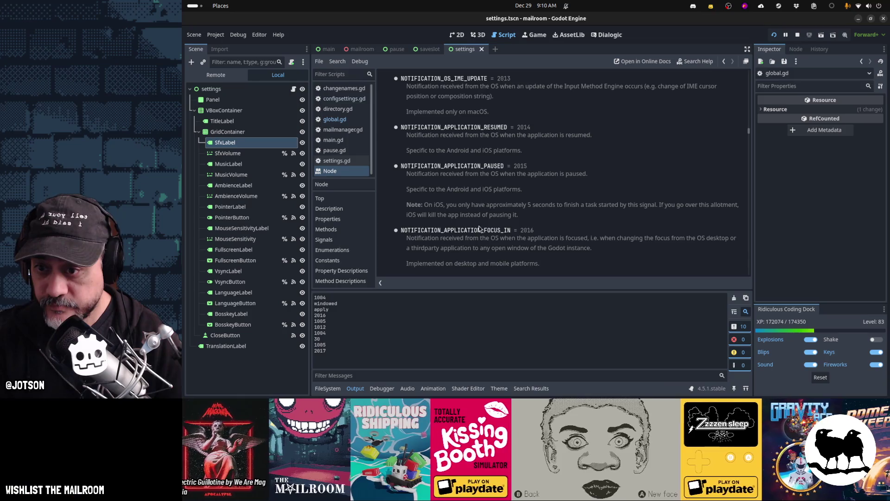
scroll(479, 230, up, 20)
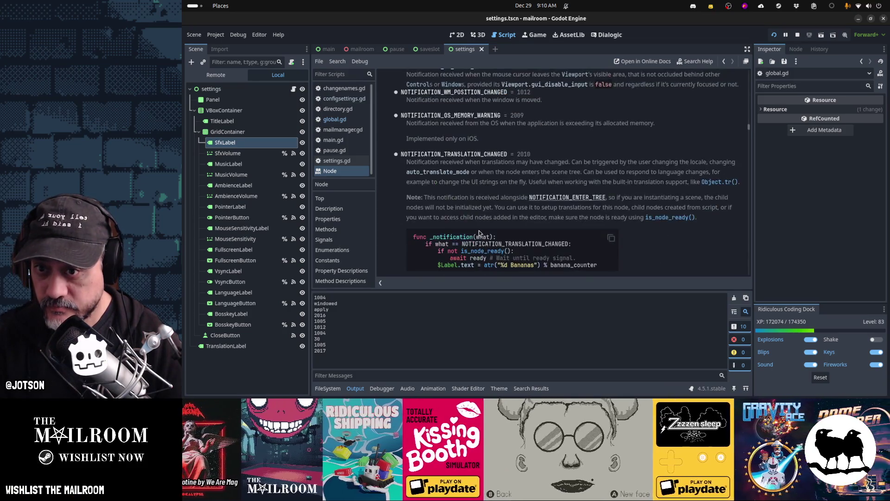
scroll(479, 230, up, 3)
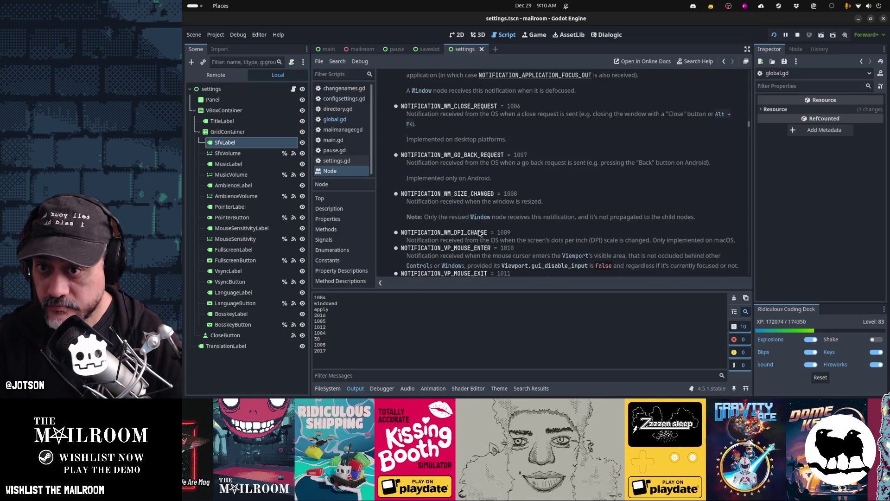
scroll(479, 233, up, 4)
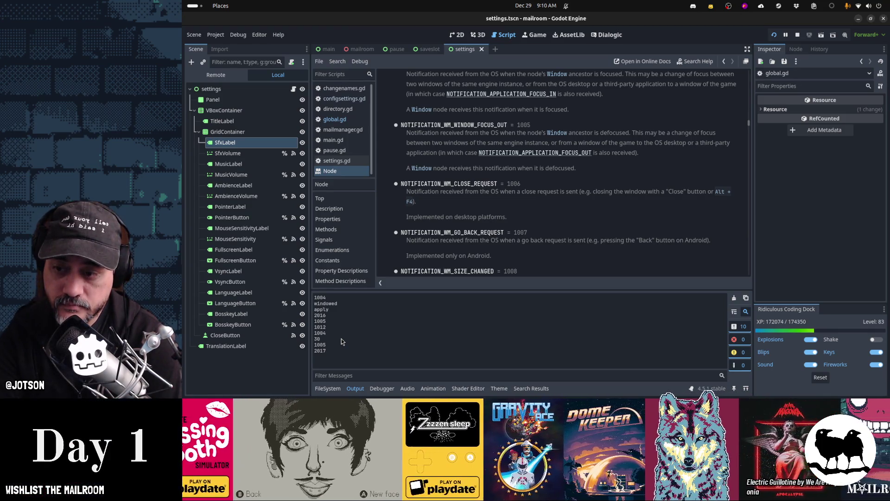
mouse_move(435, 392)
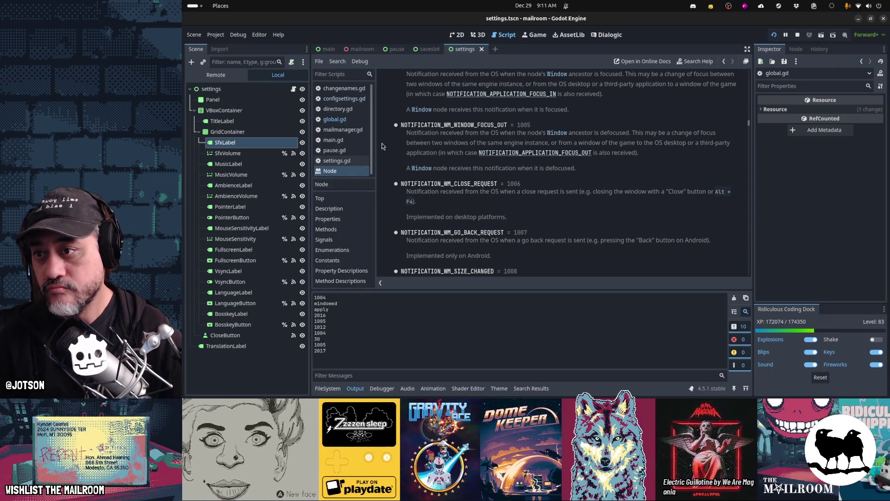
click(335, 120)
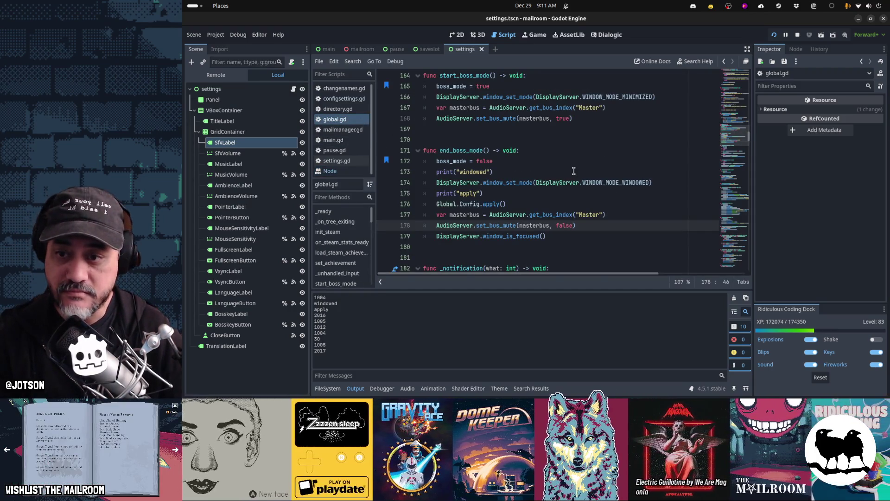
- Comment out the window-mode, windowed print, apply print and Global.Config.apply lines (173–176)
scroll(574, 171, down, 4)
scroll(573, 171, up, 3)
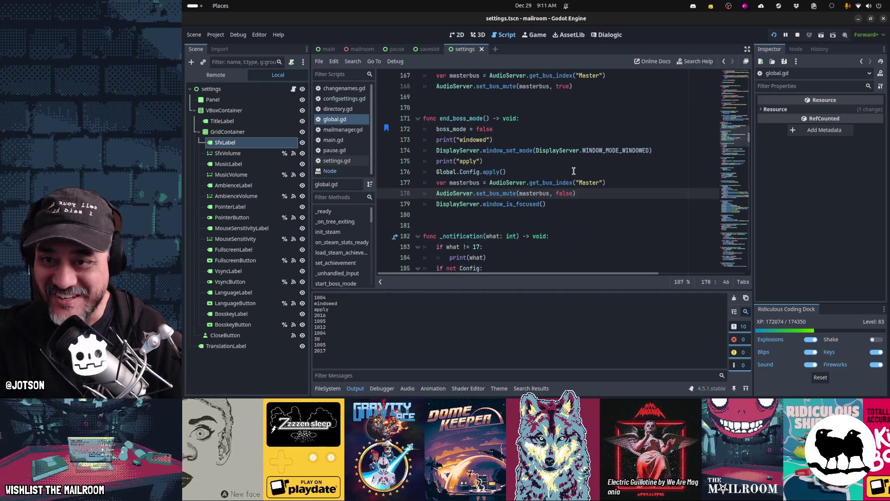
scroll(583, 174, up, 3)
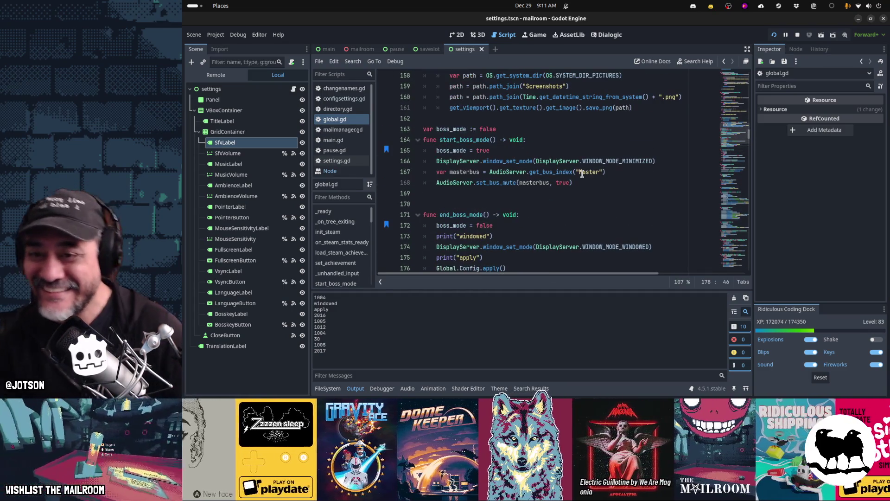
scroll(582, 174, down, 2)
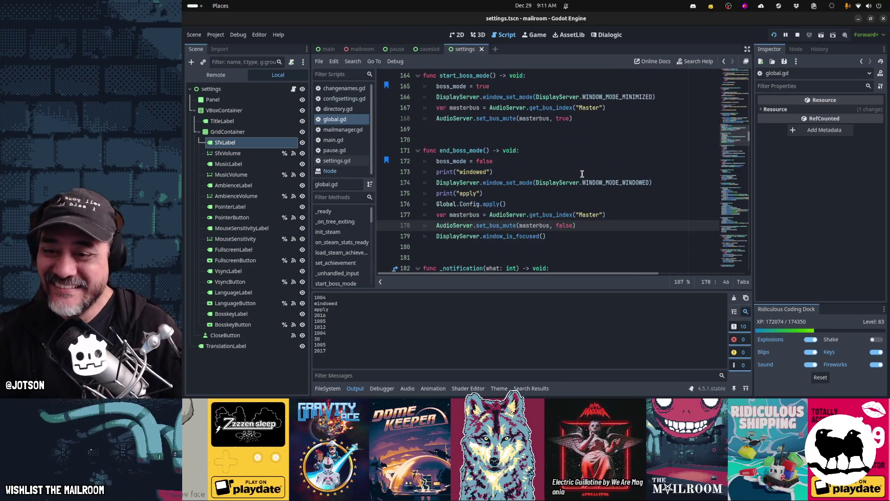
click(589, 182)
key(ctrl+slash)
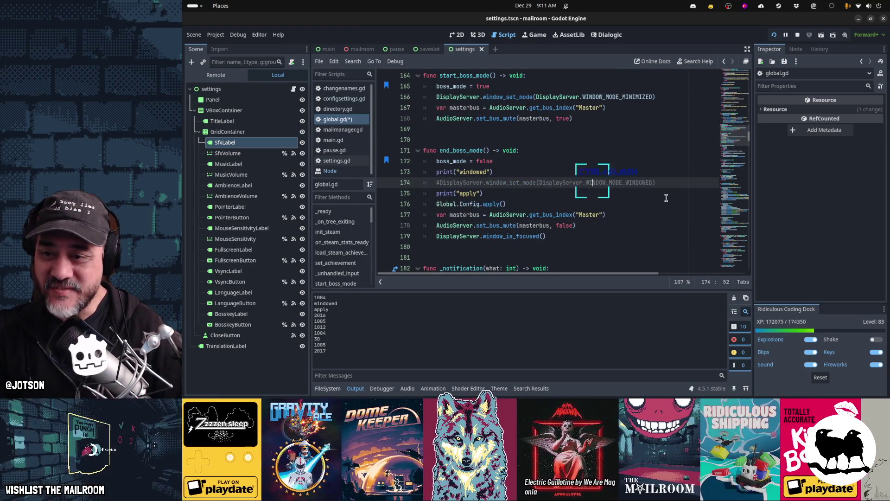
key(Up)
key(Down)
key(Down)
key(ctrl+slash)
key(Down)
key(ctrl+slash)
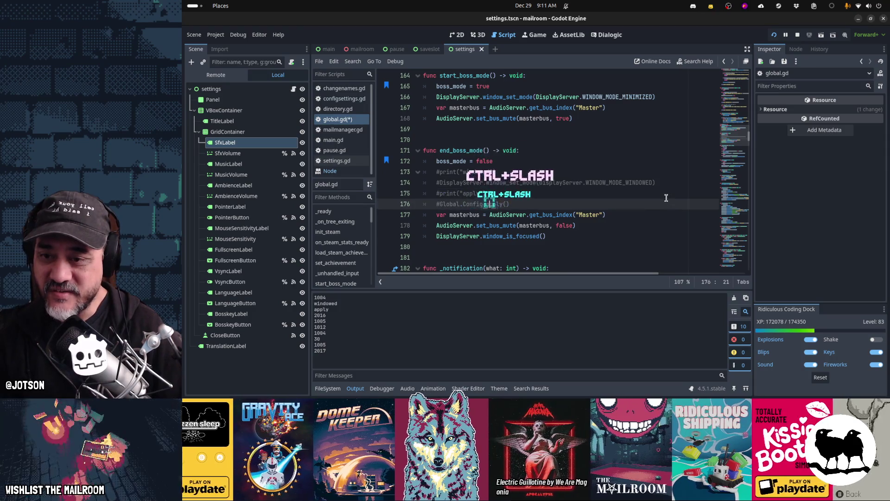
- Save global.gd and switch to the DisplayServer docs in Firefox
key(Down)
key(Down)
key(ctrl+s)
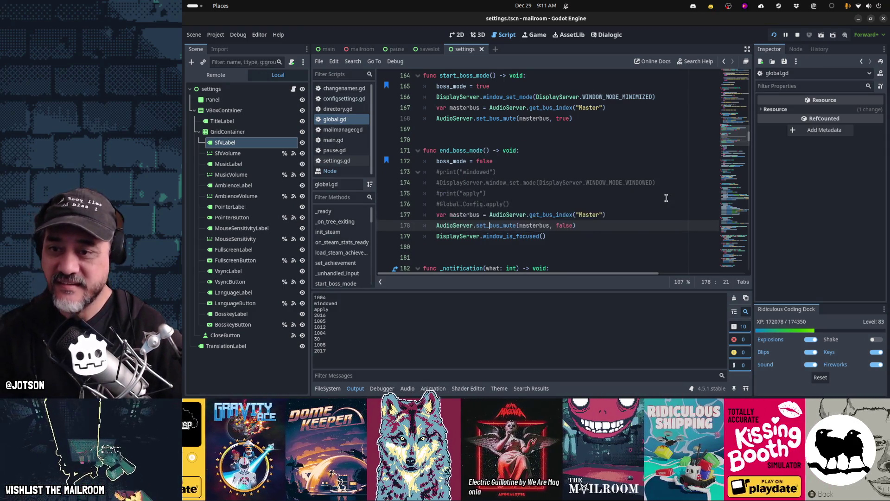
key(alt+Tab)
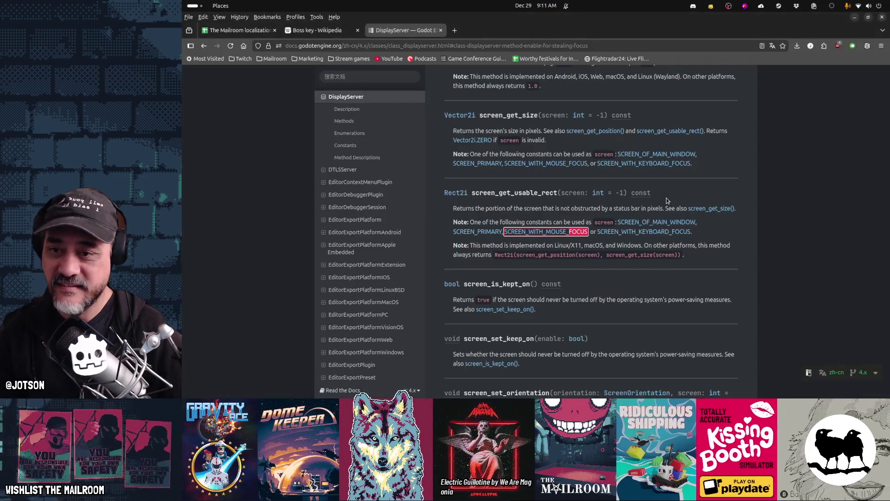
- Alternate focus between Firefox and the Mailroom game several times, ending back in the Godot editor
key(alt+Tab)
key(alt+Tab)
key(alt+Tab)
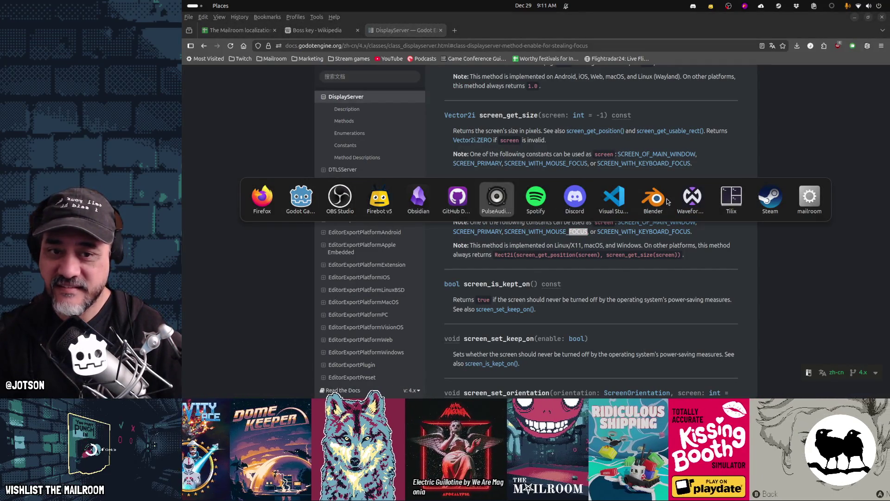
key(alt+Tab)
key(alt+Tab)
key(alt+Tab)
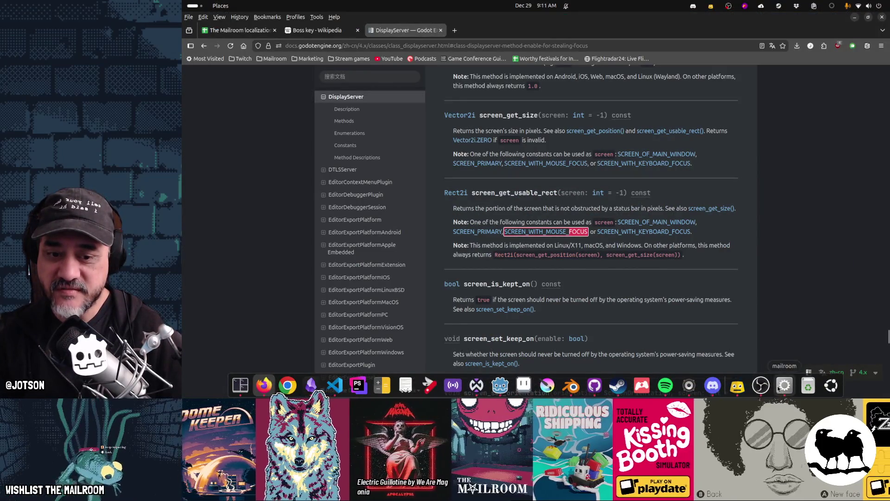
click(779, 389)
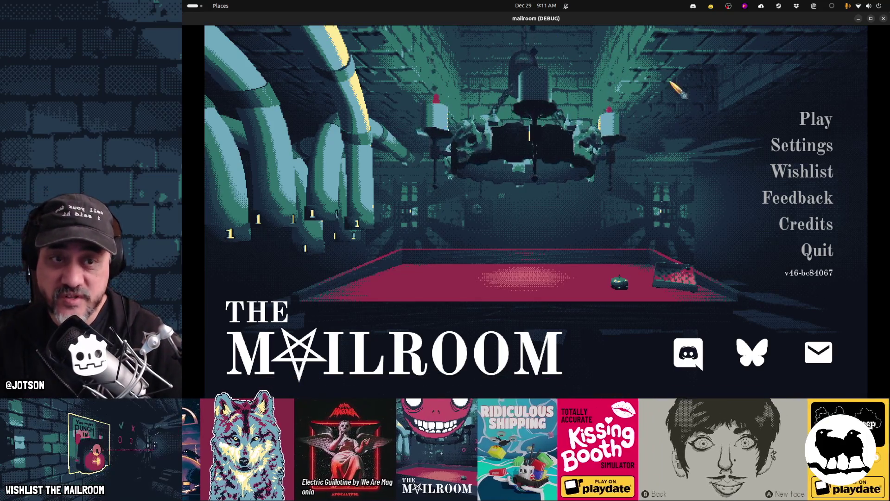
mouse_move(783, 389)
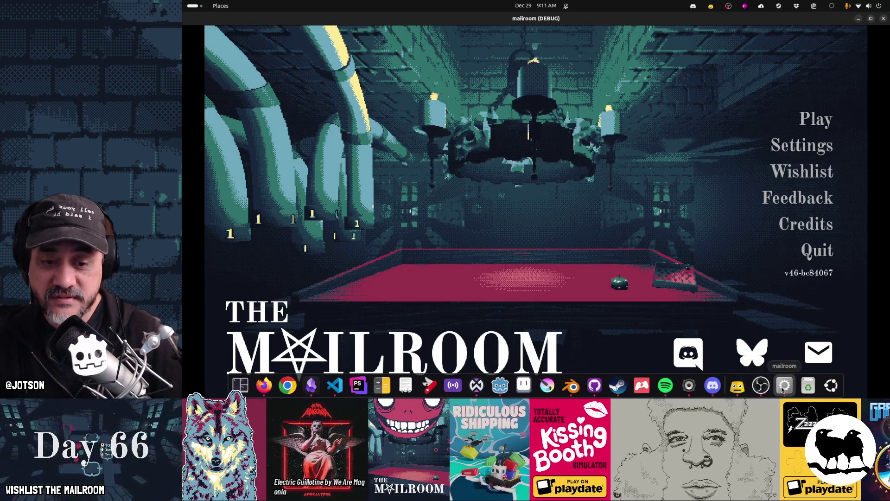
key(alt+Tab)
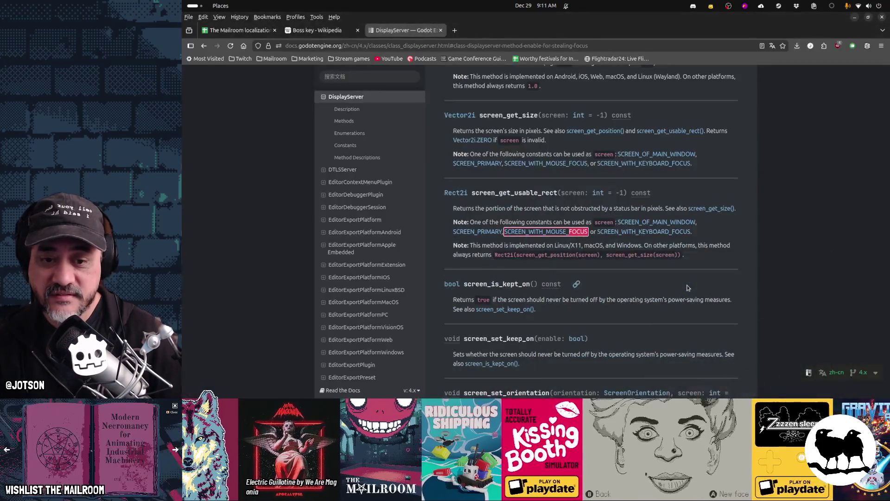
click(785, 385)
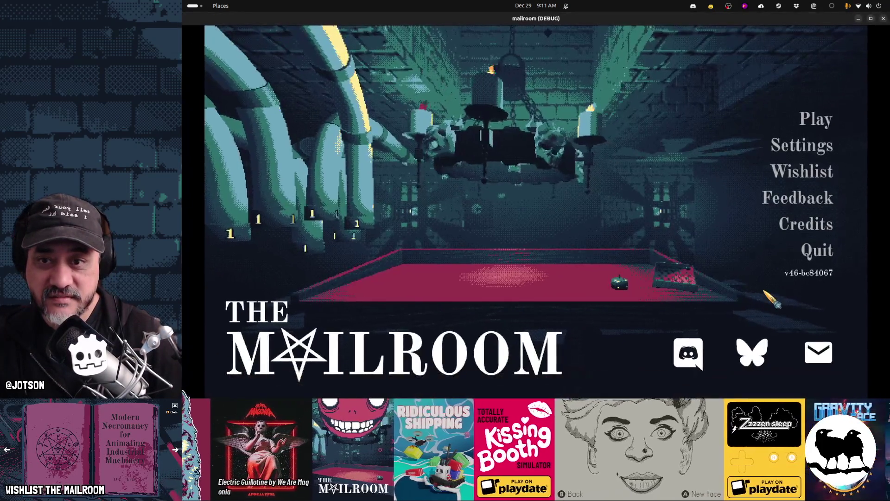
key(alt+Tab)
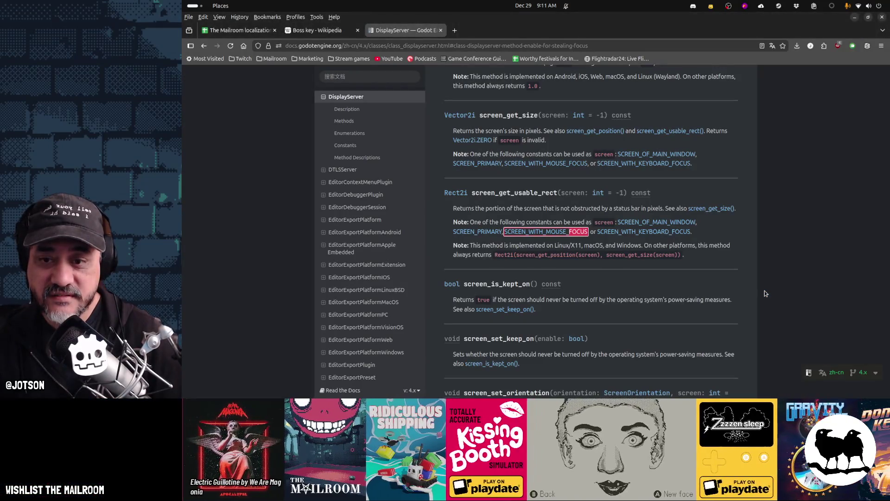
key(alt+Tab)
key(alt+Tab)
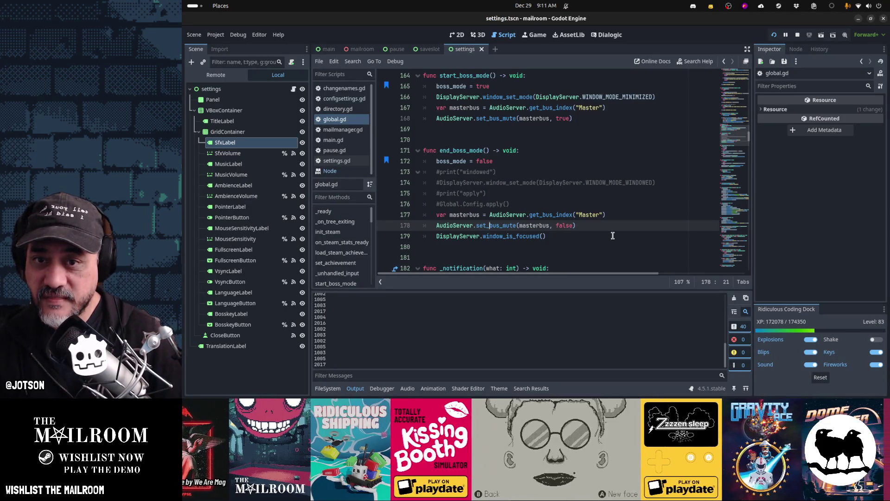
- Uncomment the window_set_mode line and change it to WINDOW_MODE_FULLSCREEN
click(667, 187)
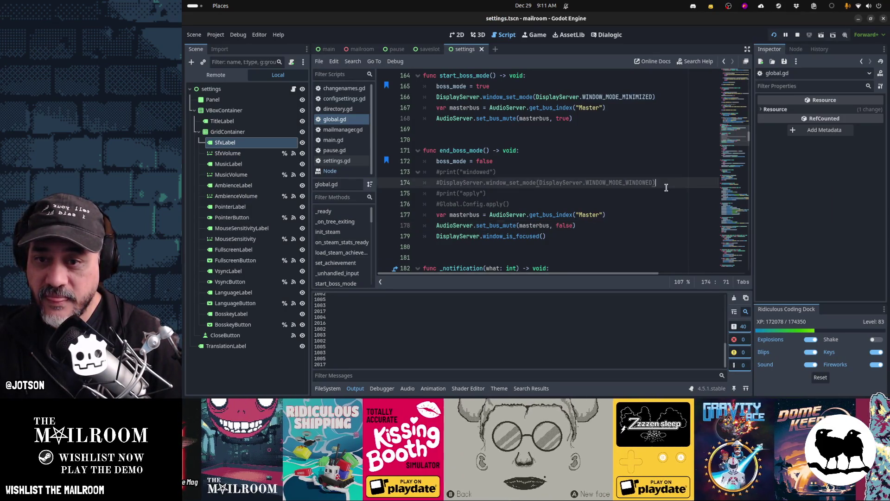
key(ctrl+k)
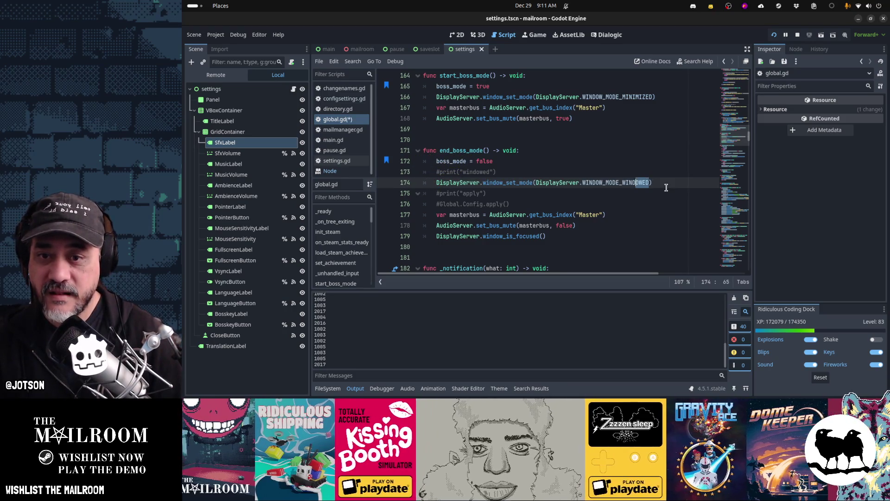
key(BackSpace)
text(F)
key(Return)
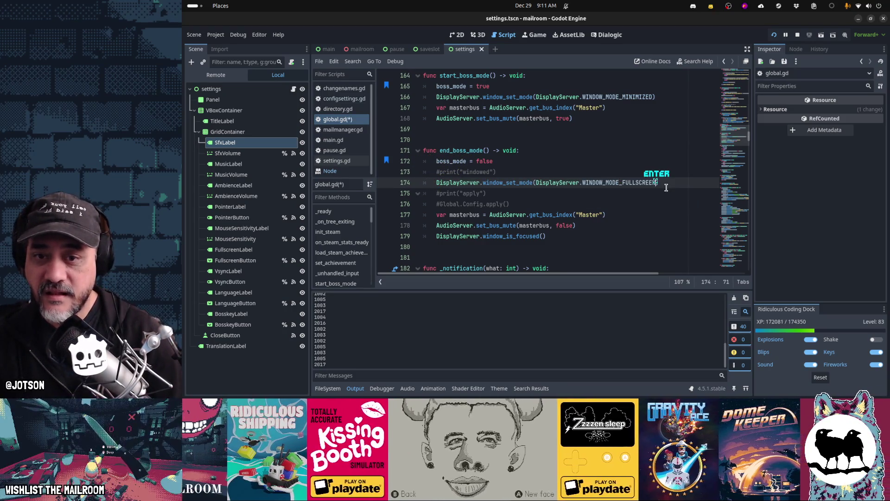
key(alt+Tab)
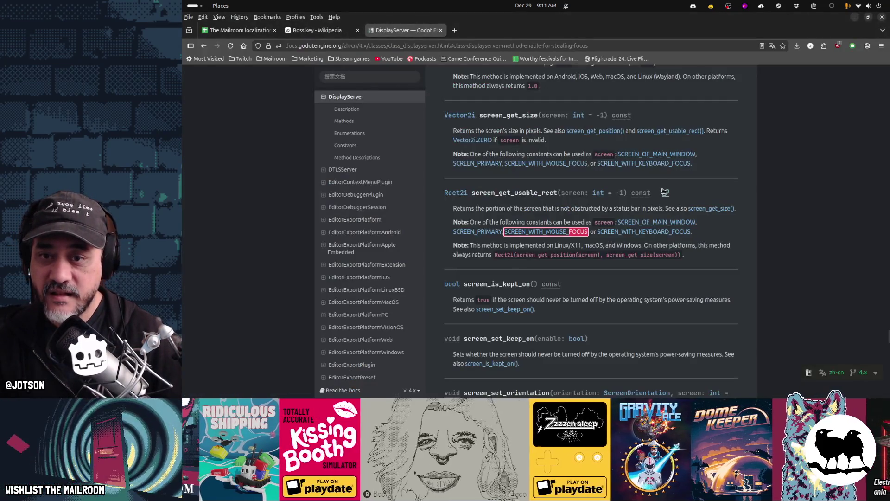
- Hide and restore the Mailroom game several times via its dock icon and Alt+Tab, then return to the editor
key(alt+Tab)
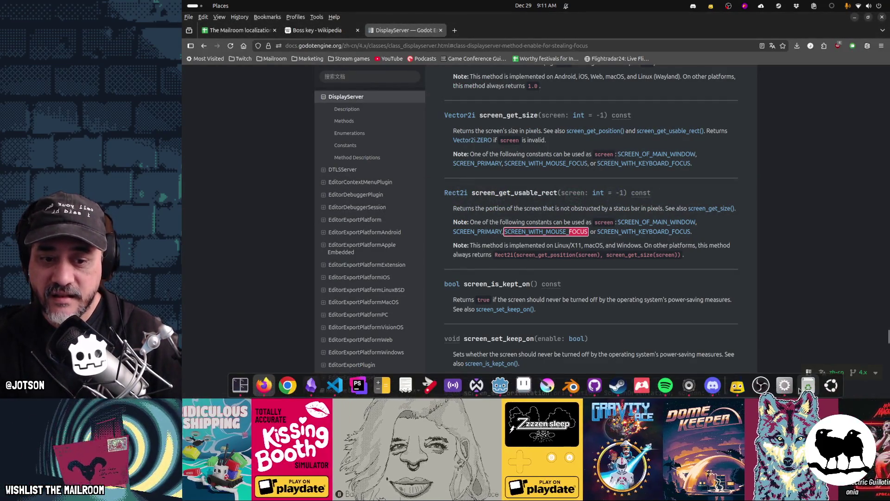
click(783, 386)
click(783, 387)
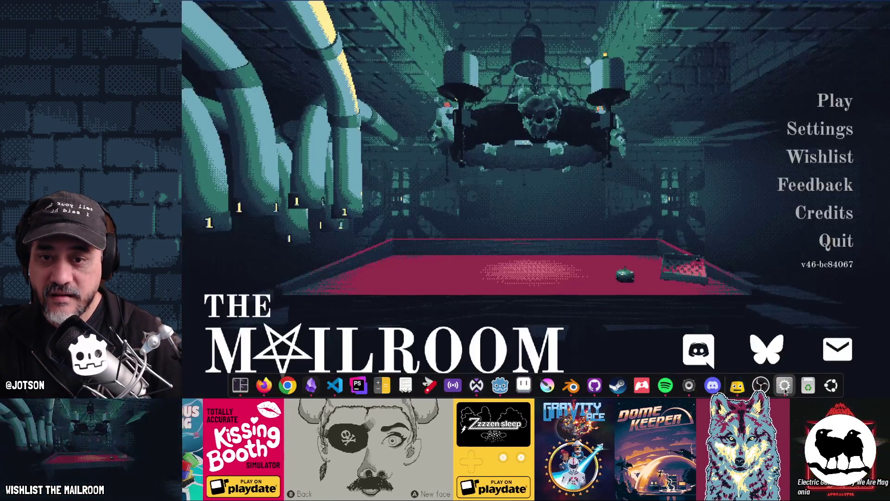
click(784, 386)
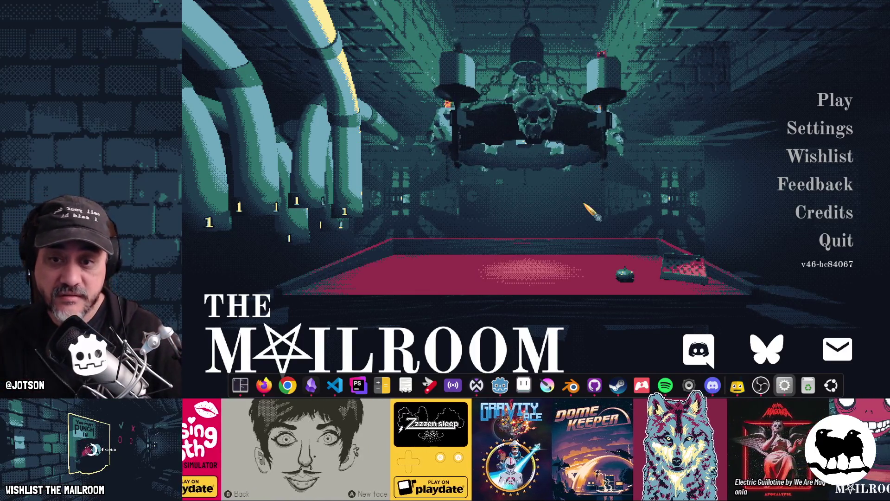
key(alt+Tab)
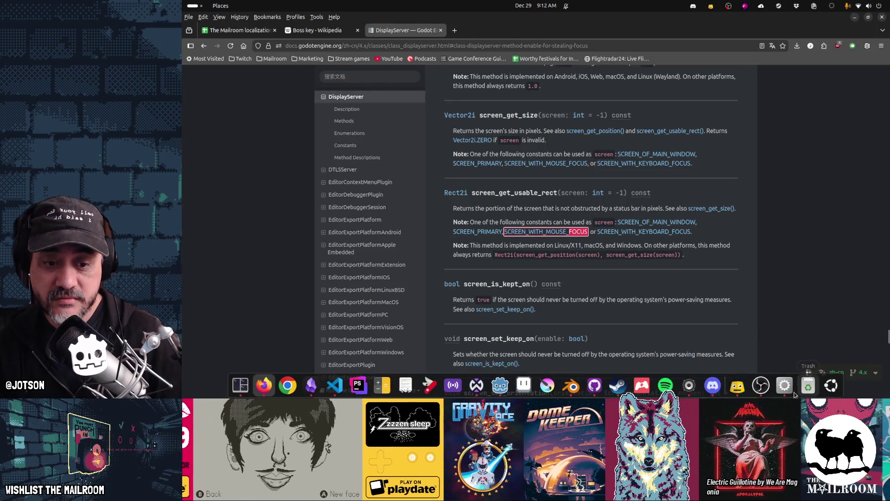
key(alt+Tab)
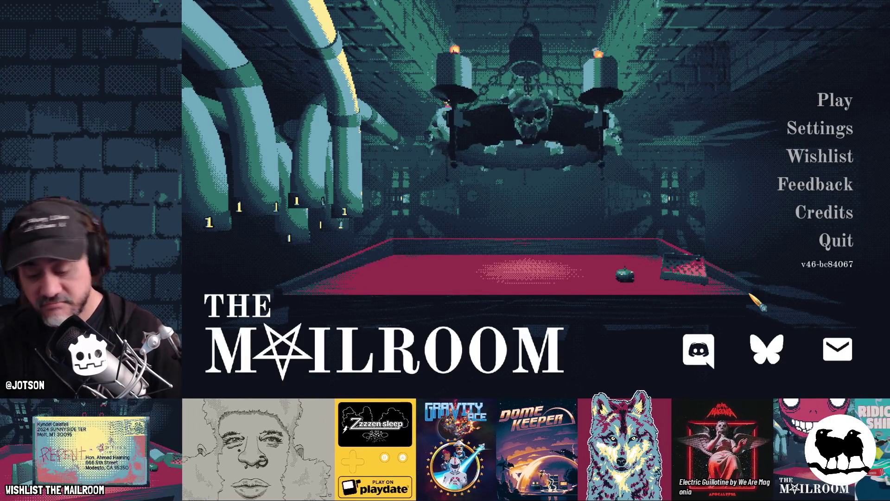
key(alt+Tab)
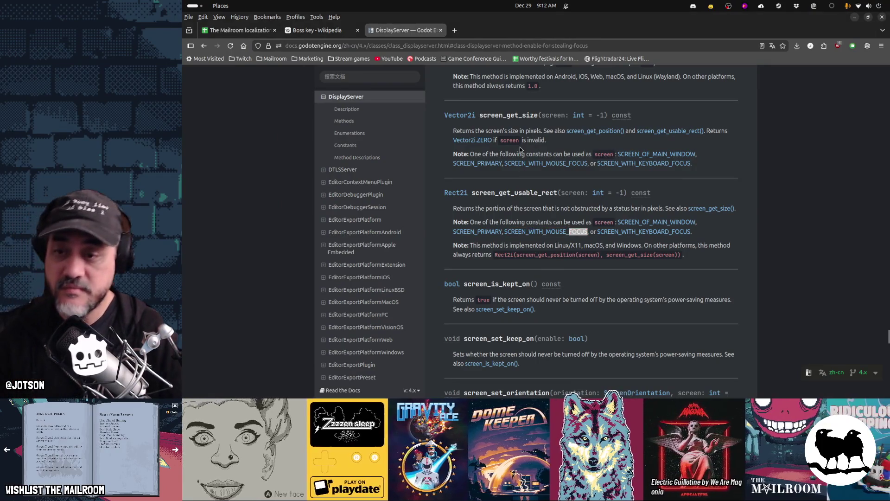
key(alt+Tab)
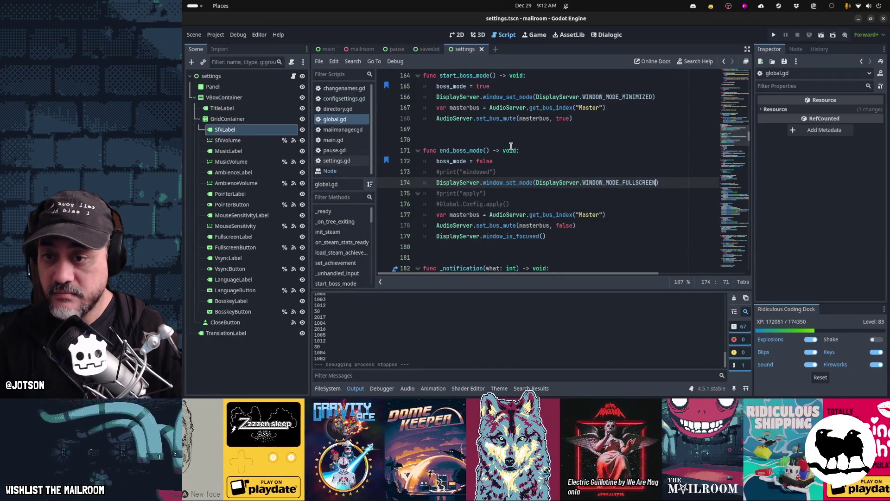
- Delete the #print and #Global.Config.apply() comment lines and blank line, then open settings.gd
click(525, 203)
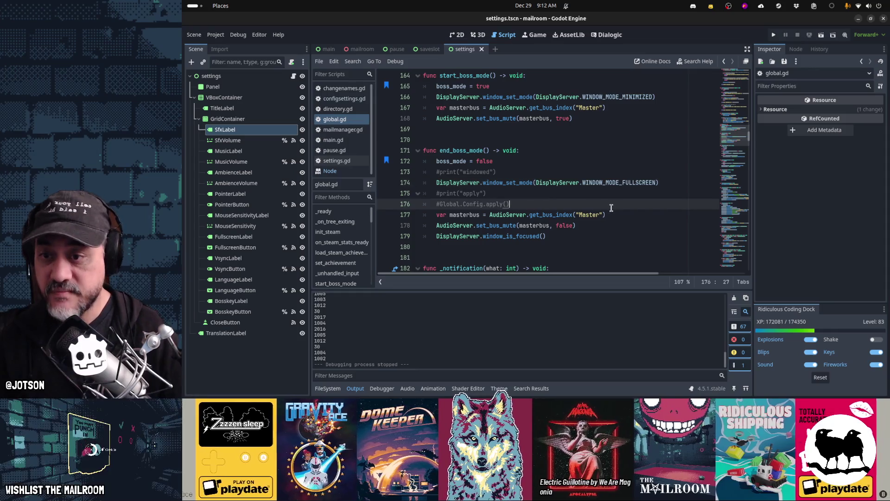
key(shift+Up)
key(shift+Home)
key(Delete)
key(Up)
key(Up)
key(ctrl+shift+k)
key(Down)
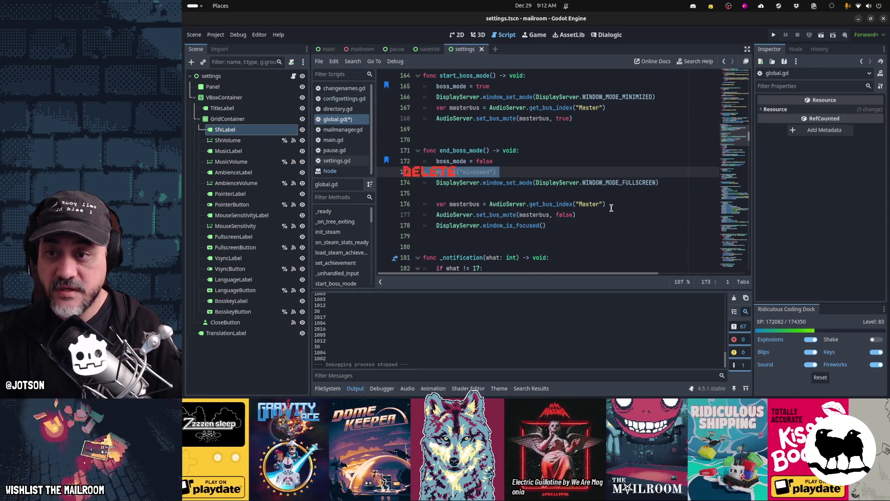
key(Delete)
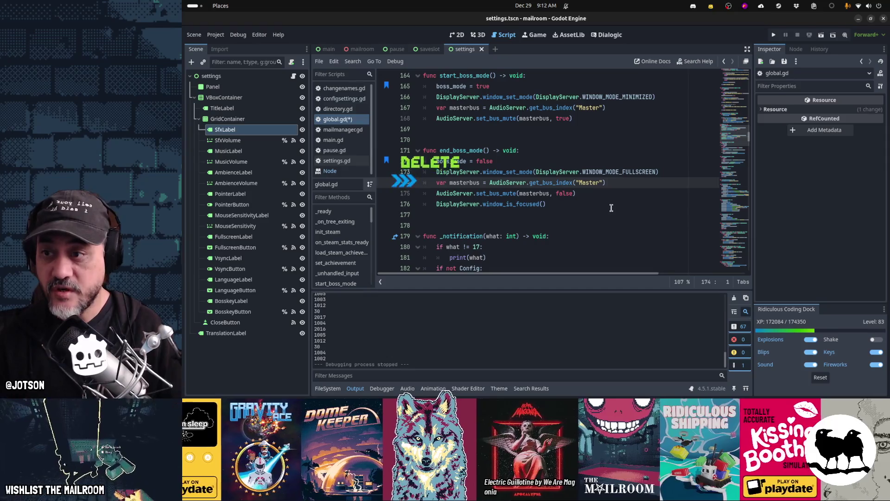
click(348, 160)
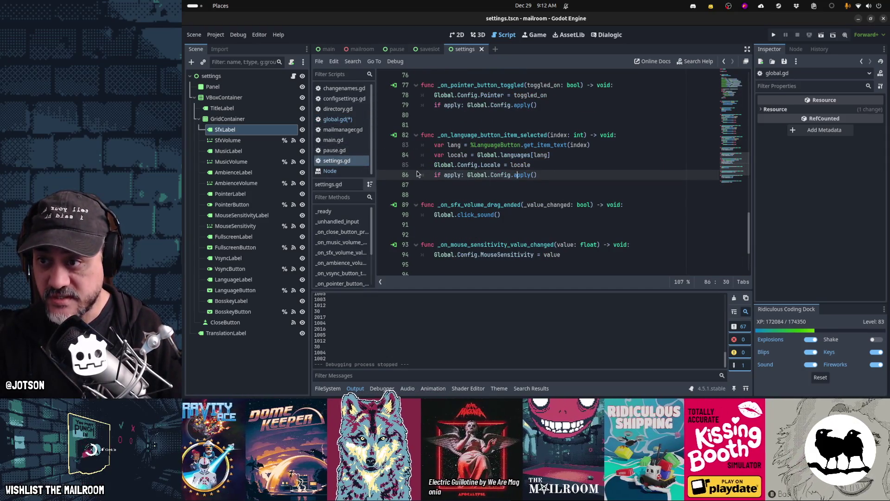
- Open configsettings.gd and select the window-mode cases on lines 42–56 of apply()
click(344, 99)
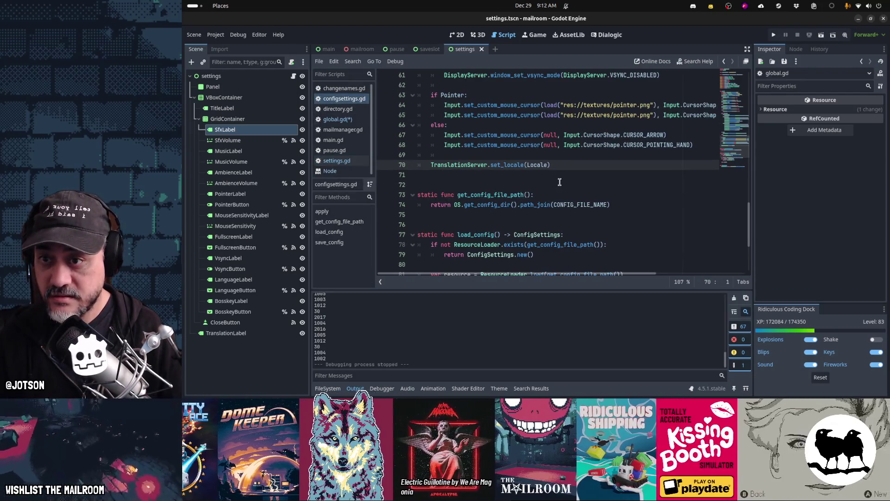
scroll(560, 181, up, 6)
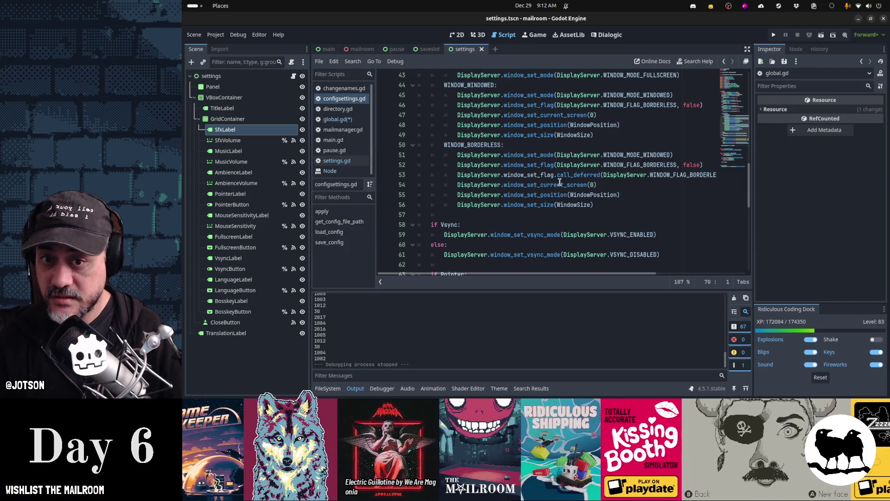
scroll(559, 182, up, 4)
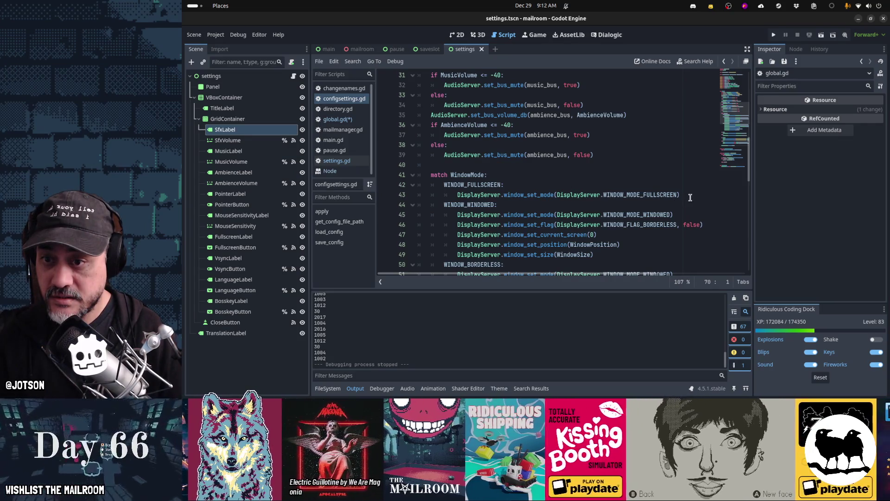
click(673, 185)
scroll(673, 197, down, 2)
scroll(673, 197, down, 2)
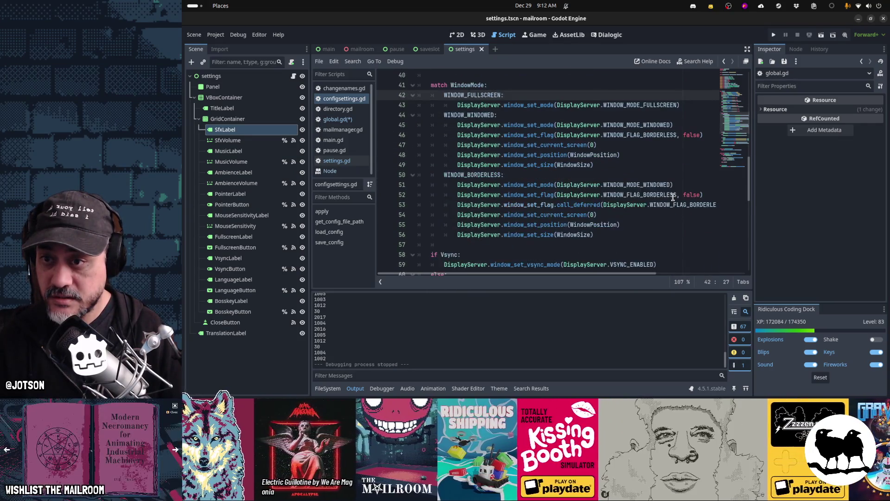
key(Home)
key(Home)
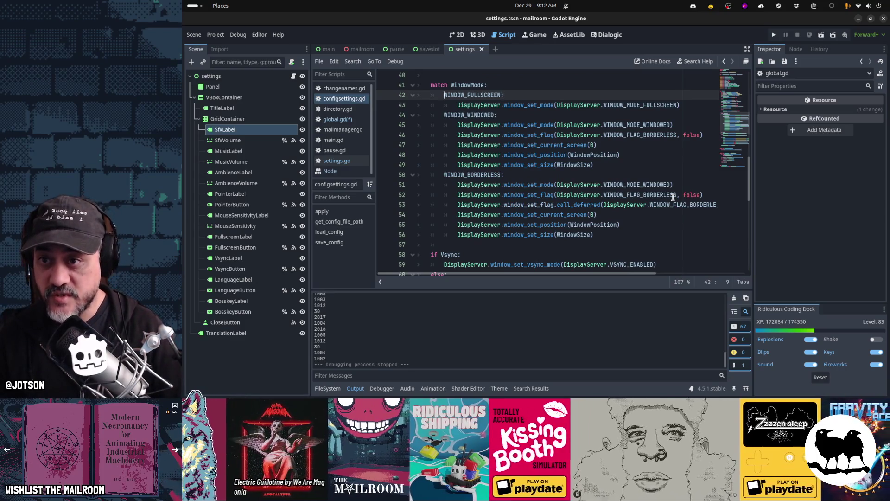
key(shift+Down)
key(shift+Down)
key(shift+Down)
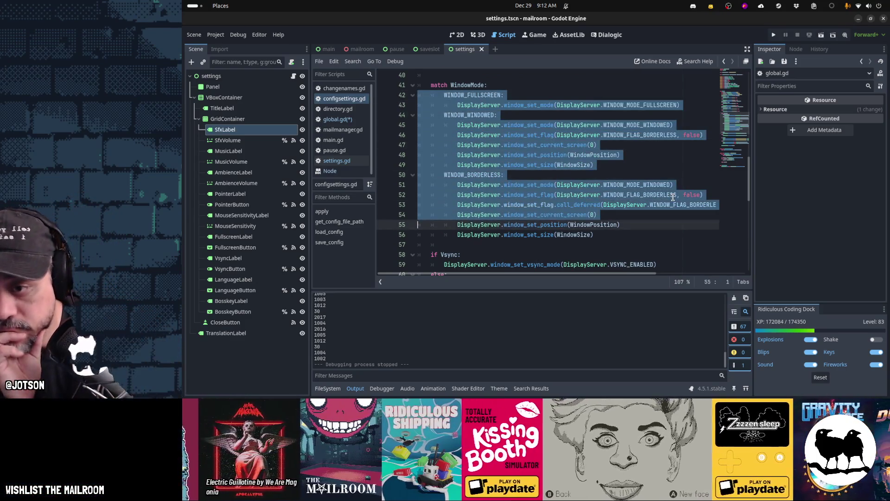
scroll(673, 197, up, 1)
- Review apply()'s audio bus and custom cursor lines, then select the whole match WindowMode block
key(Up)
key(Up)
key(Up)
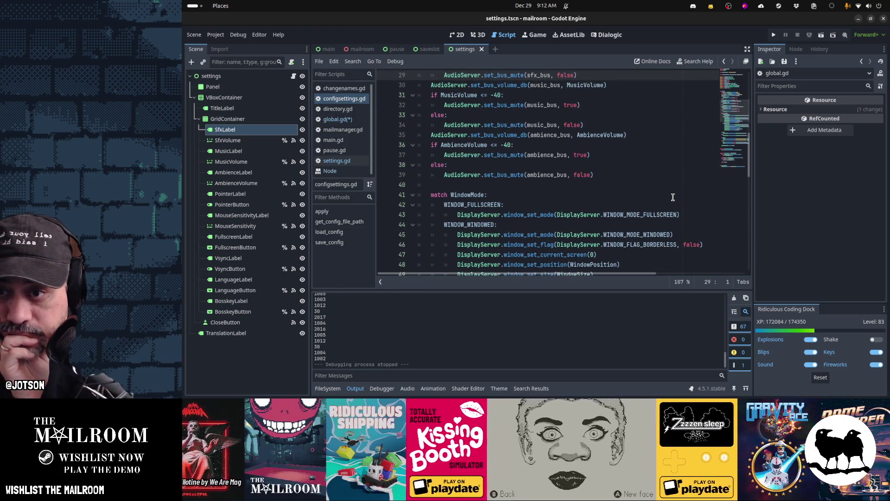
key(Up)
key(Up)
key(Up)
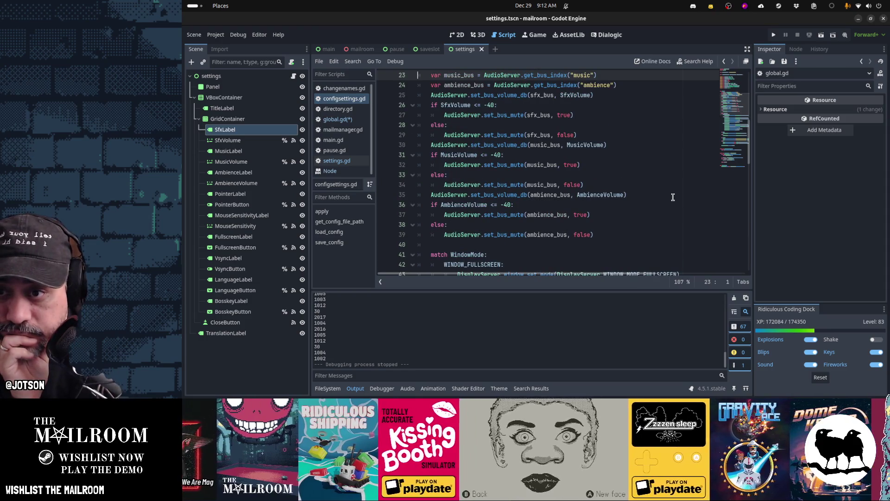
key(Up)
key(Up)
key(Up)
key(Down)
key(Down)
key(Down)
key(shift+Down)
key(shift+Down)
key(shift+Down)
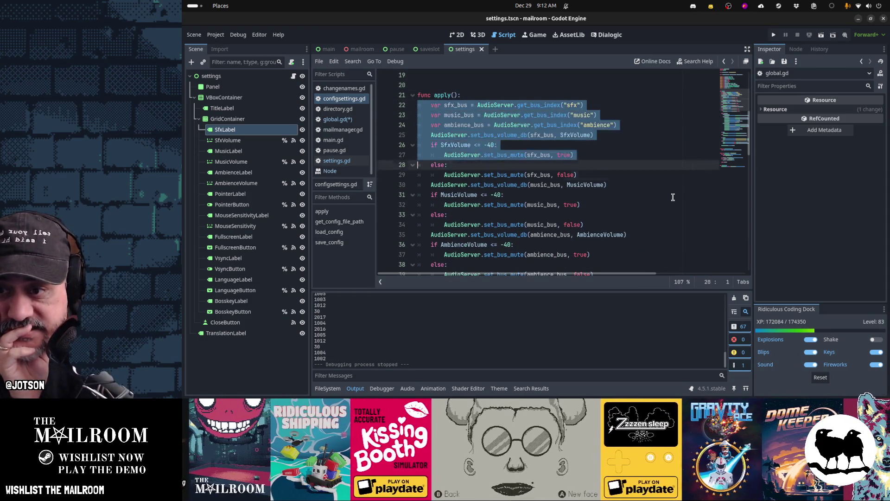
key(Down)
key(Down)
key(Down)
key(shift+Down)
key(shift+Down)
key(shift+Down)
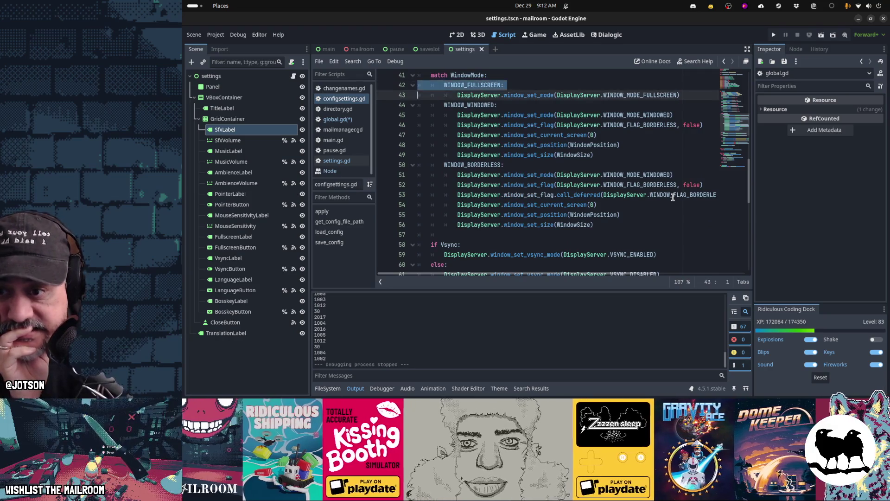
key(Down)
key(Down)
key(Down)
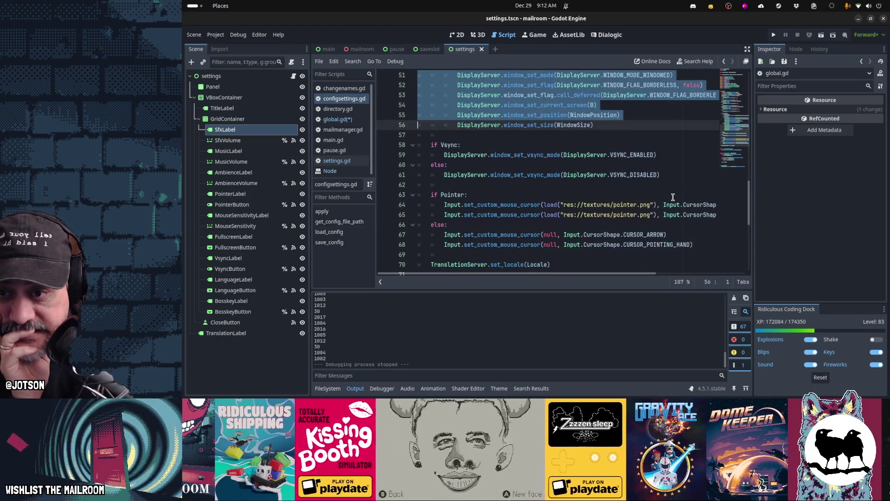
key(shift+Down)
key(shift+Down)
key(shift+Down)
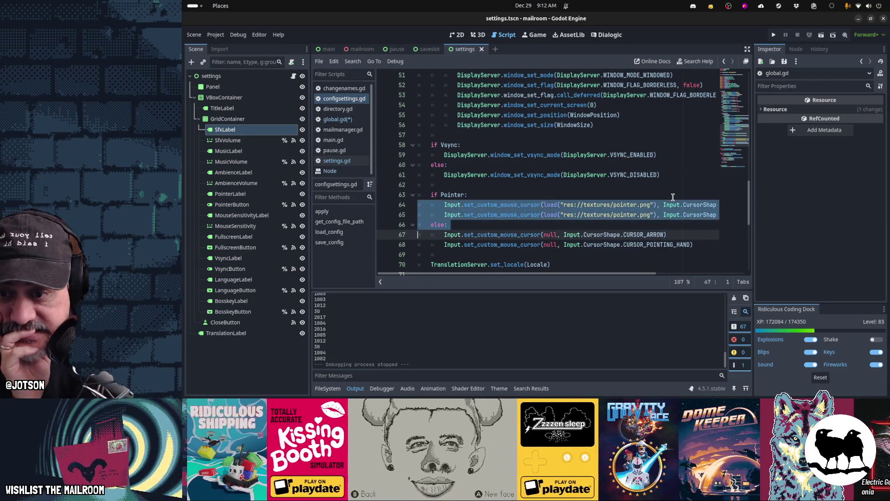
key(Down)
key(Down)
key(Down)
key(Up)
key(Up)
key(Up)
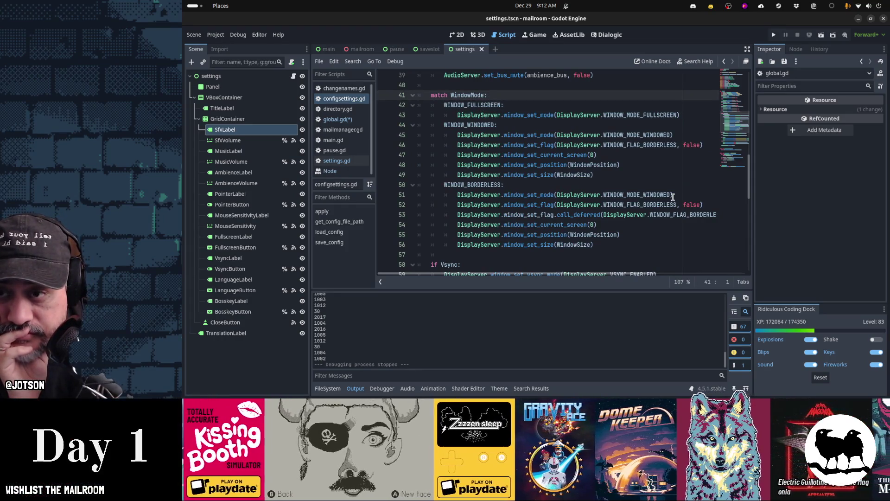
key(shift+Down)
key(shift+Down)
key(shift+Down)
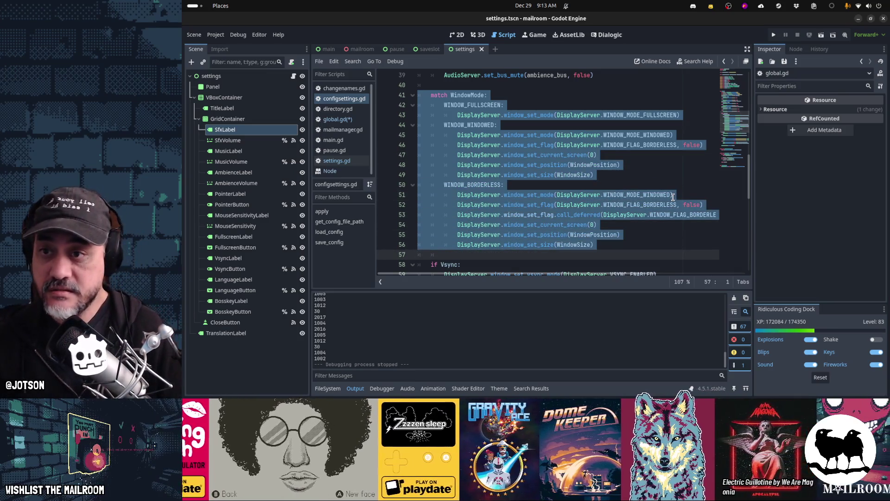
- Move the match WindowMode block from apply() into a new set_window_mode() -> void function, calling it from apply()
key(ctrl+x)
key(Return)
text(s)
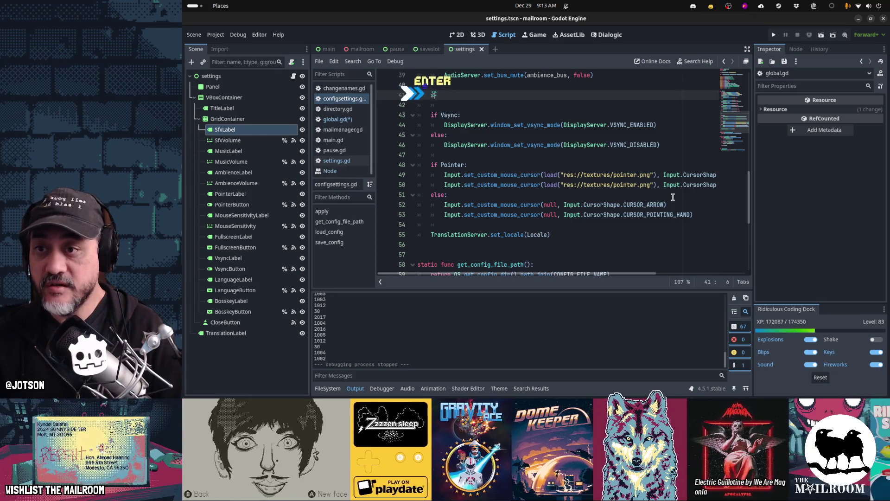
text(e)
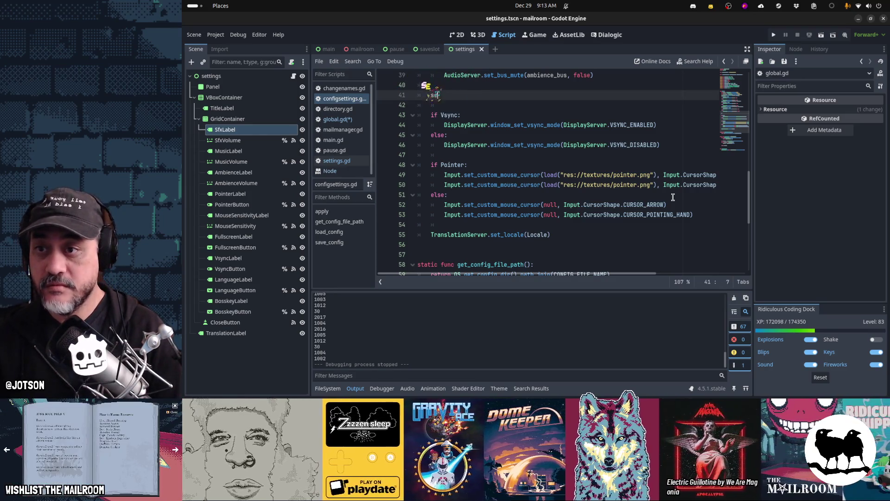
text(t_window_mode())
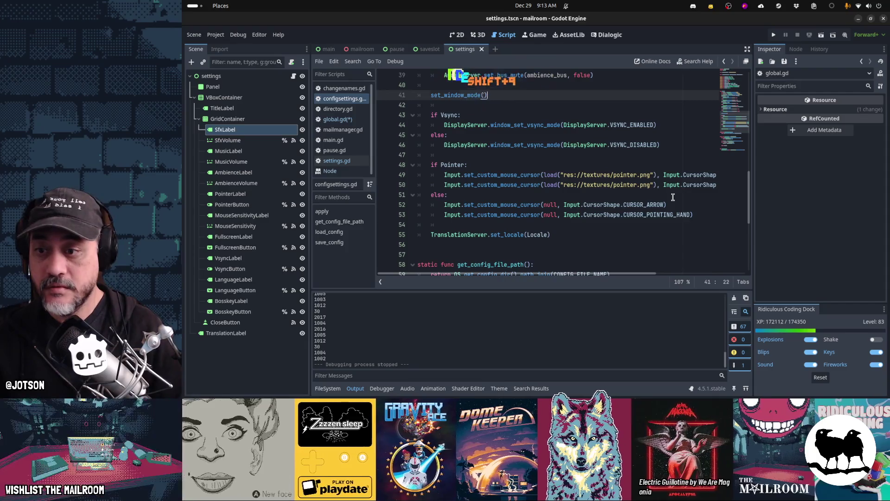
key(Down)
key(Down)
key(Down)
key(Return)
key(Return)
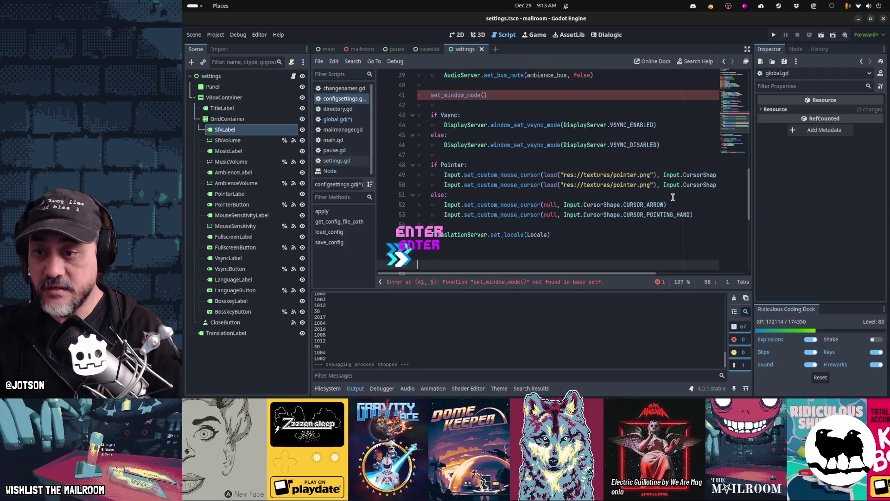
text(func set_window_mode() -> void)
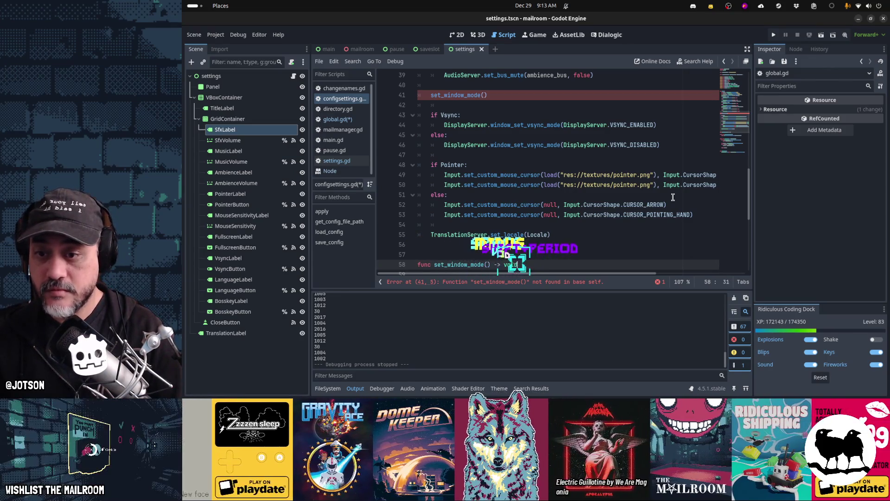
text(:)
key(ctrl+v)
key(BackSpace)
key(shift+Up)
key(shift+Up)
key(shift+Up)
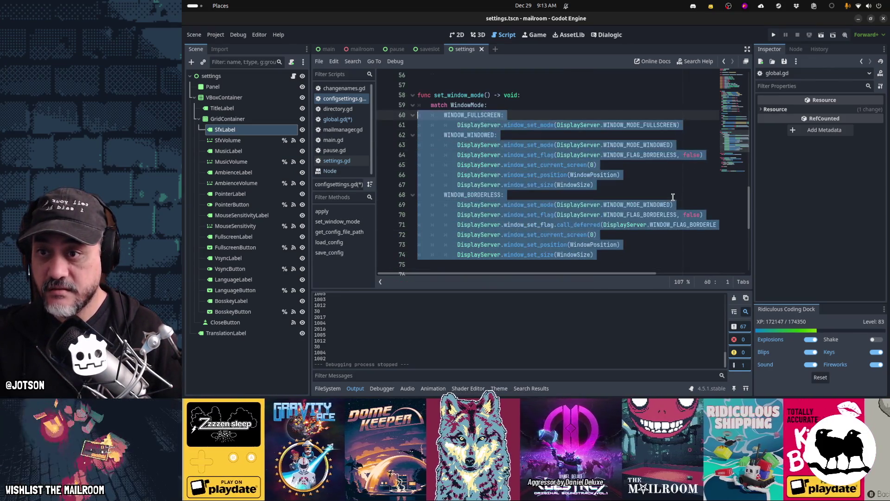
key(shift+Up)
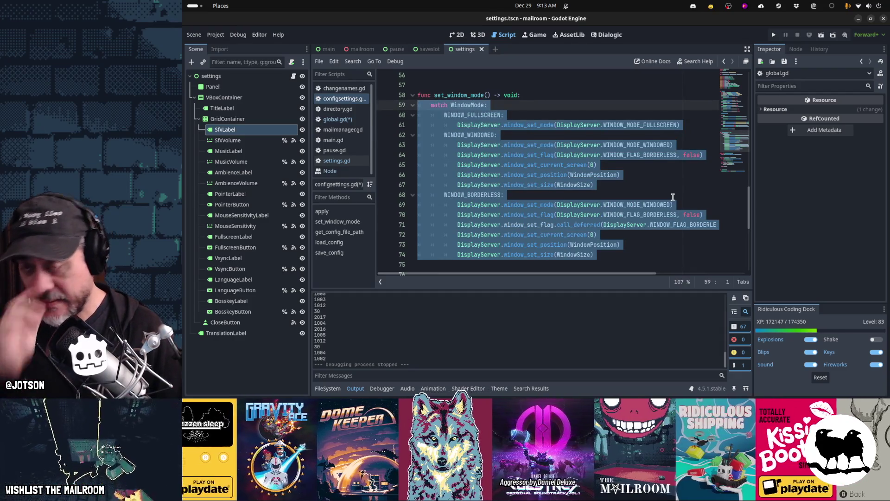
key(Down)
key(Down)
key(Down)
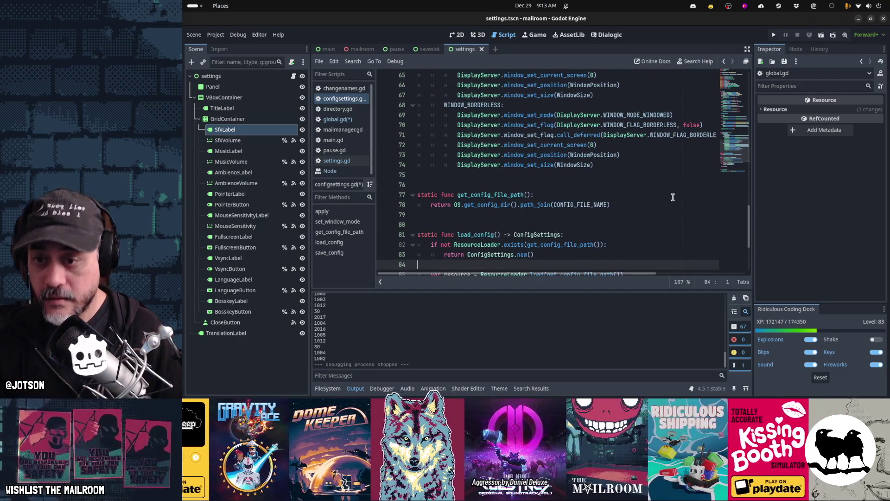
- Review configsettings.gd from the top, including the exported variables, and save it
key(ctrl+Home)
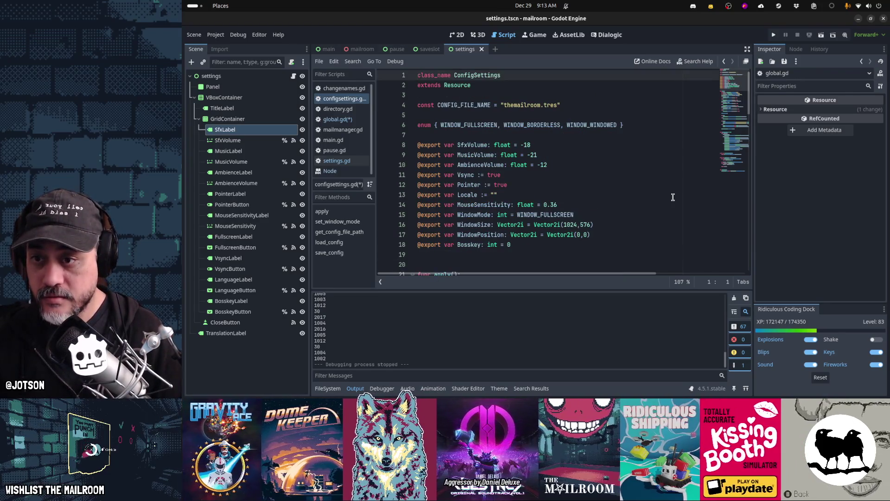
key(Down)
key(Down)
key(Down)
key(Down)
key(Down)
key(Down)
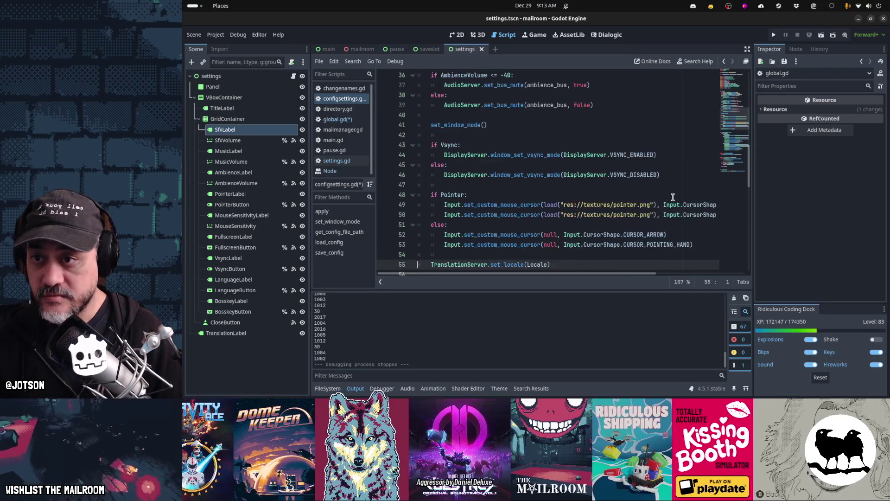
key(Up)
key(Up)
key(Up)
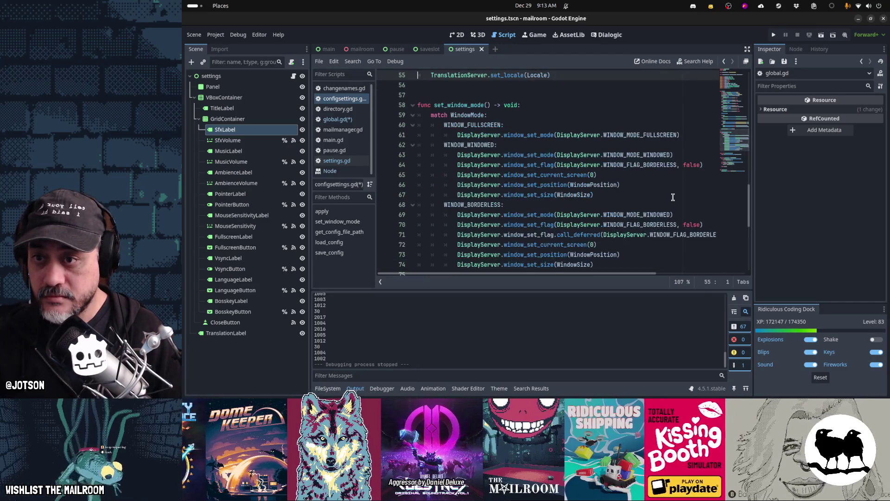
key(Down)
key(Down)
key(Down)
key(Up)
key(Up)
key(Up)
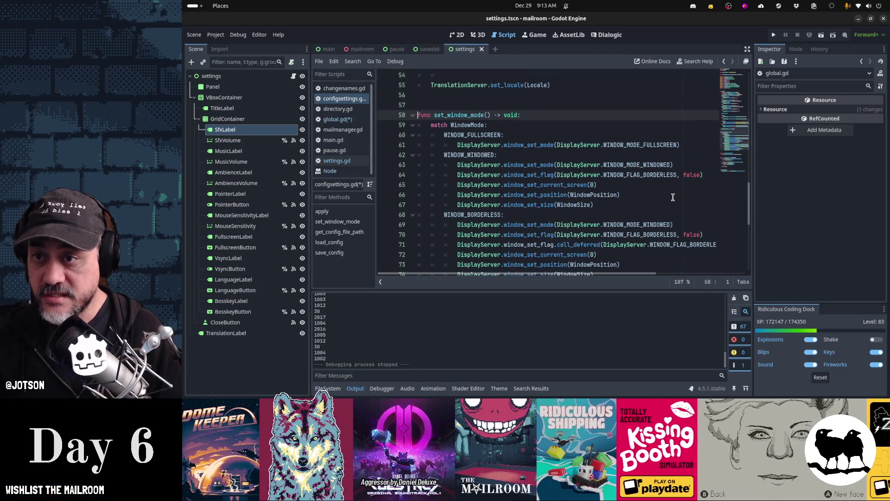
key(Up)
key(Up)
key(Up)
key(Down)
key(Down)
key(Down)
key(Down)
key(Down)
key(Down)
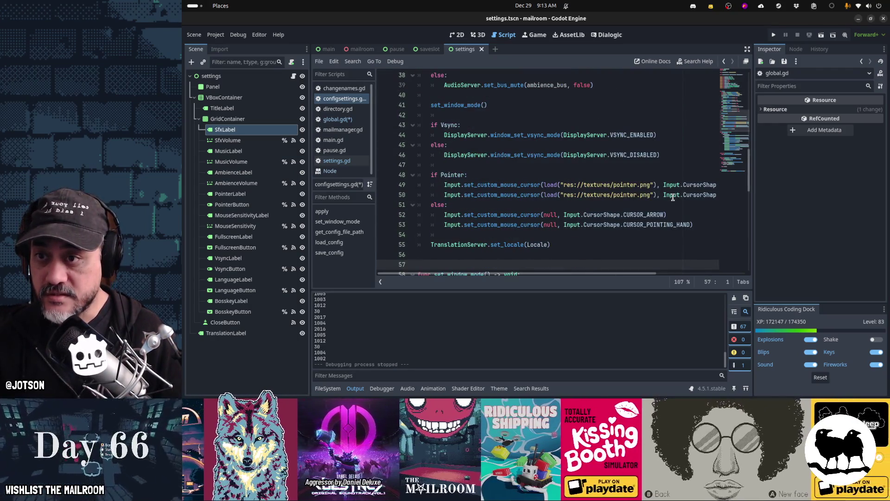
key(Down)
key(Down)
key(Down)
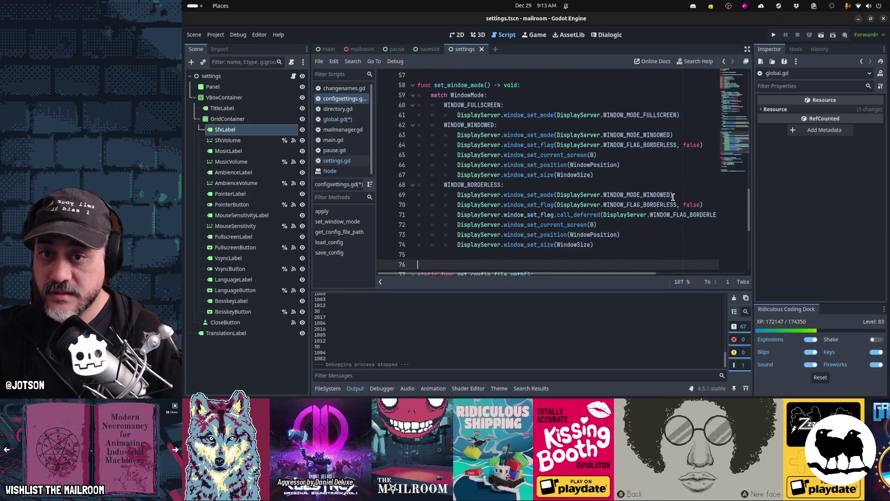
key(ctrl+s)
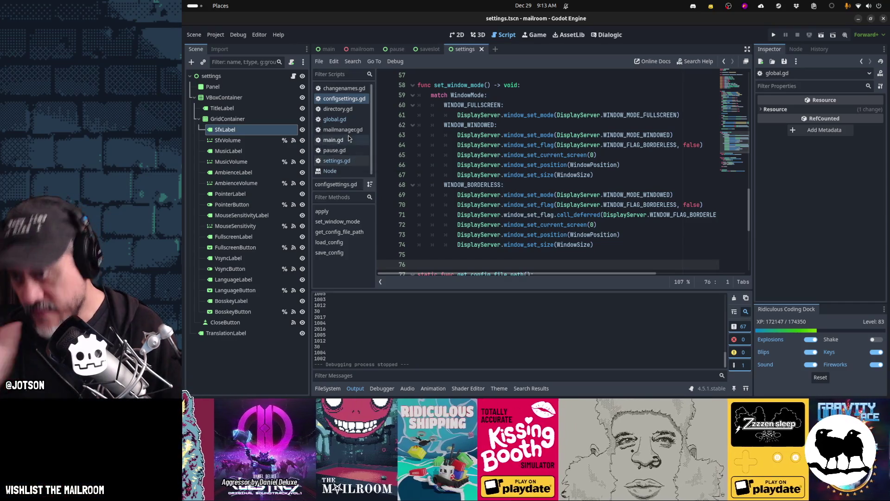
- In global.gd, replace line 173 with Global.Config.set_window_mode() and delete the window_is_focused() line
click(343, 122)
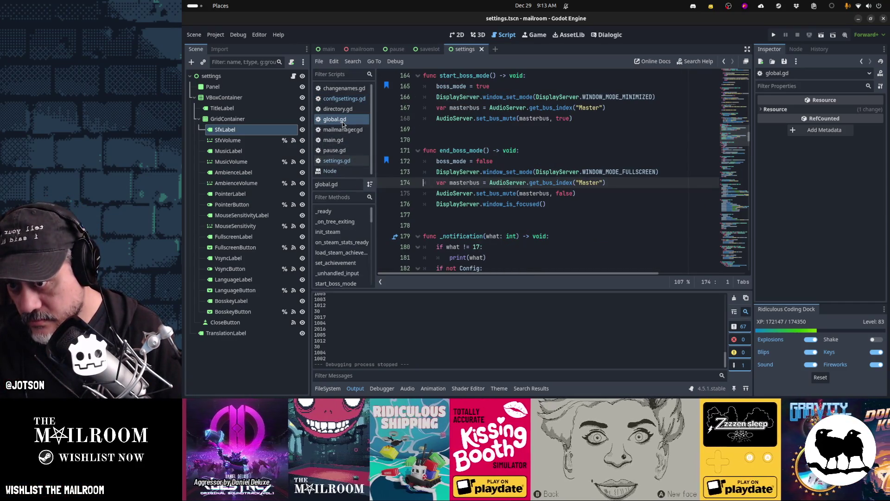
key(Up)
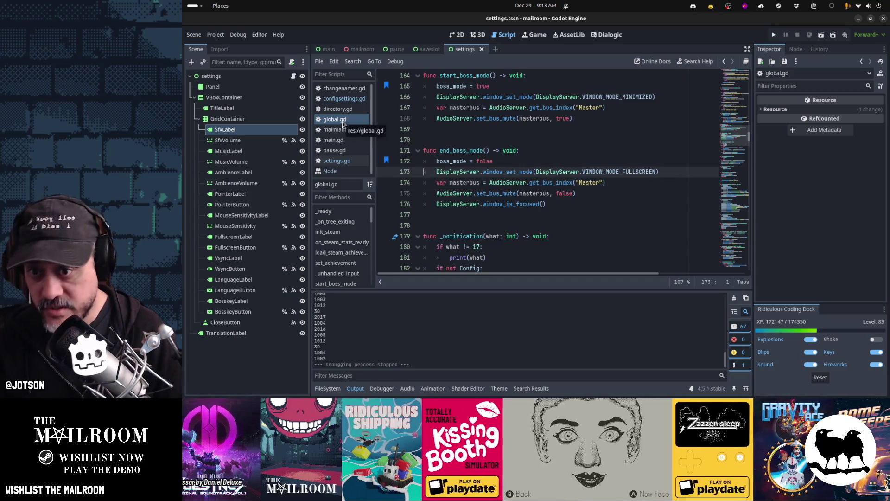
key(Home)
key(shift+End)
text(Glo)
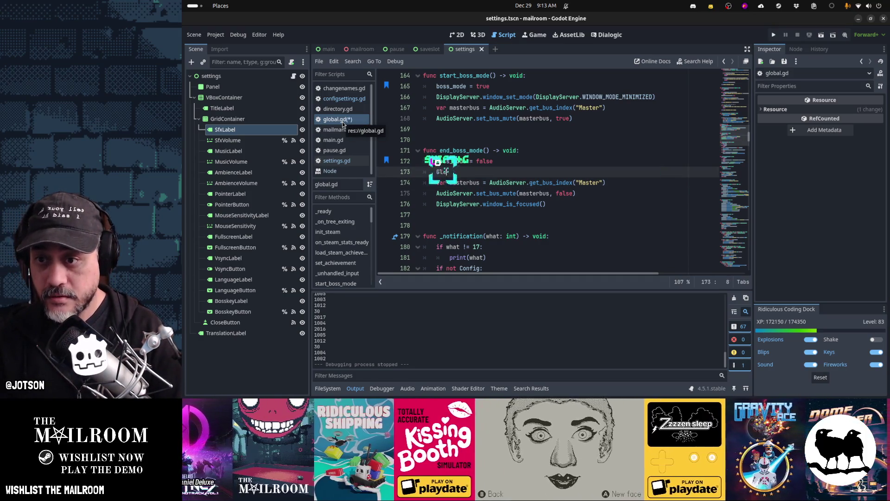
text(bal.Config.set_windo)
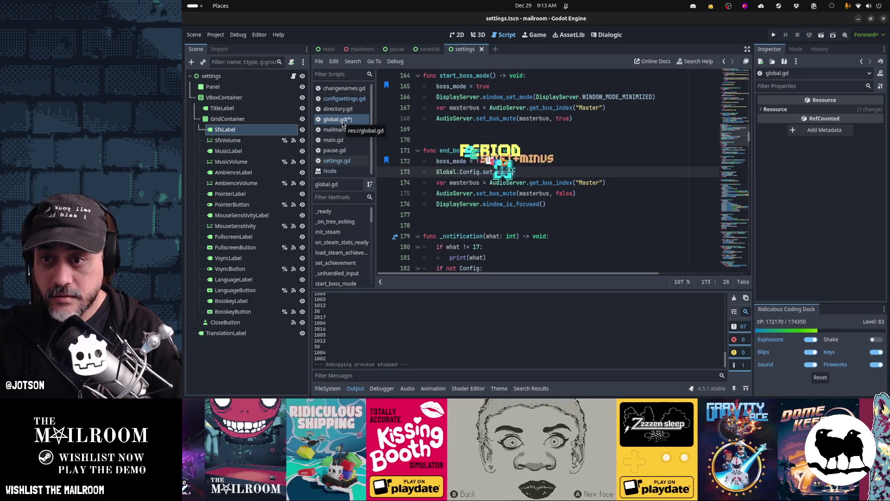
text(w()
key(BackSpace)
key(Return)
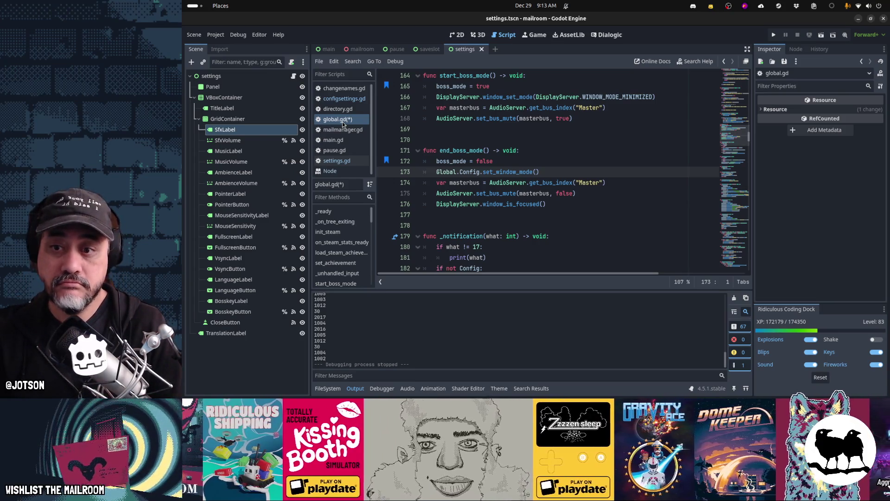
key(Down)
key(Down)
key(Down)
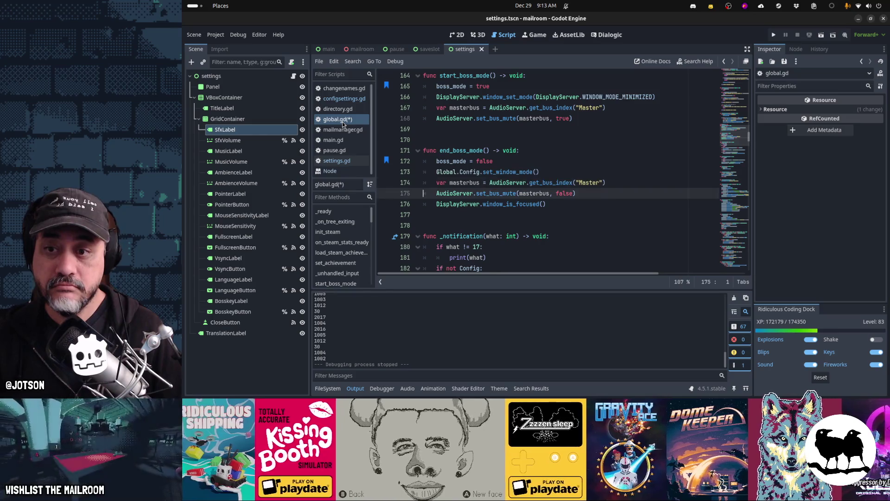
key(ctrl+x)
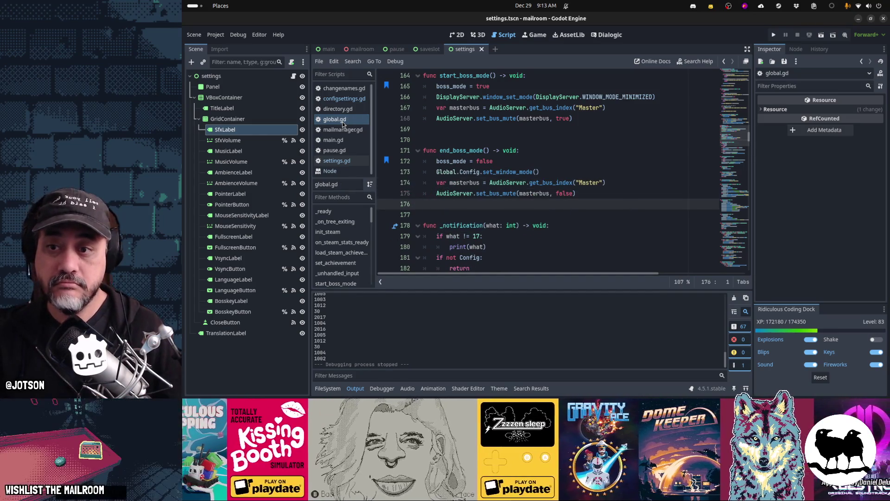
key(alt+Tab)
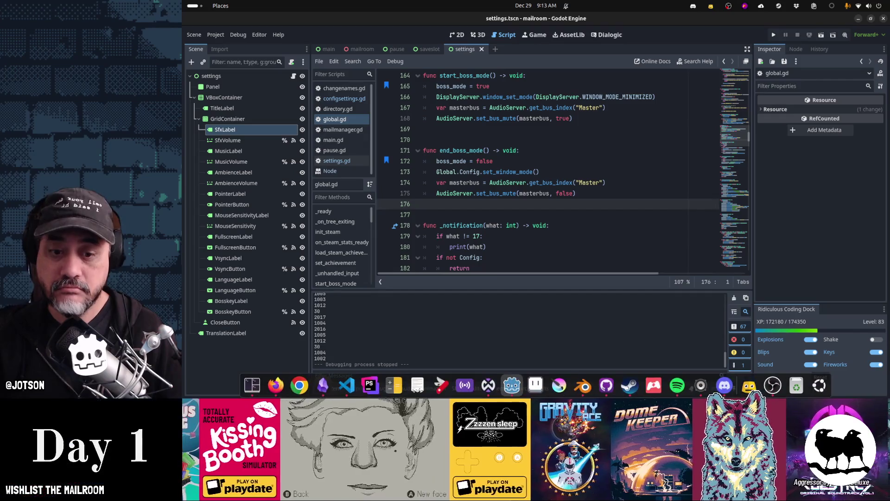
- Run the game to The Mailroom main menu, then return to set_window_mode() in the editor
key(F5)
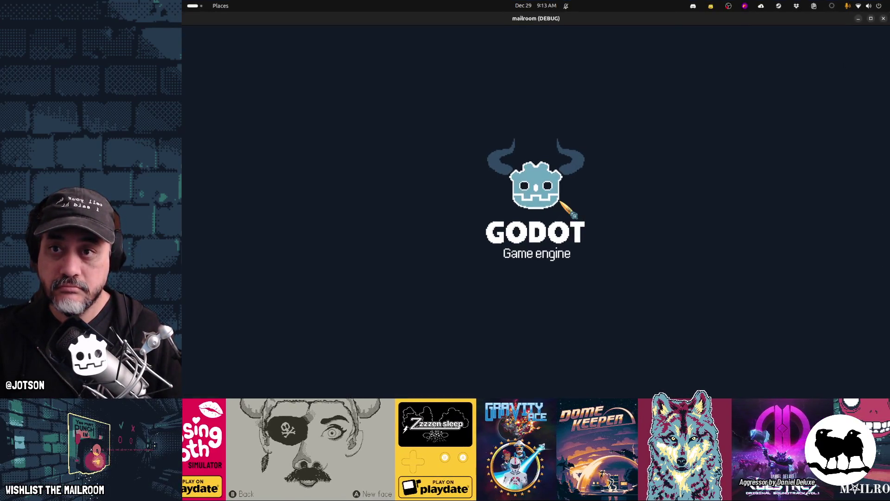
key(alt+Tab)
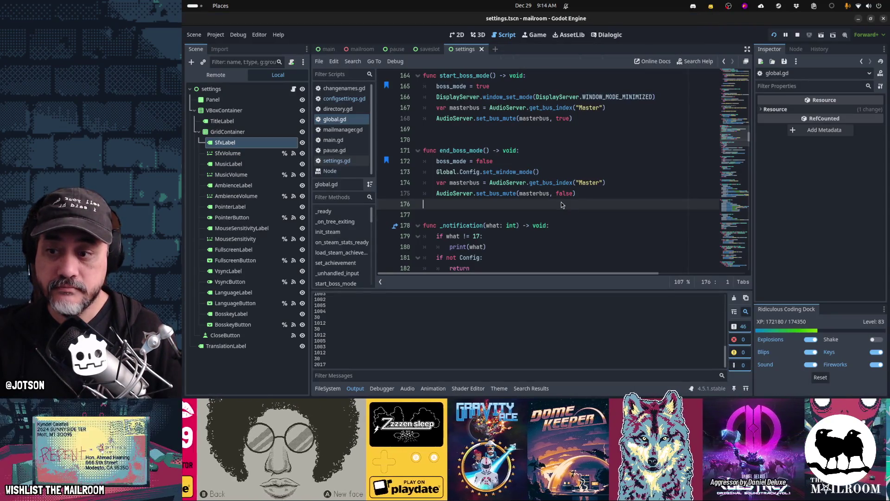
click(785, 386)
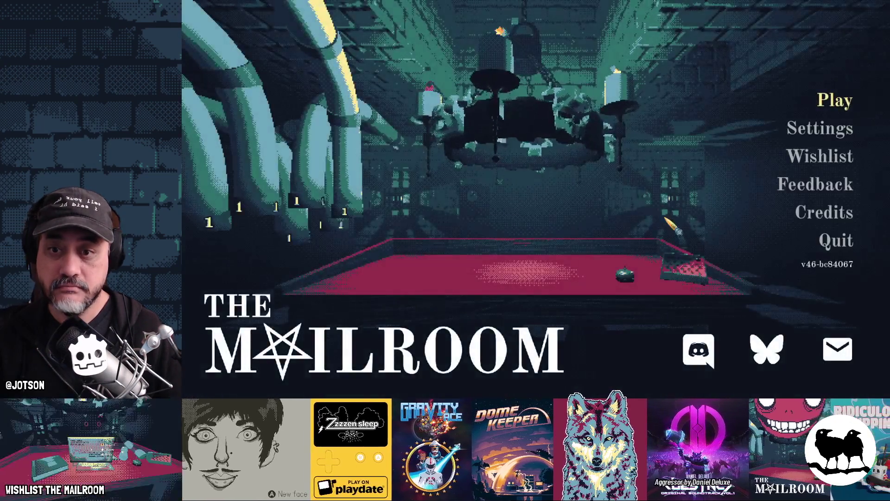
key(alt+Tab)
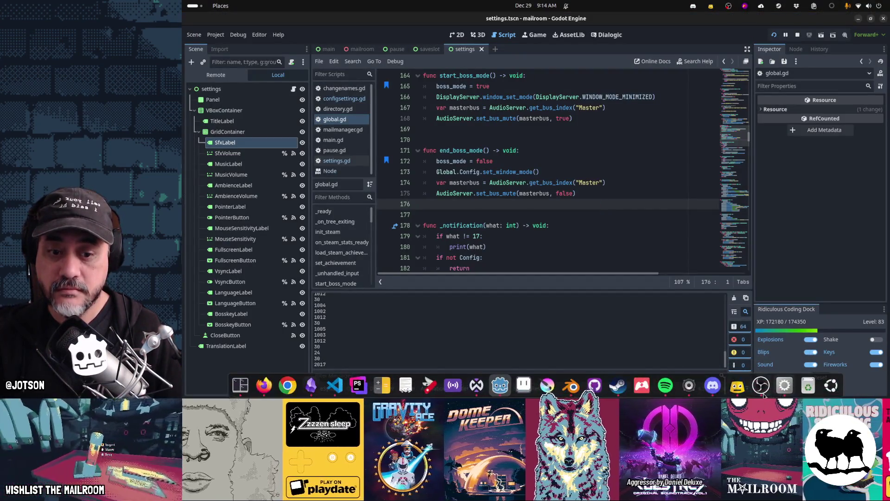
click(782, 393)
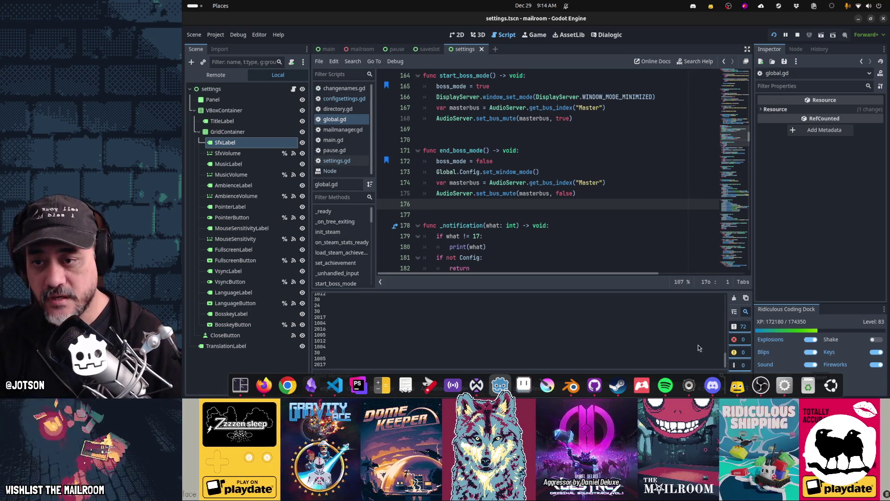
ctrl+click(488, 175)
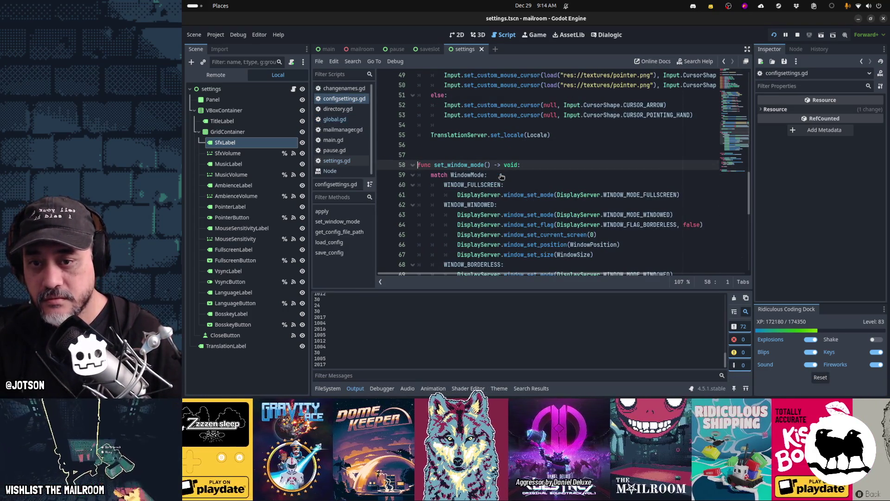
- Hit the breakpoint, step through set_window_mode() back into end_boss_mode, and resume with F12
scroll(501, 176, down, 3)
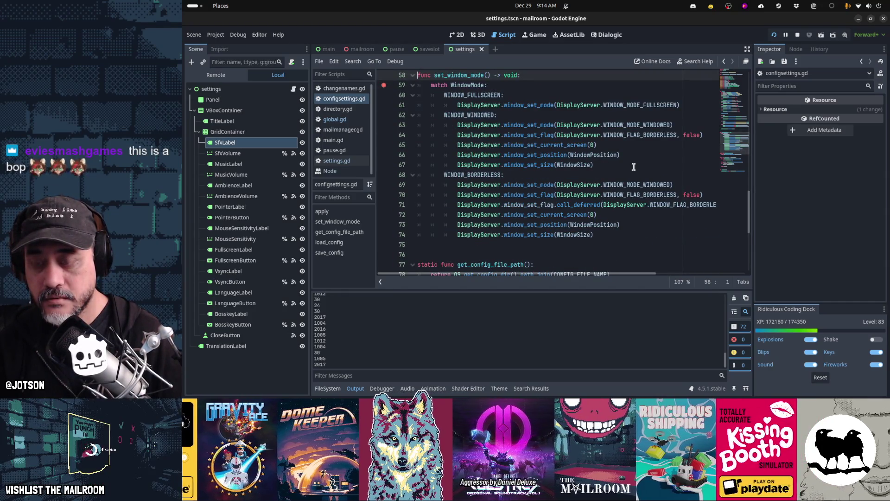
click(784, 385)
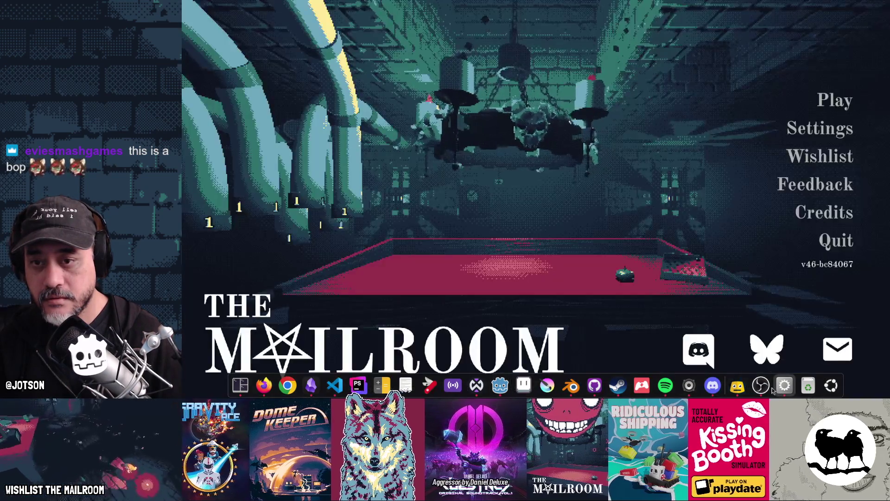
key(alt+Tab)
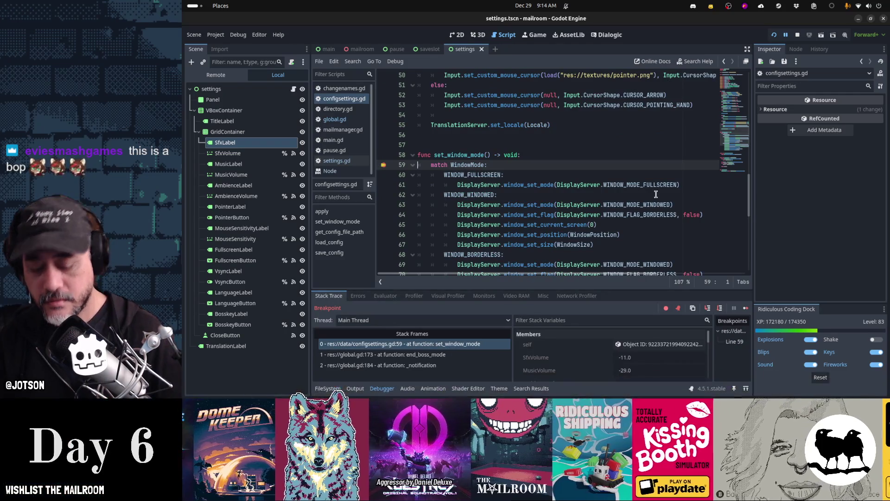
key(F10)
key(F10)
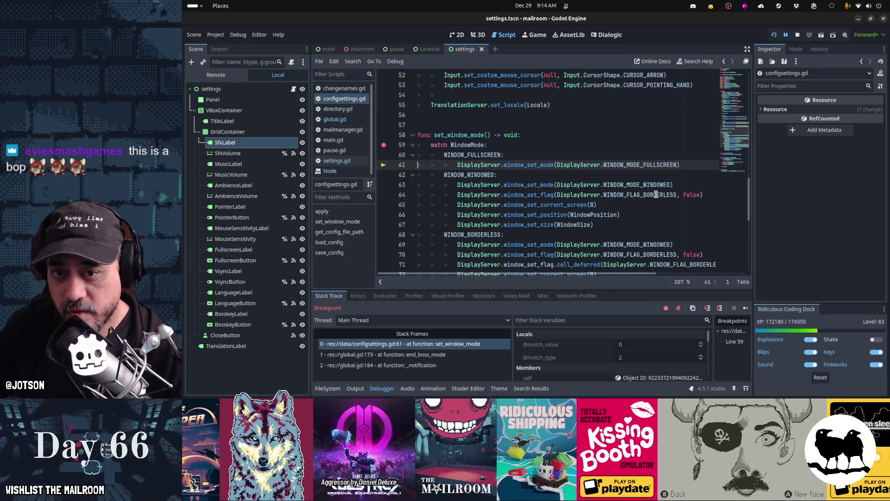
key(F10)
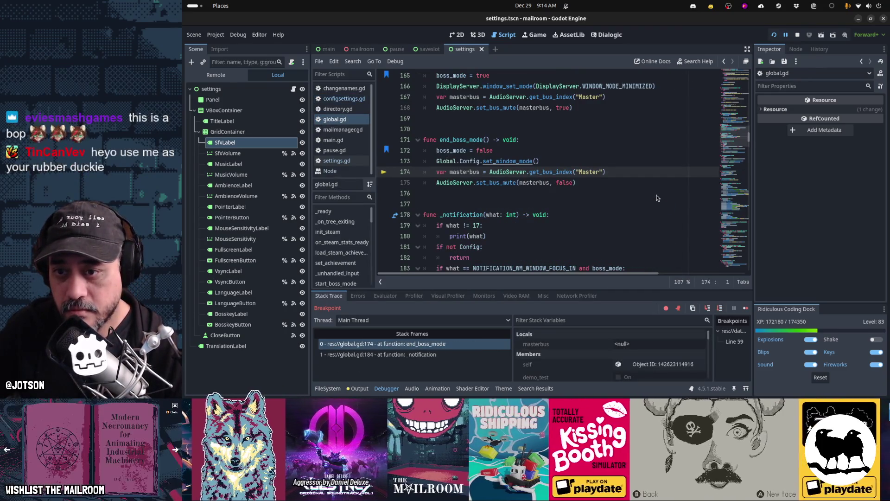
key(F10)
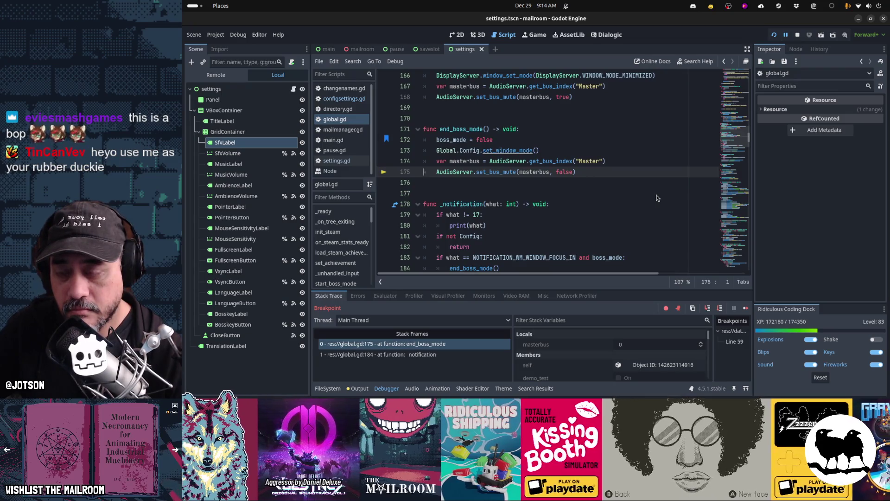
ctrl+click(507, 151)
key(F12)
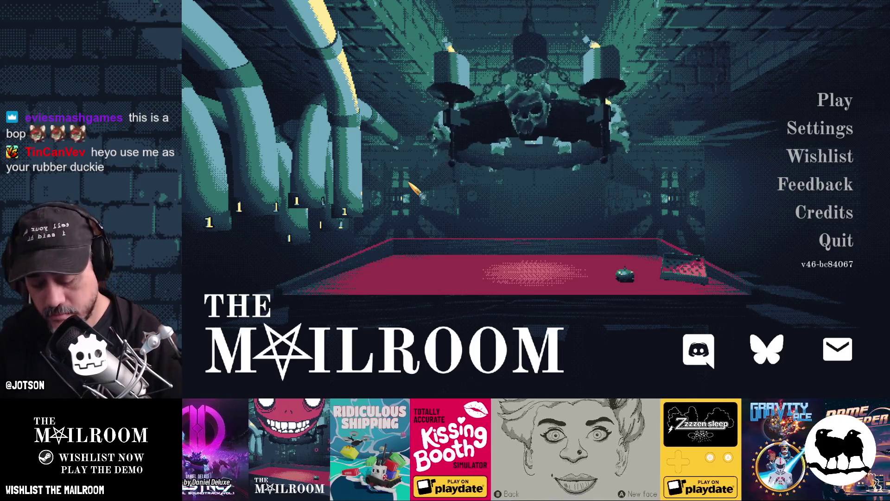
- Step through set_window_mode() a second time, resume, close the game, and reopen configsettings.gd
key(alt+Tab)
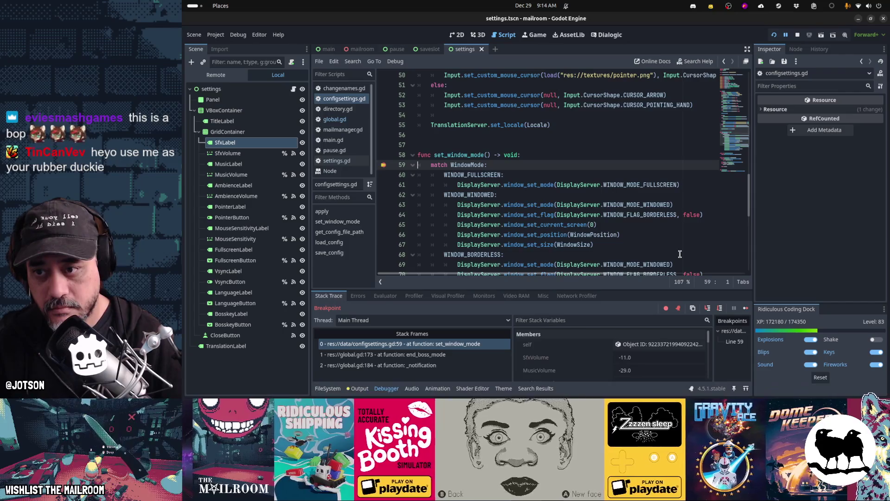
key(F10)
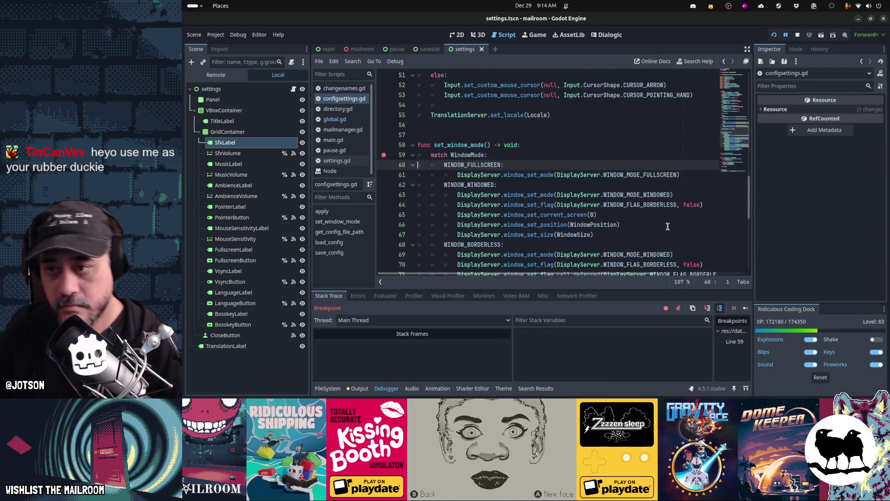
key(F10)
key(F10)
key(F10)
key(F12)
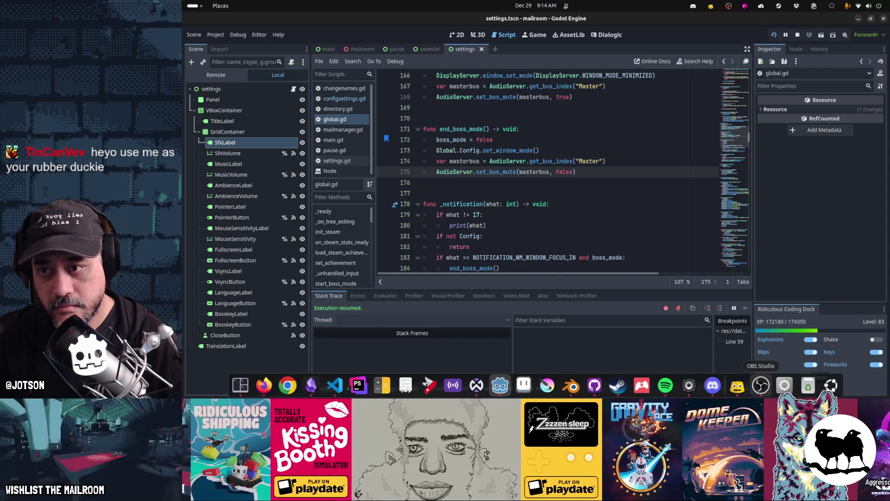
click(785, 384)
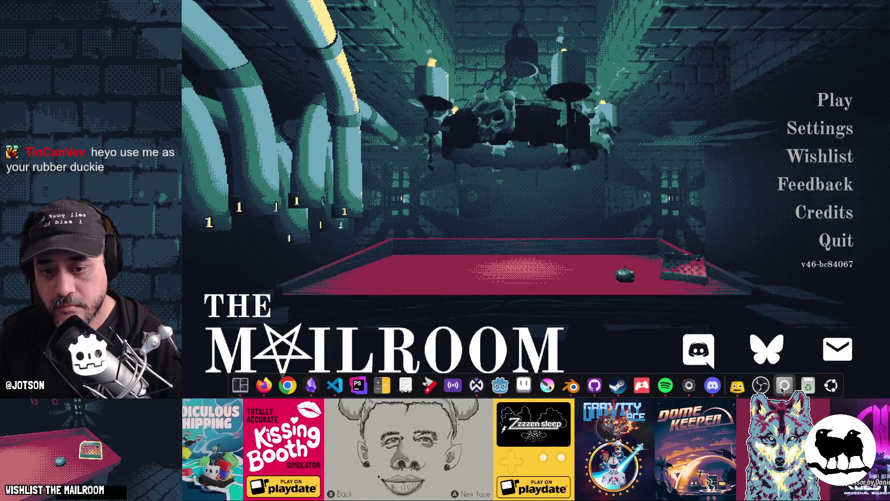
key(alt+F4)
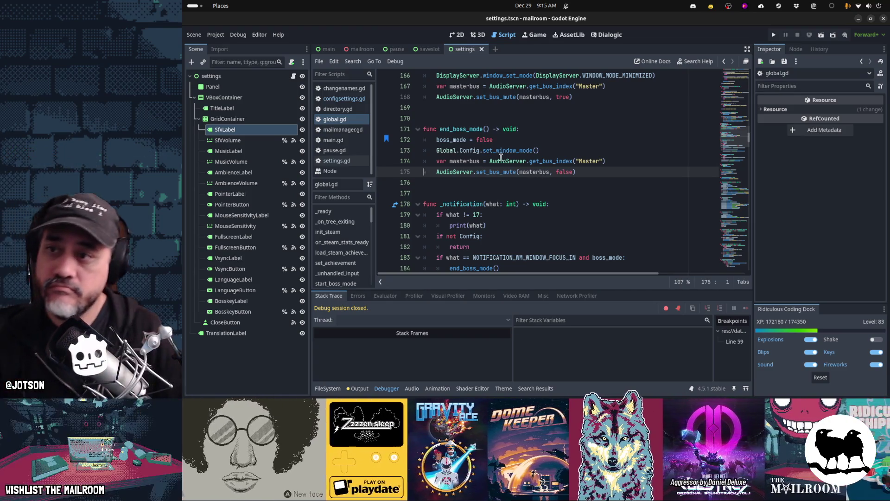
click(332, 99)
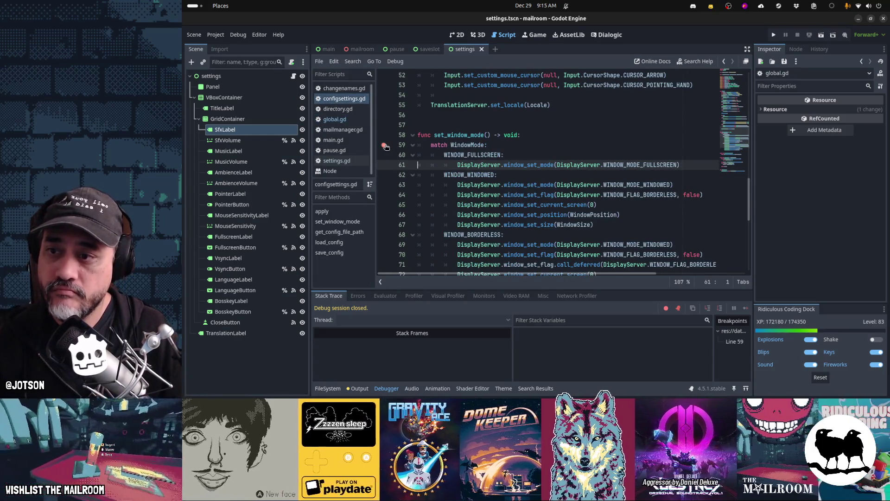
- Paste the fullscreen window-mode call from configsettings.gd line 61 below line 173 in global.gd, commenting out line 173
key(shift+Home)
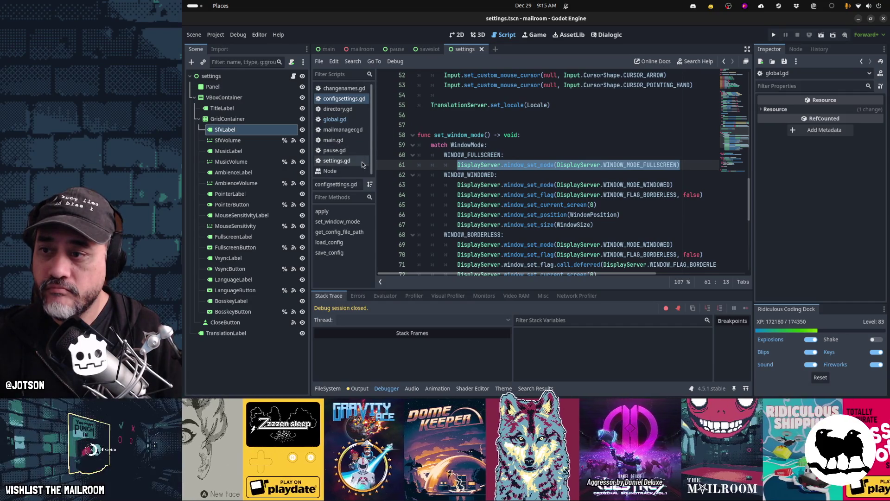
click(353, 121)
click(551, 150)
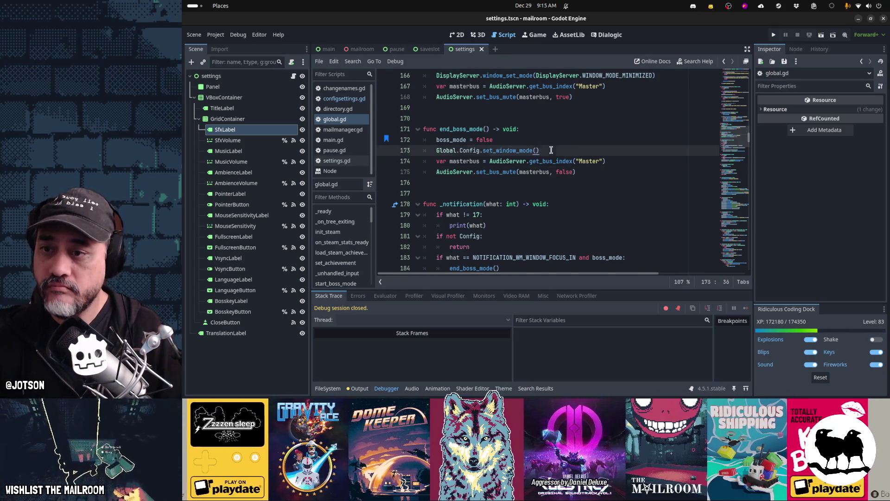
key(Return)
key(ctrl+v)
key(Up)
key(Home)
text(#)
- Save global.gd and launch the game for a test run
key(ctrl+s)
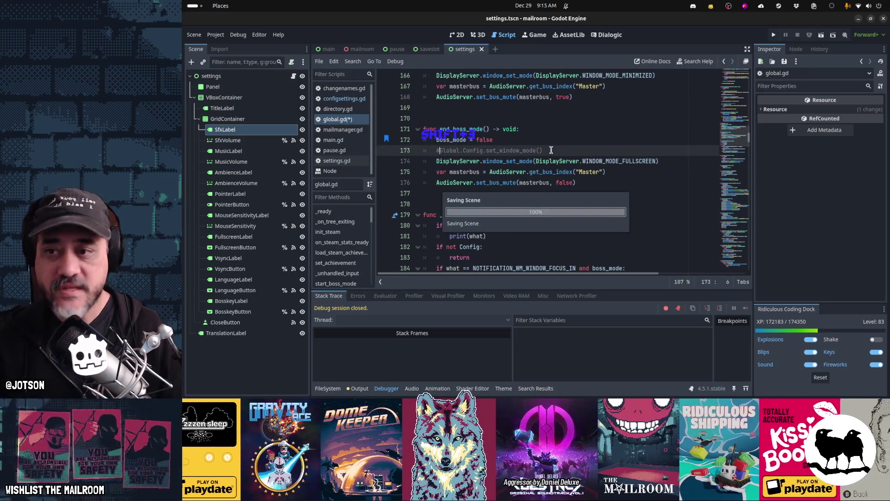
key(F5)
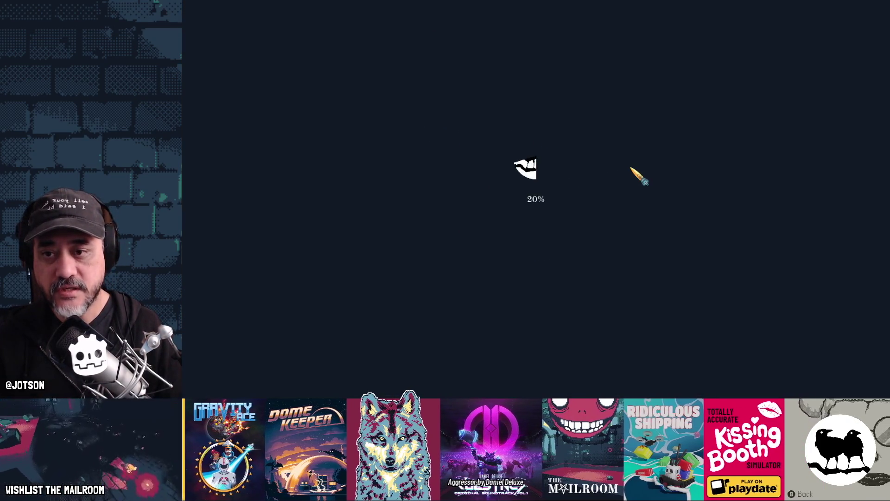
key(alt+Tab)
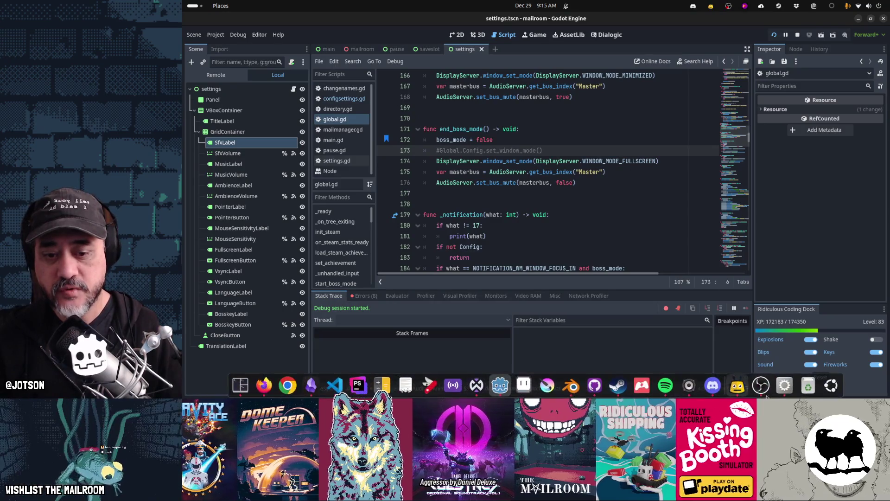
- Check the game's main menu with the direct fullscreen call, close the game, and uncomment line 173
click(789, 394)
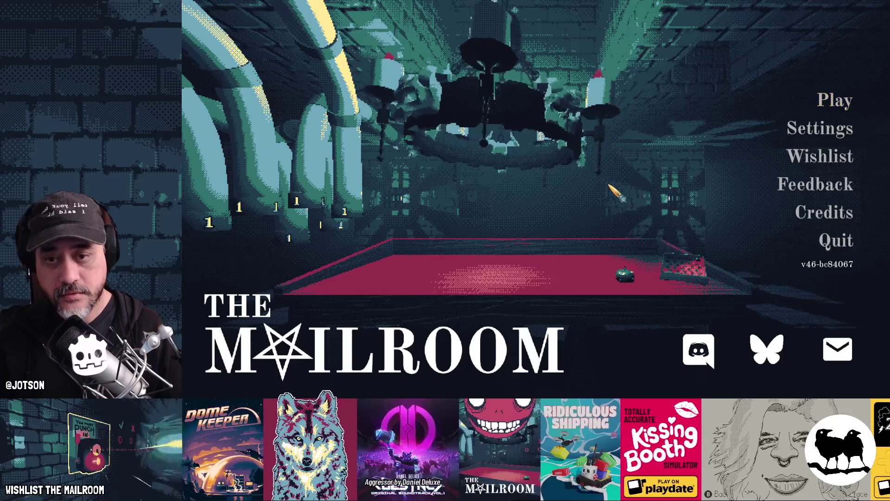
key(alt+Tab)
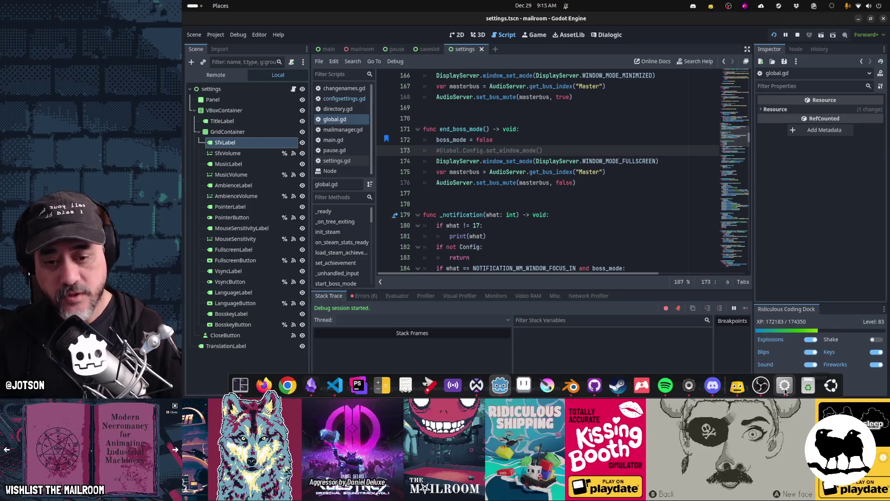
click(785, 392)
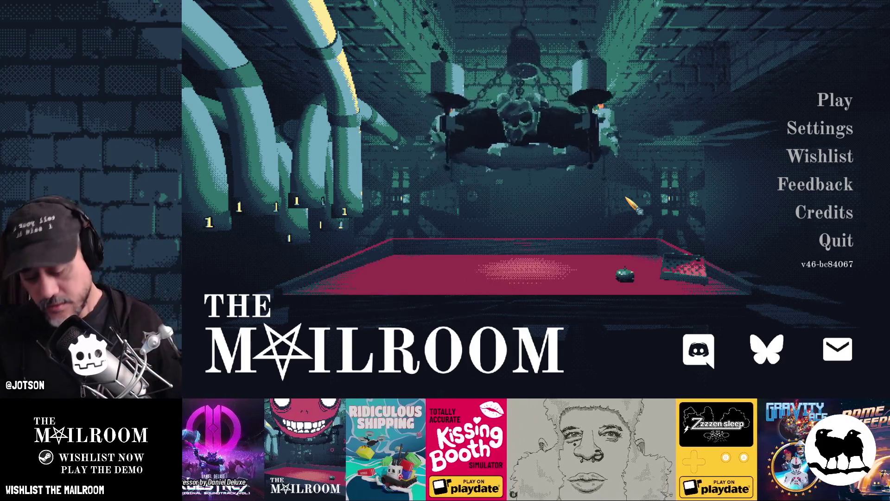
key(alt+F4)
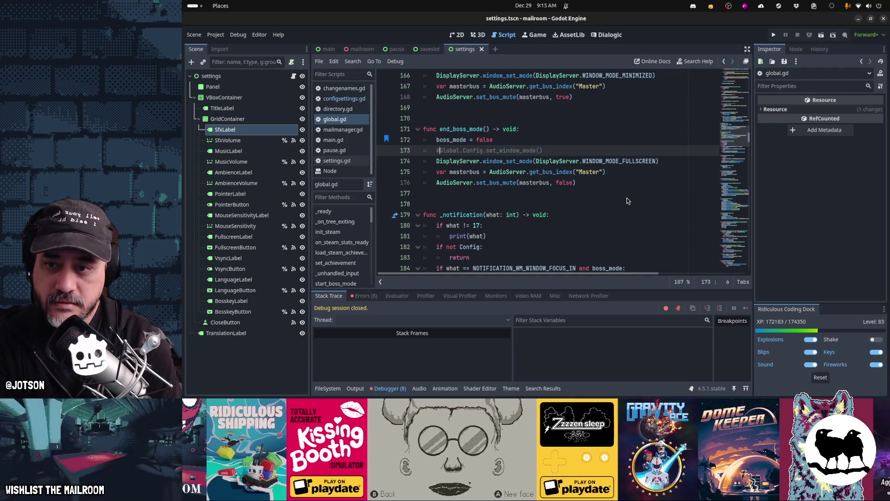
key(BackSpace)
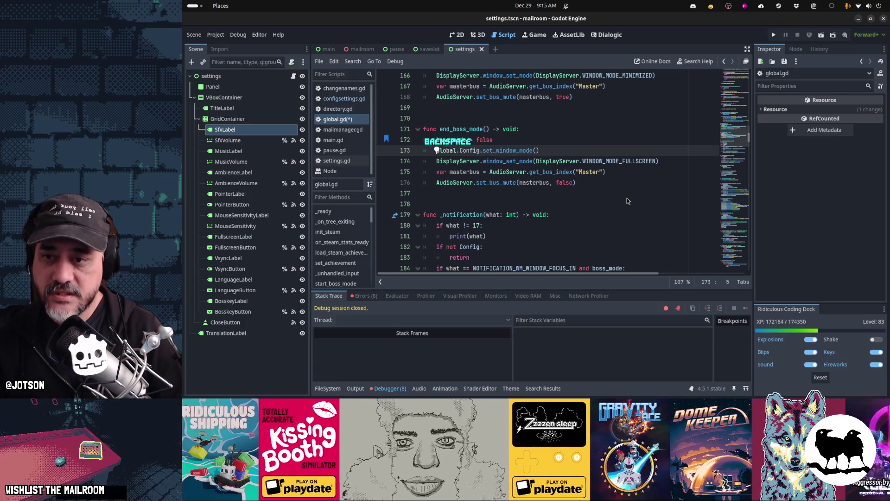
- Replace the direct fullscreen call with 'await get_tree().create_timer(0.5).timeout' above set_window_mode(), then save
key(Down)
key(ctrl+x)
key(Up)
key(Up)
key(End)
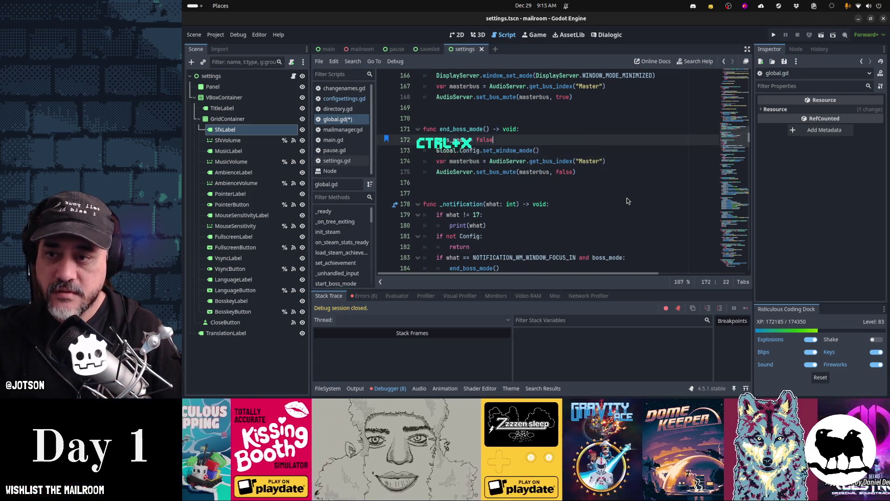
key(Return)
text(tree().)
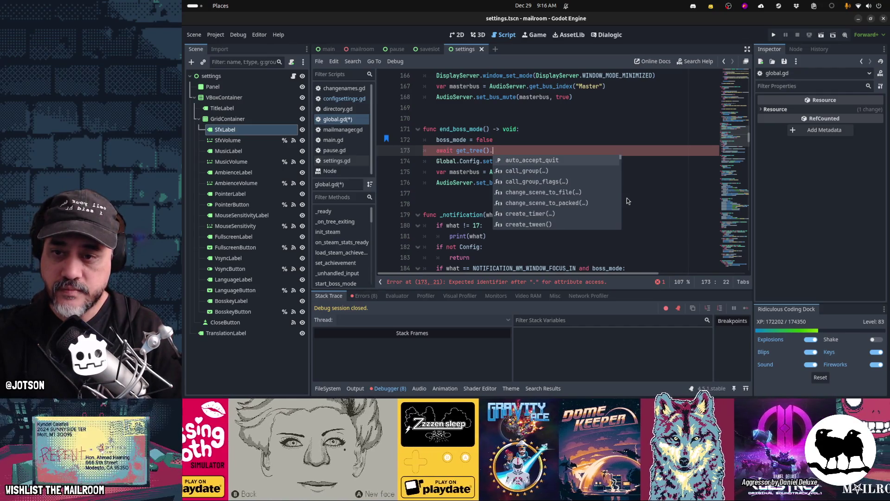
text(create)
key(Return)
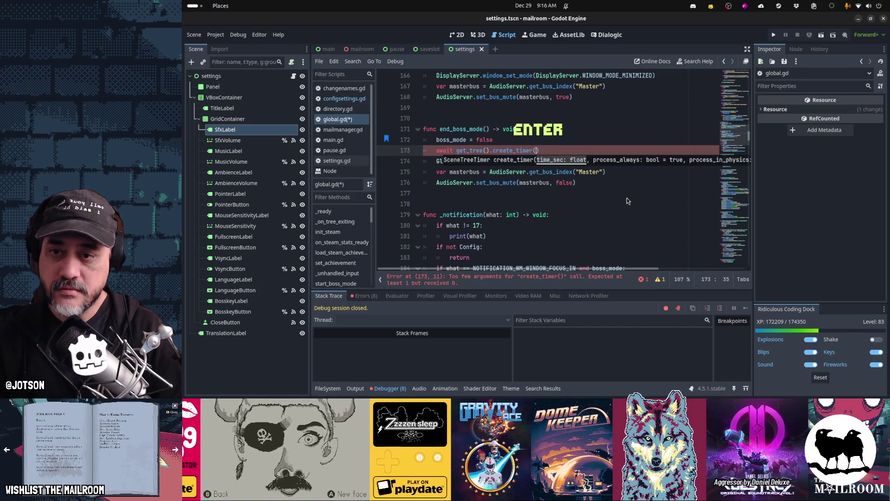
text(0.5))
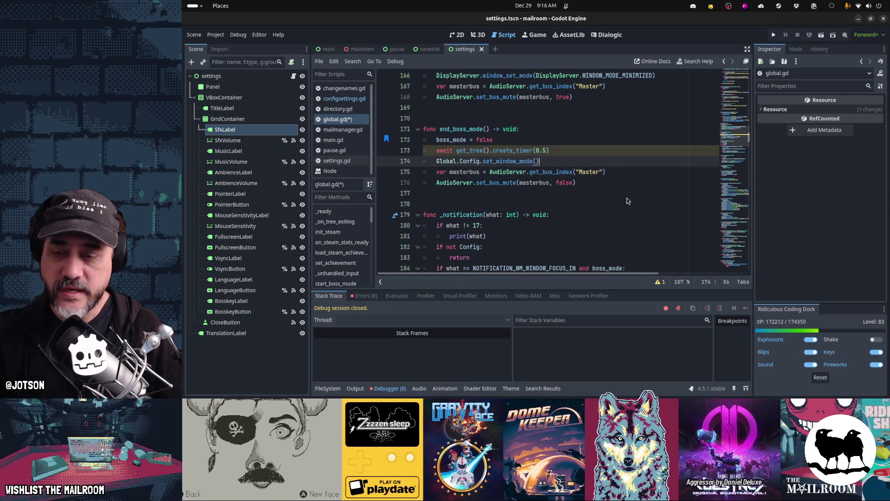
text(.timeout)
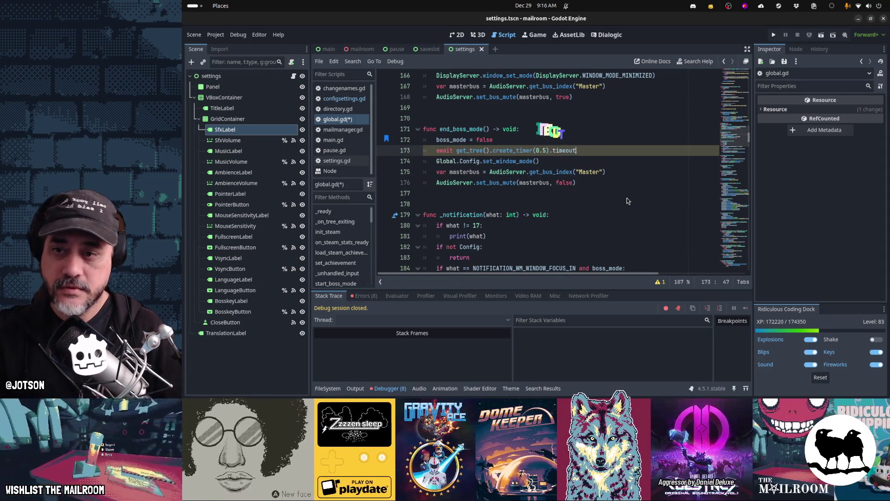
key(Down)
key(Down)
key(ctrl+s)
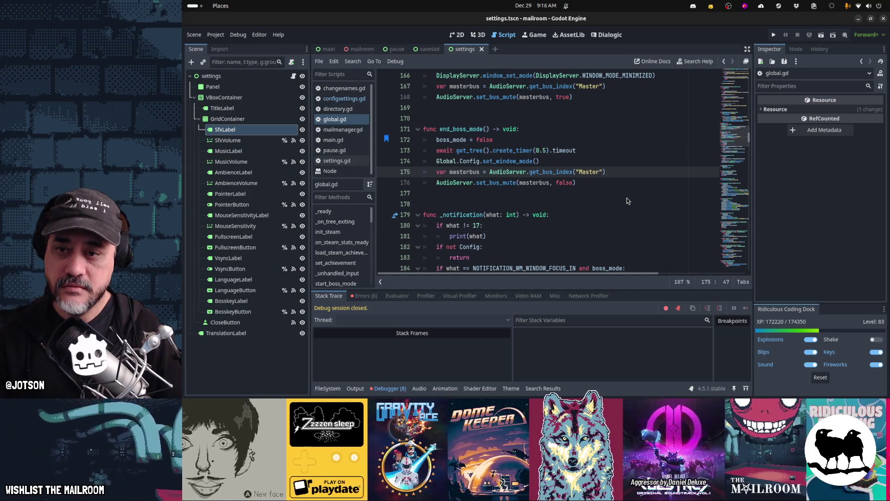
key(alt+Tab)
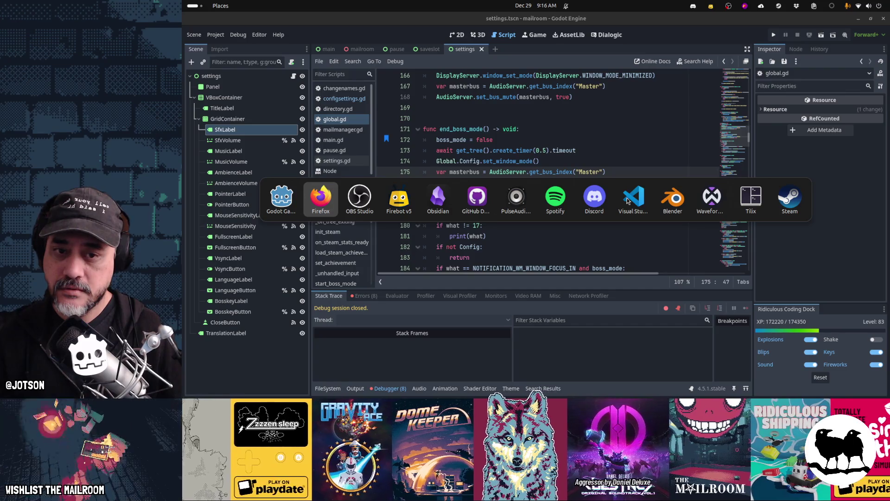
- Run the game with the 0.5-second delay, toggle it fullscreen with F11, then close it
click(609, 189)
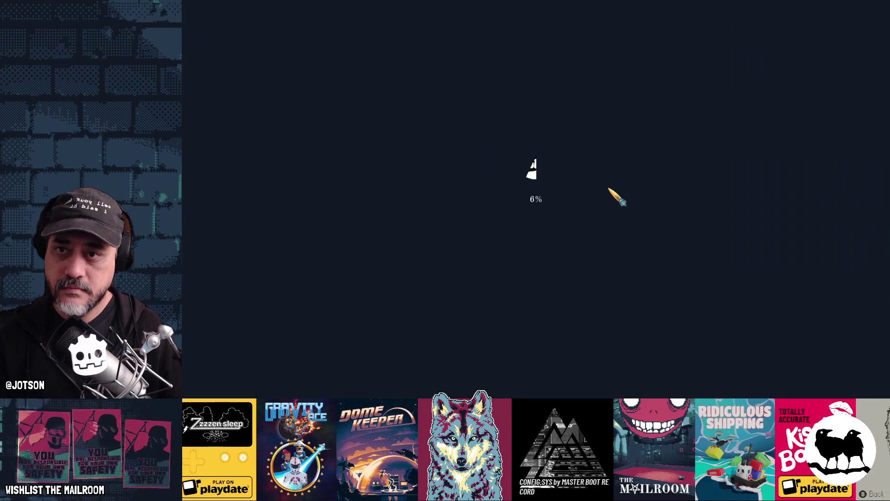
key(alt+Tab)
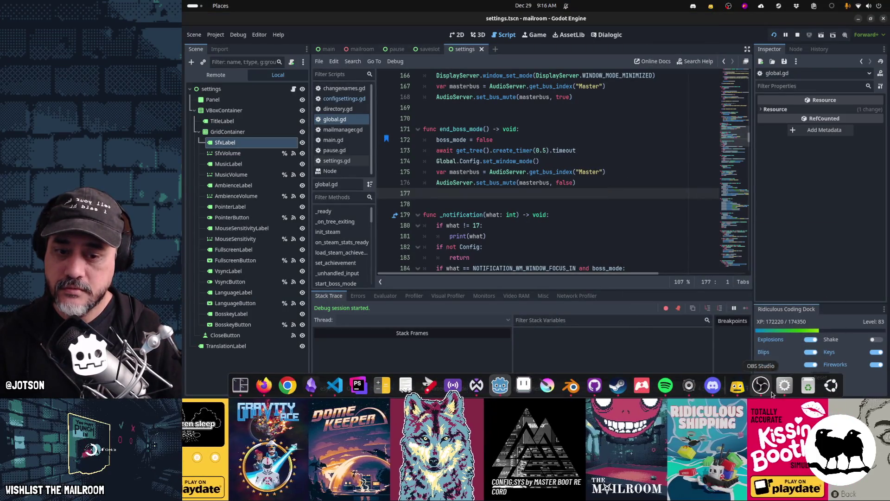
click(785, 385)
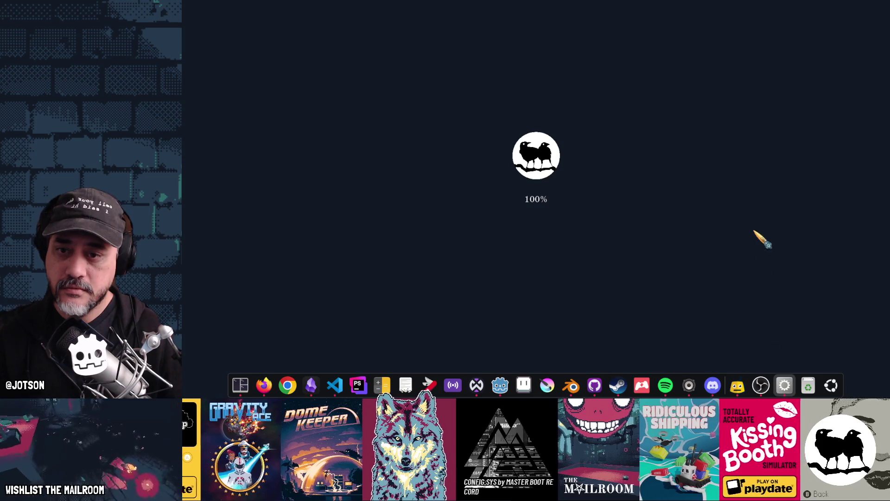
key(alt+Tab)
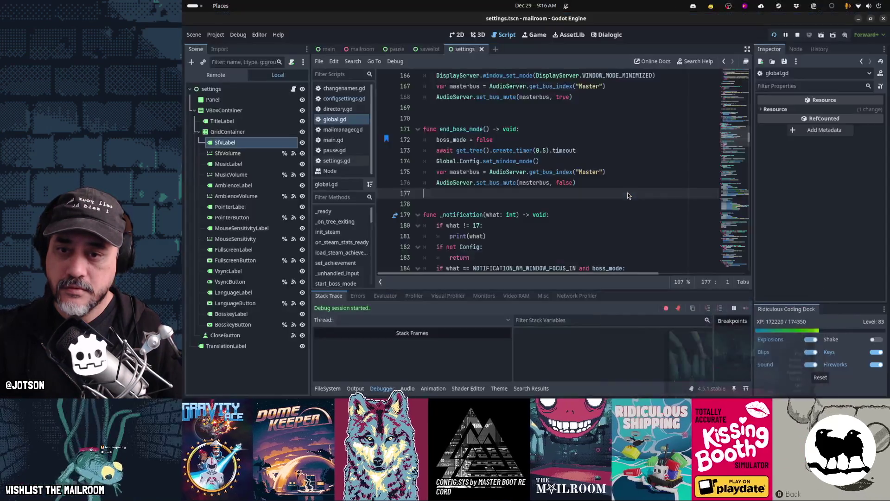
click(785, 385)
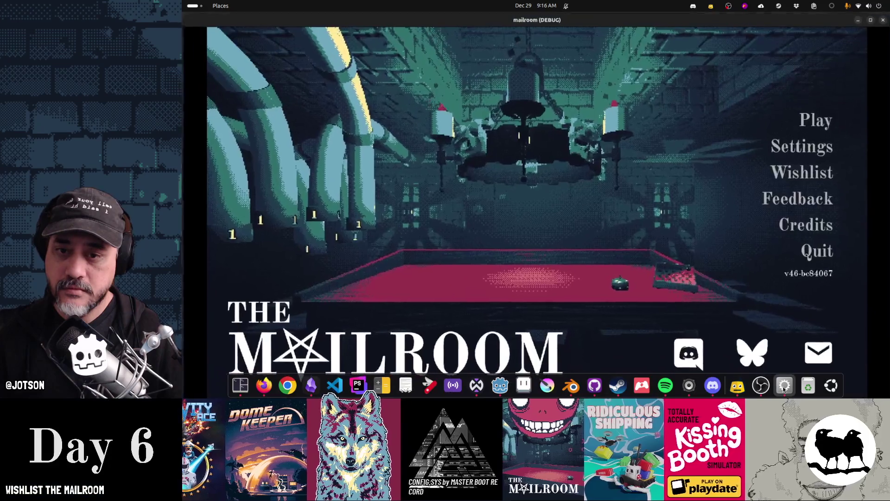
key(F11)
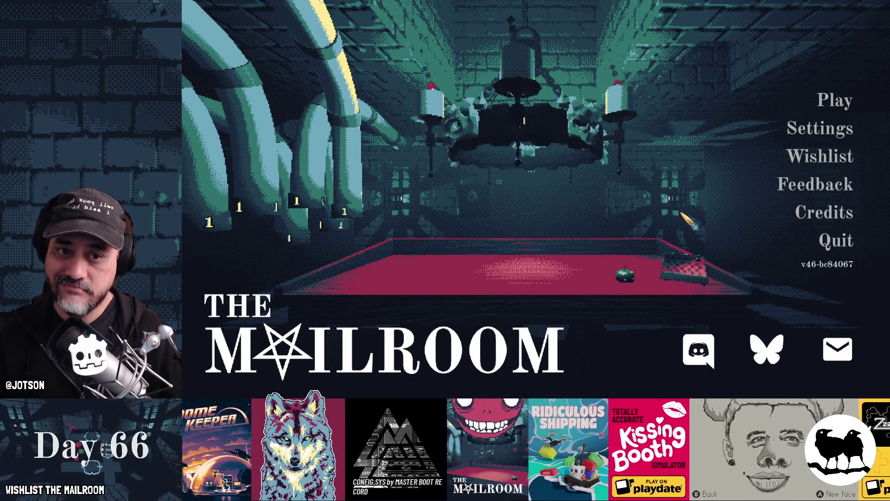
key(alt+Tab)
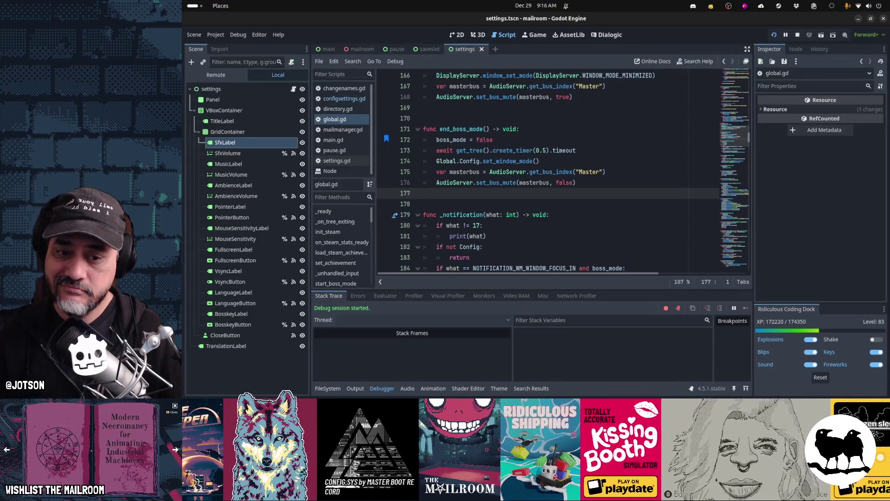
click(728, 384)
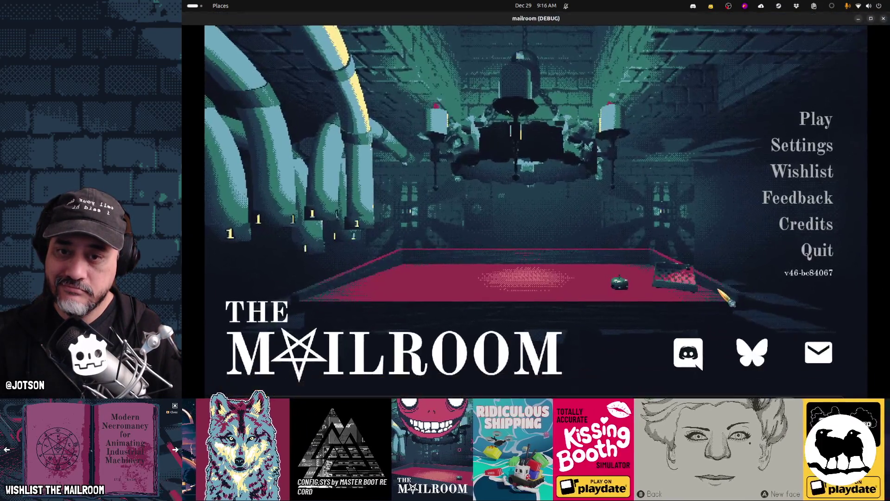
key(alt+F4)
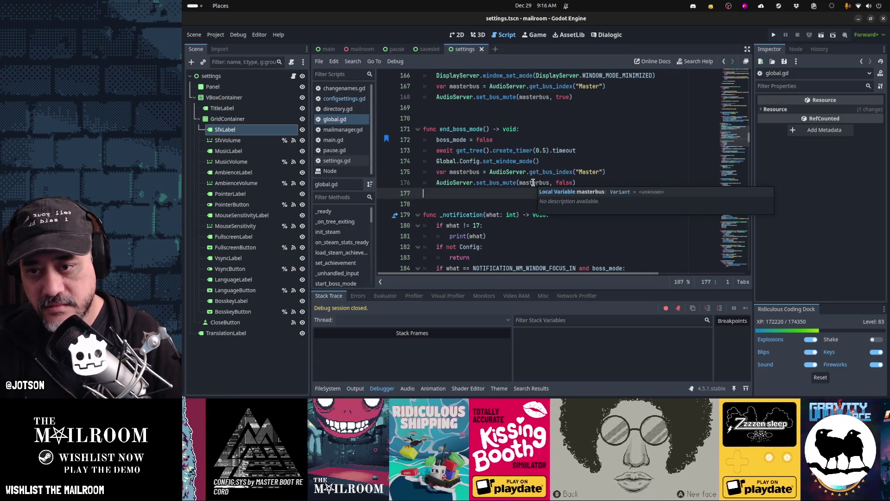
- Shorten the timer to 0.1 seconds, make the following call Global.Config.apply(), and save global.gd
click(542, 150)
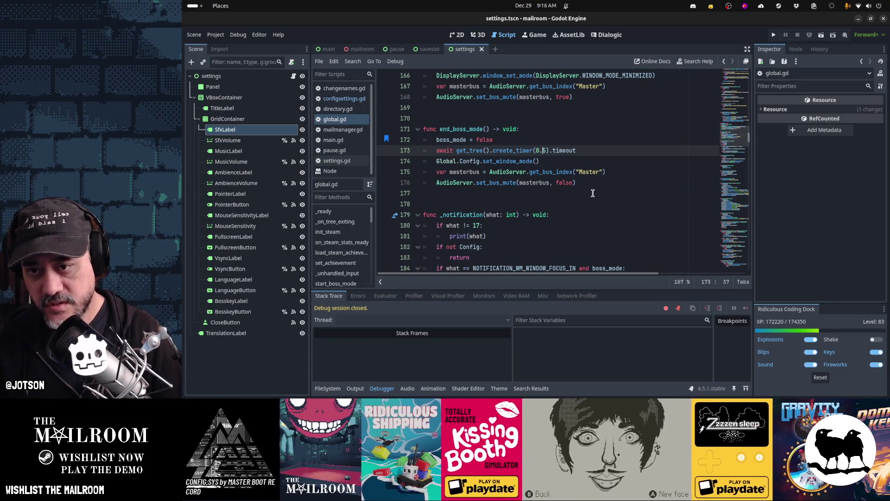
text(1)
key(Delete)
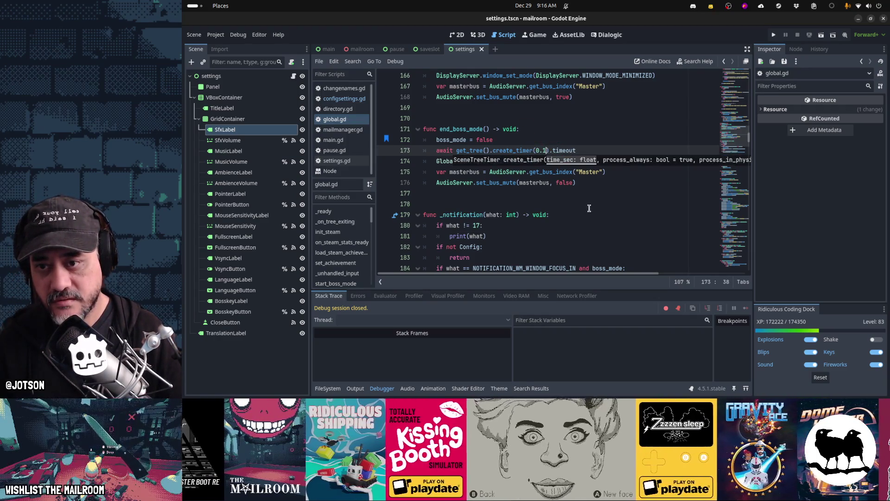
key(F5)
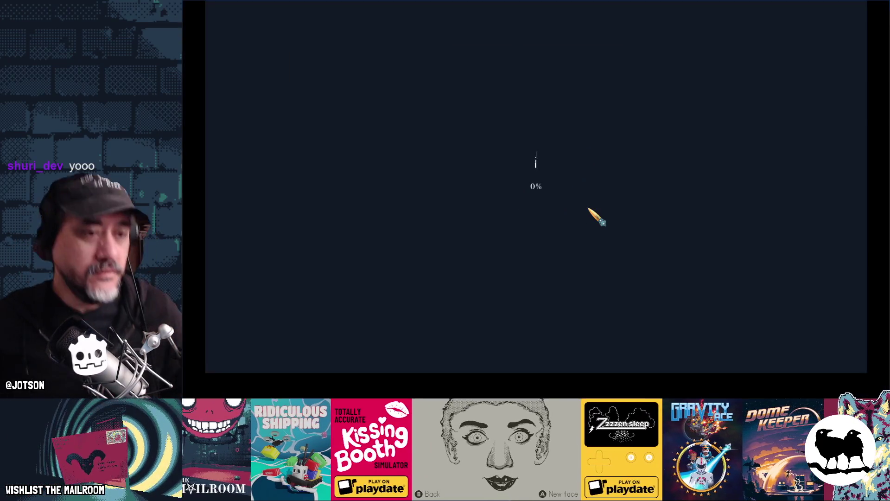
key(BackSpace)
text(Global.Config.apply)
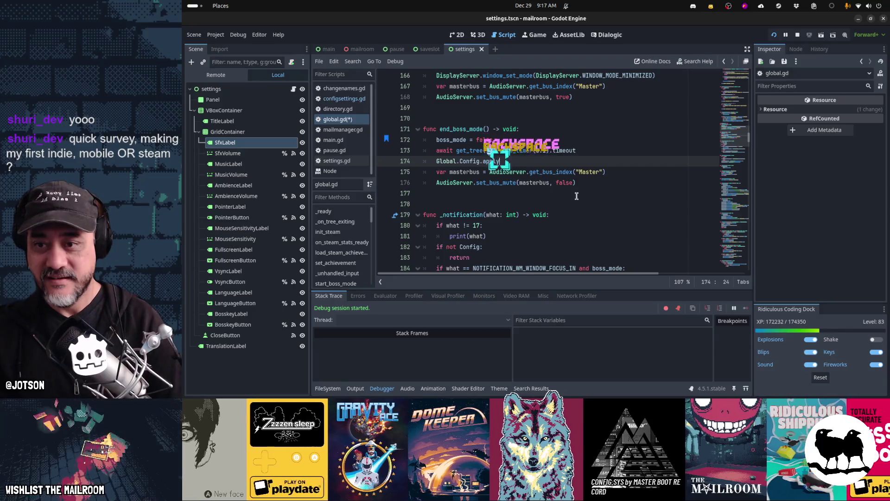
text(())
key(ctrl+s)
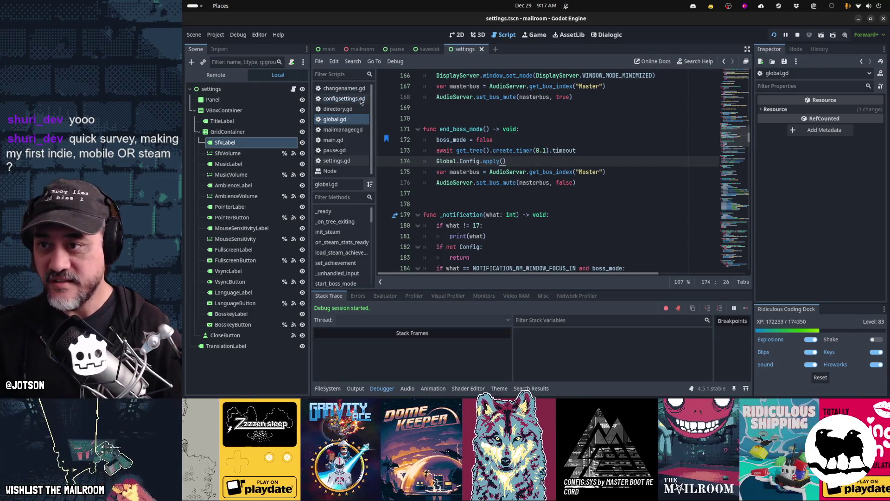
- Open configsettings.gd at line 59 and bring up GitHub Desktop
click(361, 98)
click(594, 145)
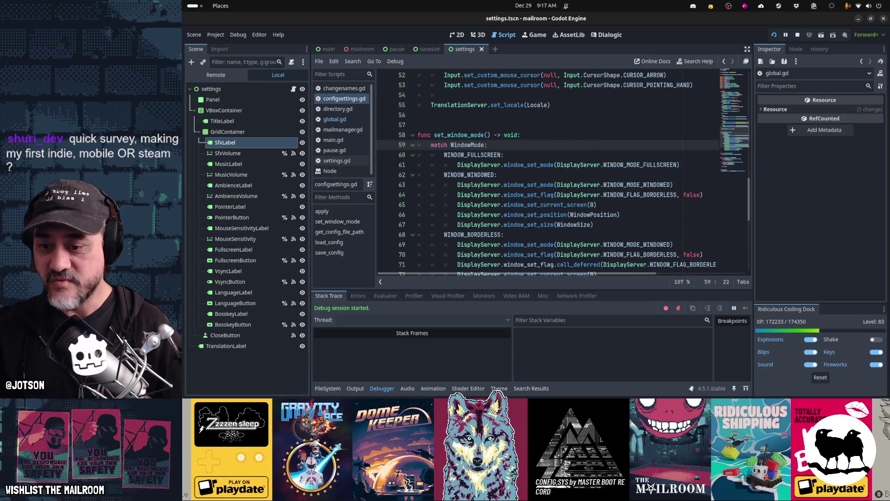
click(595, 386)
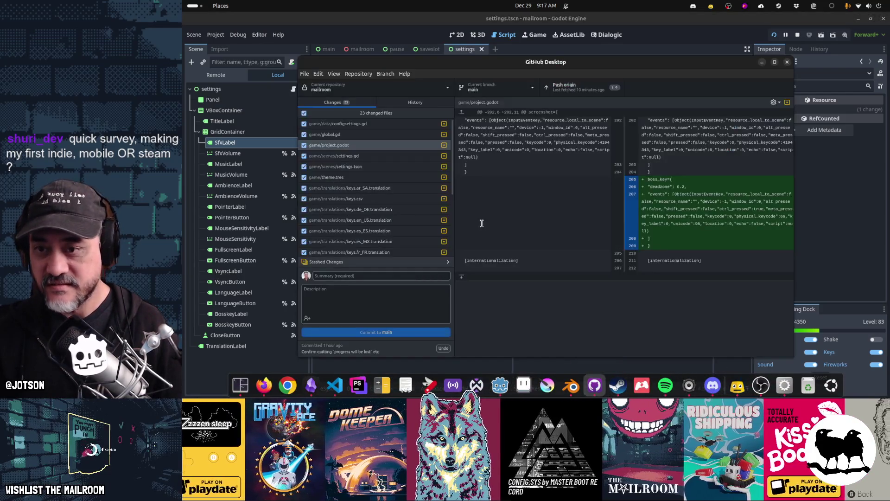
- In configsettings.gd's diff, discard the added lines 41–53
click(361, 127)
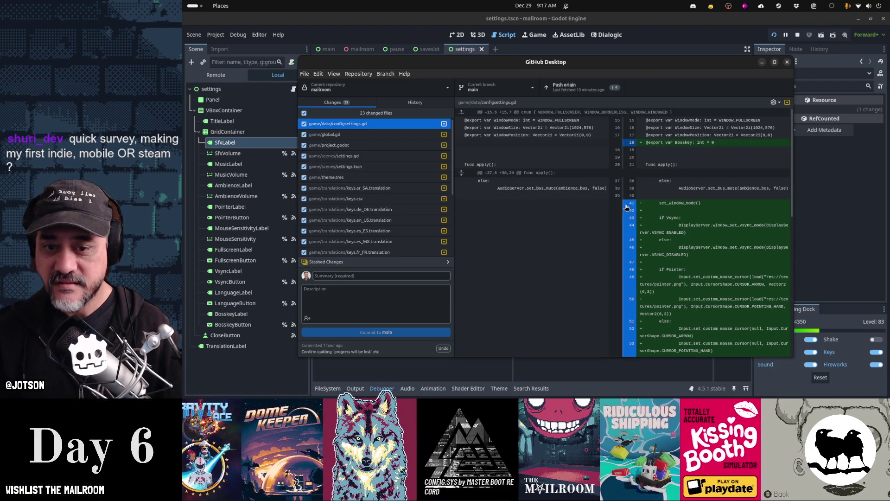
click(626, 207)
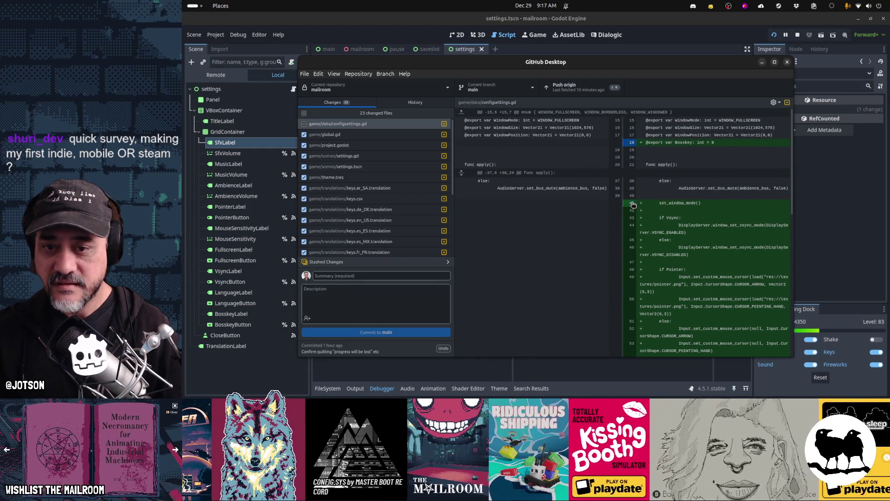
click(627, 218)
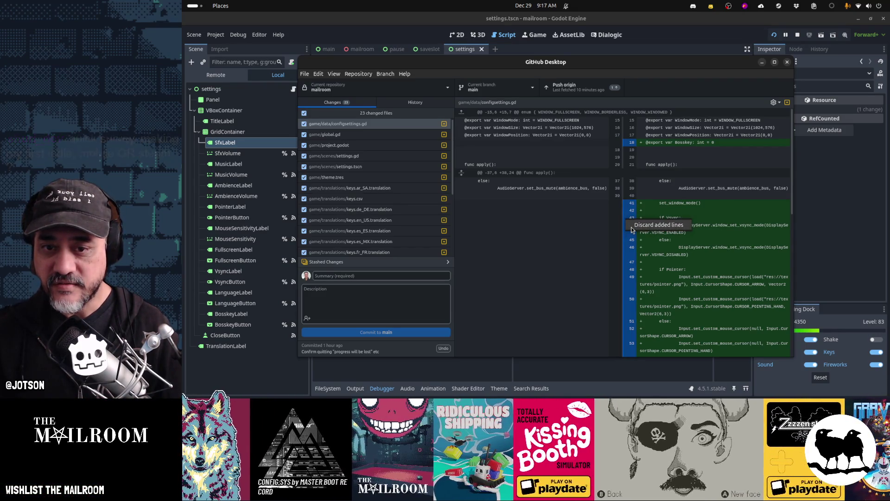
click(631, 226)
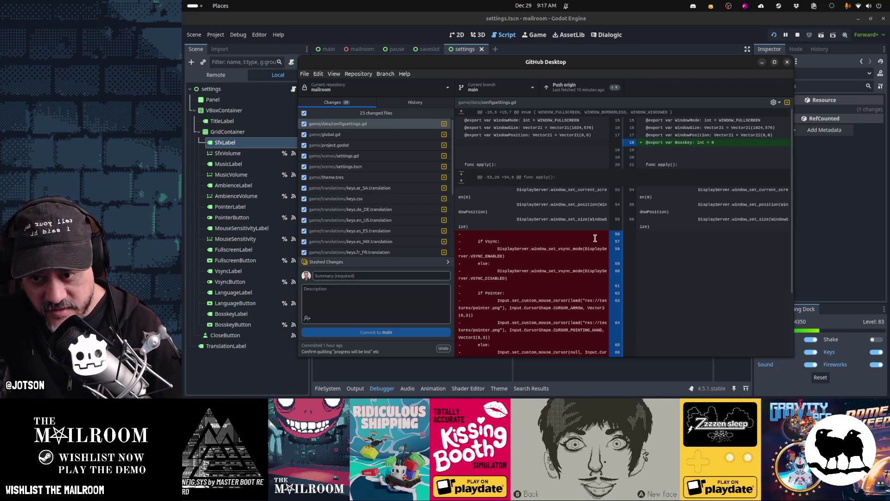
- Discard the removal of lines 56–69 to restore the original block, then return to Godot
scroll(593, 244, down, 3)
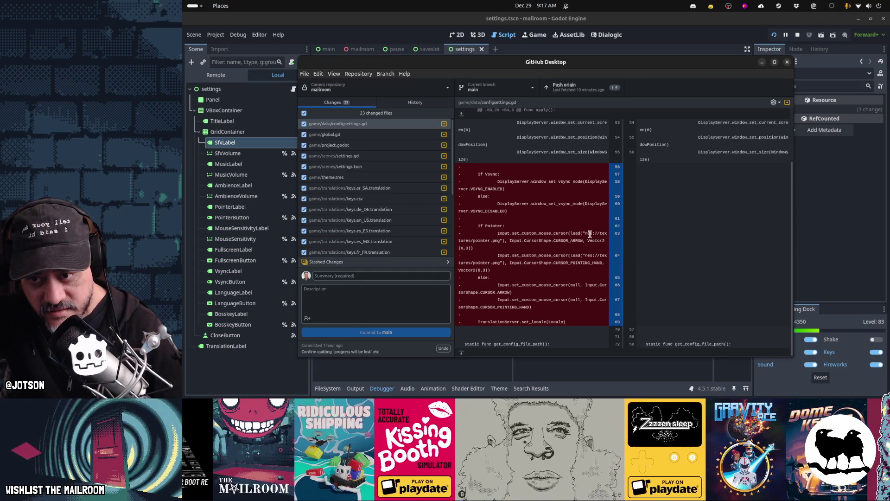
click(619, 185)
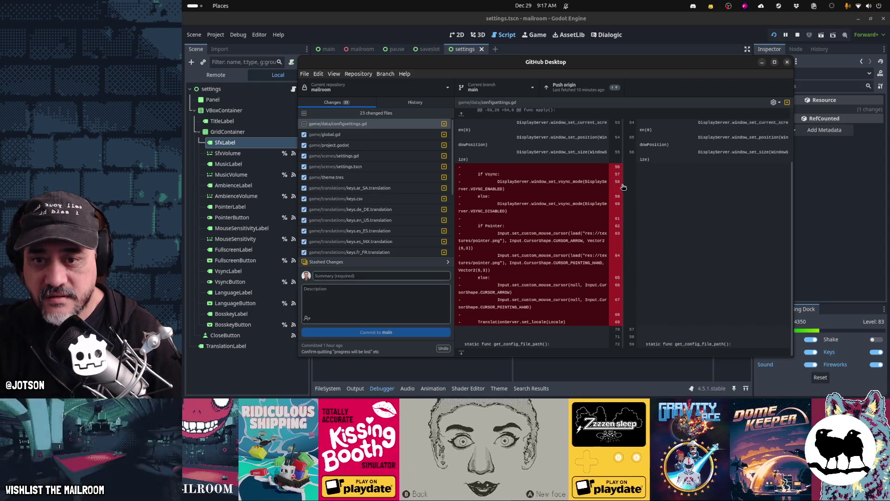
right_click(624, 186)
click(636, 186)
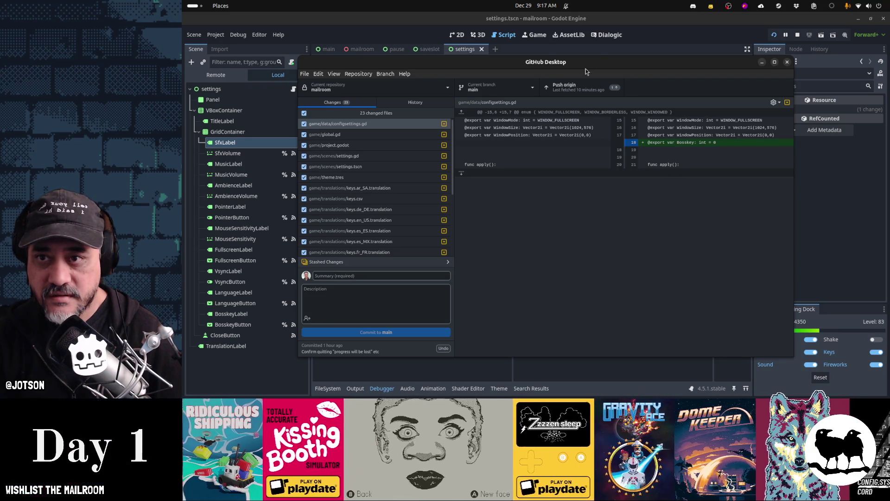
click(663, 32)
- Delete the stray space on line 64 of configsettings.gd
scroll(540, 210, up, 5)
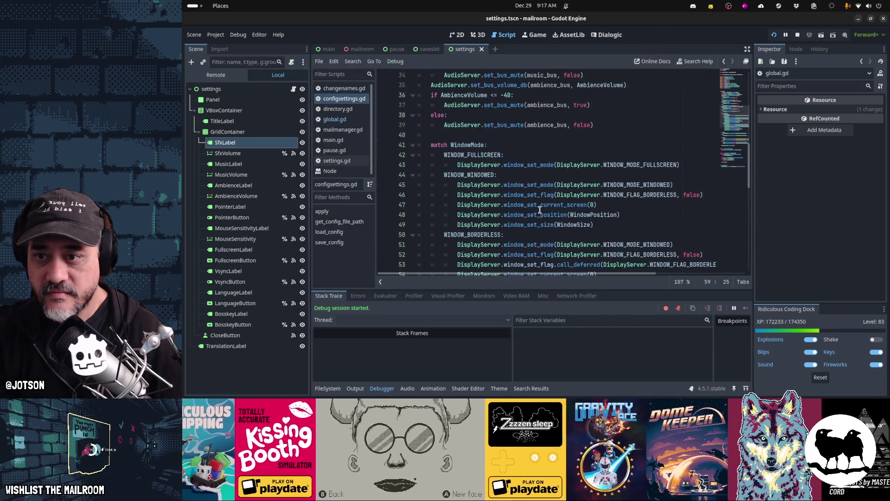
scroll(540, 210, up, 3)
scroll(540, 210, down, 3)
scroll(540, 209, down, 6)
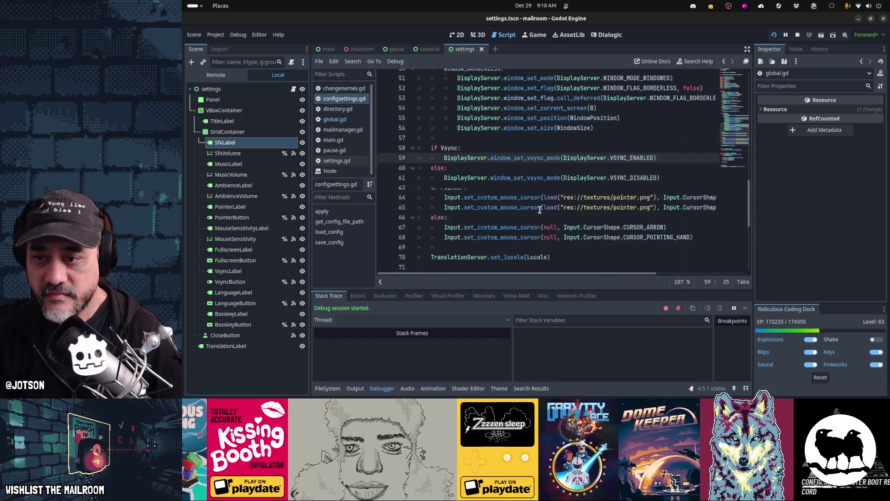
click(504, 163)
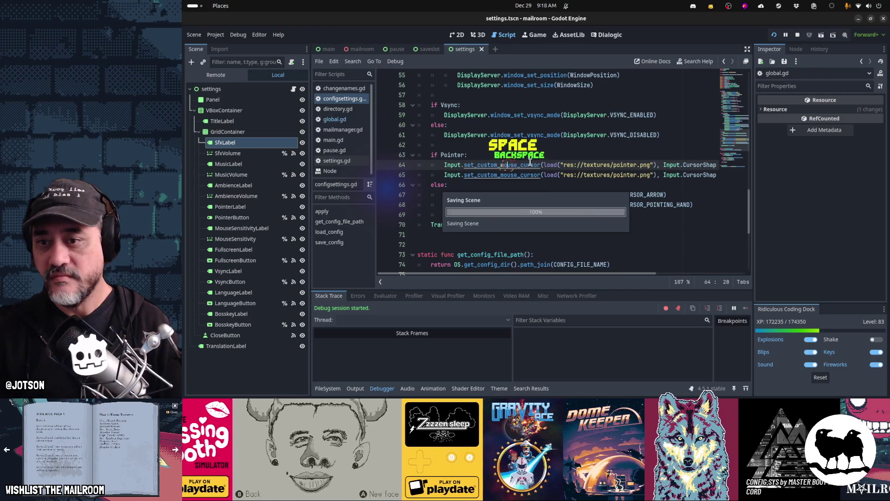
key(BackSpace)
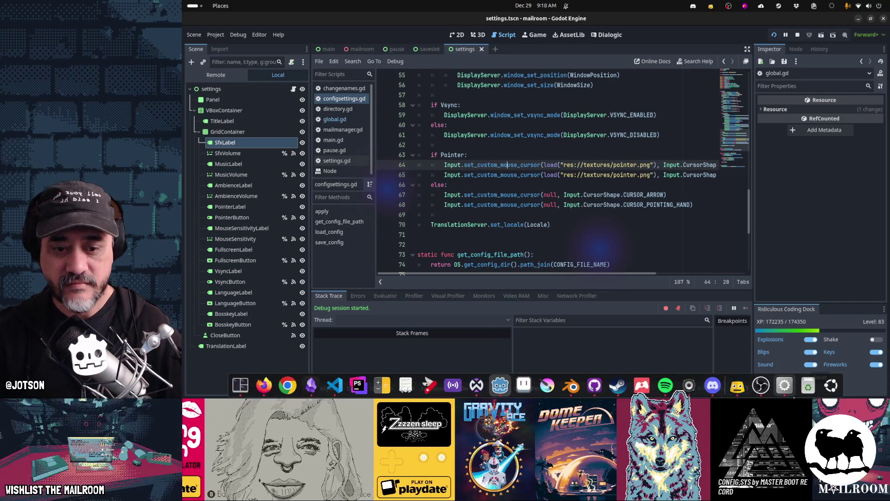
- In the running Mailroom game, twice resume play, hide it with Alt+Tab, and restore it
click(787, 394)
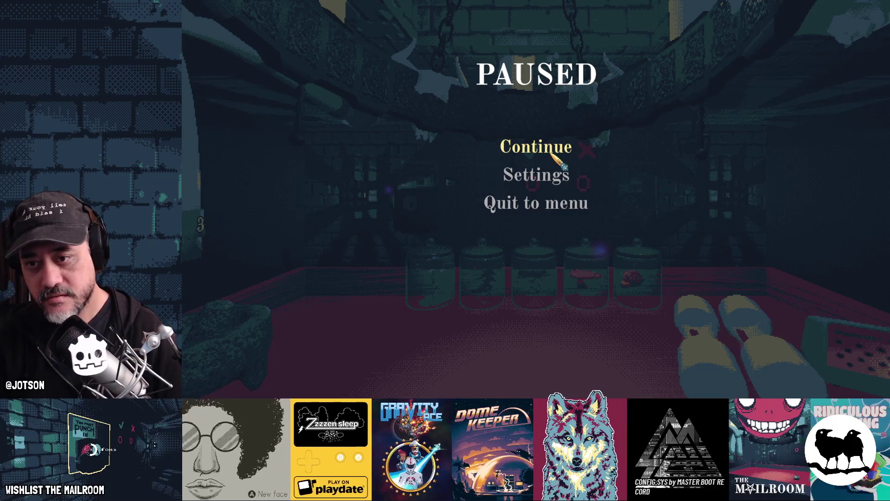
click(552, 153)
key(alt+Tab)
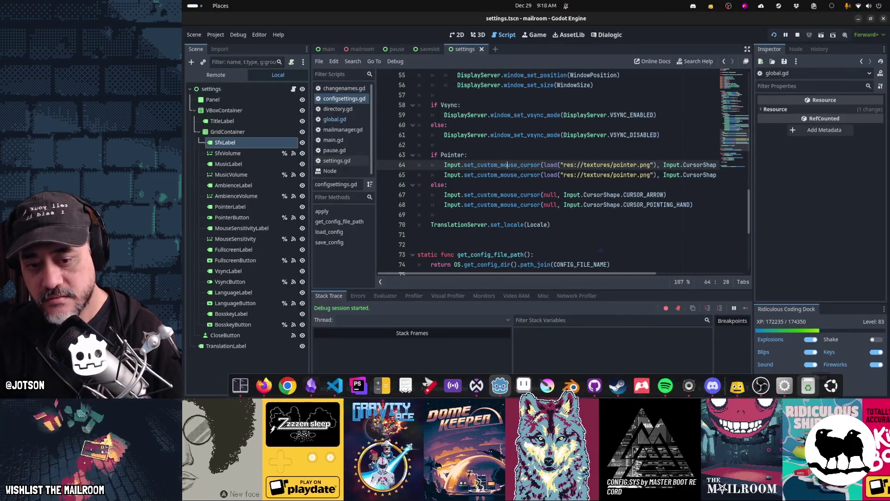
click(788, 389)
click(789, 389)
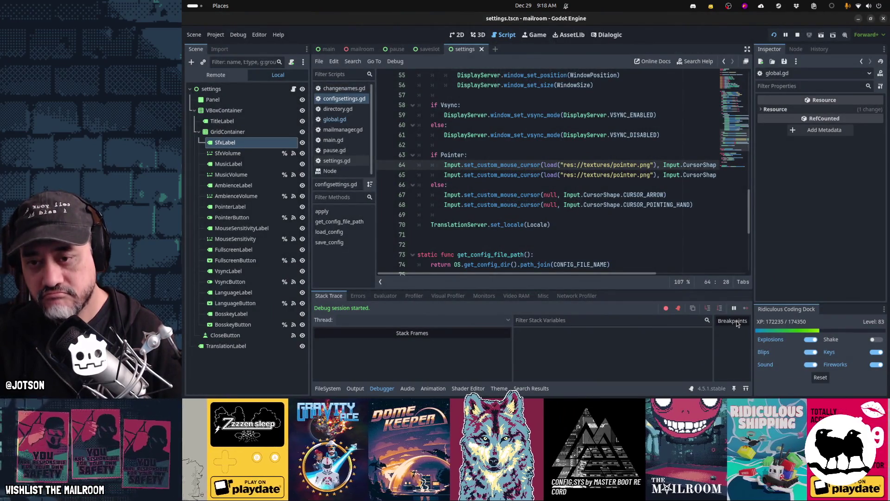
mouse_move(794, 396)
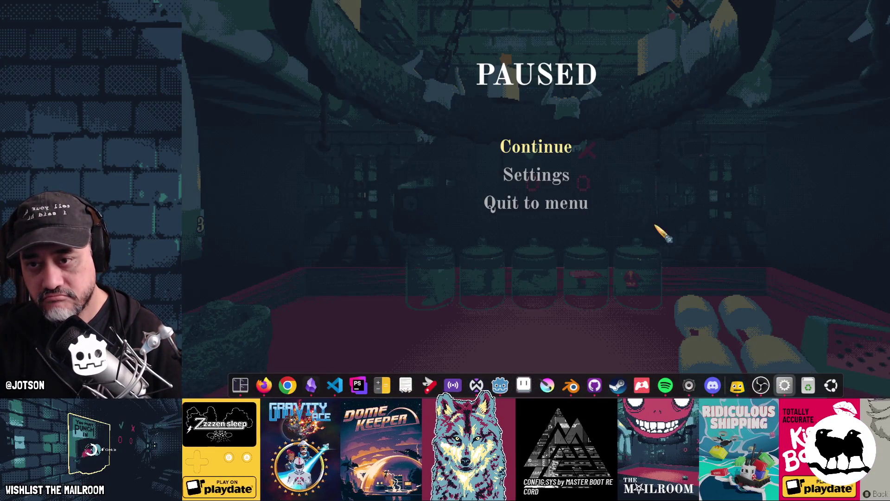
click(514, 147)
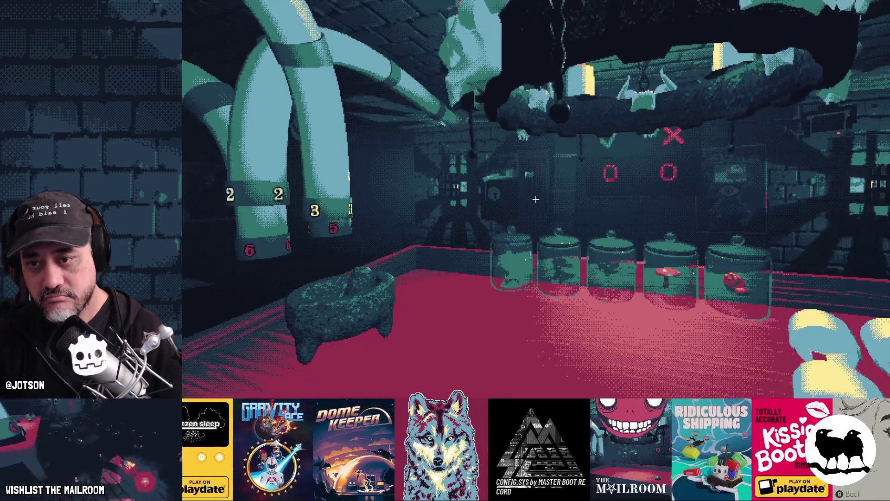
key(alt+Tab)
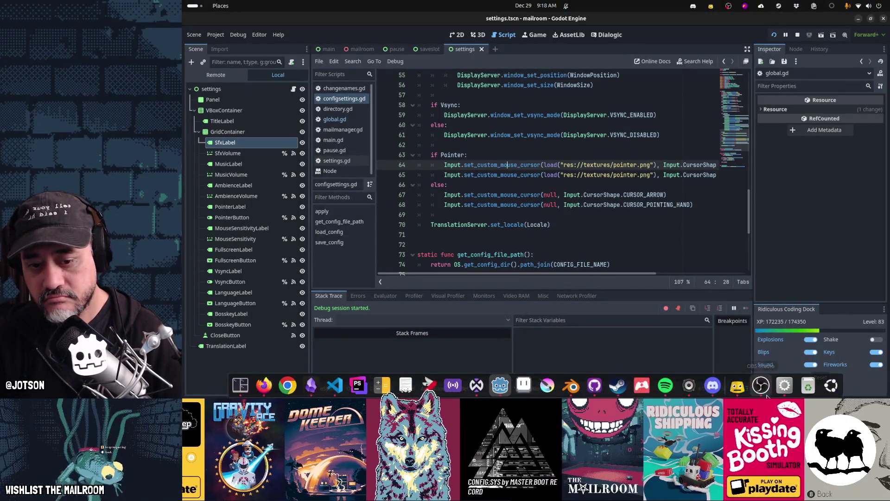
click(783, 387)
click(783, 387)
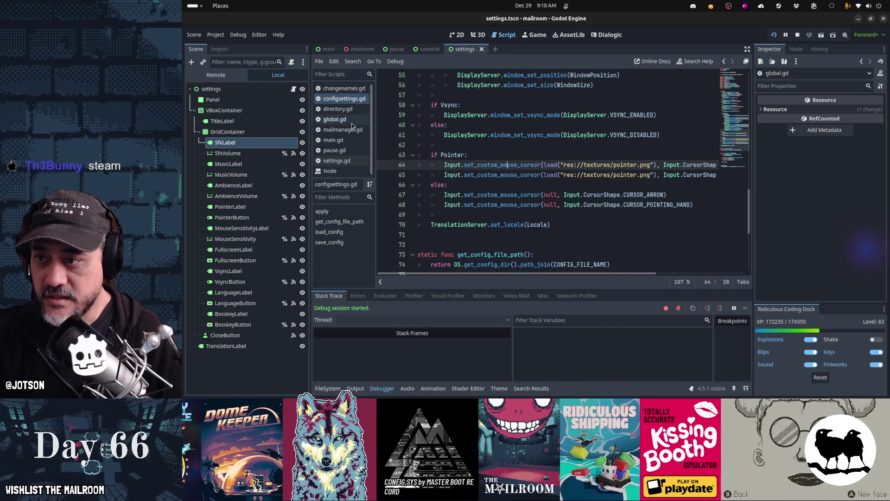
- Change the end_boss_mode timer on line 173 of global.gd from 0.1 to 0.5
click(351, 121)
key(BackSpace)
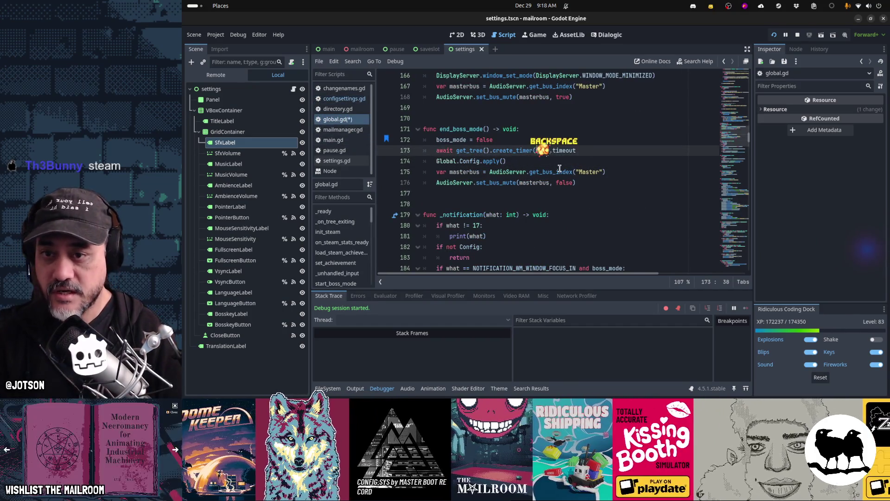
text(5)
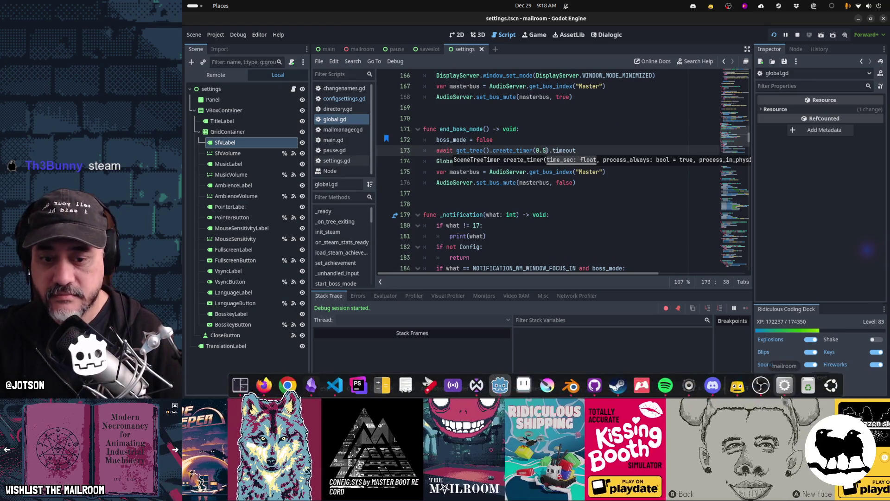
- Retest boss mode in the game, hiding and restoring it with the B key
click(785, 394)
click(536, 146)
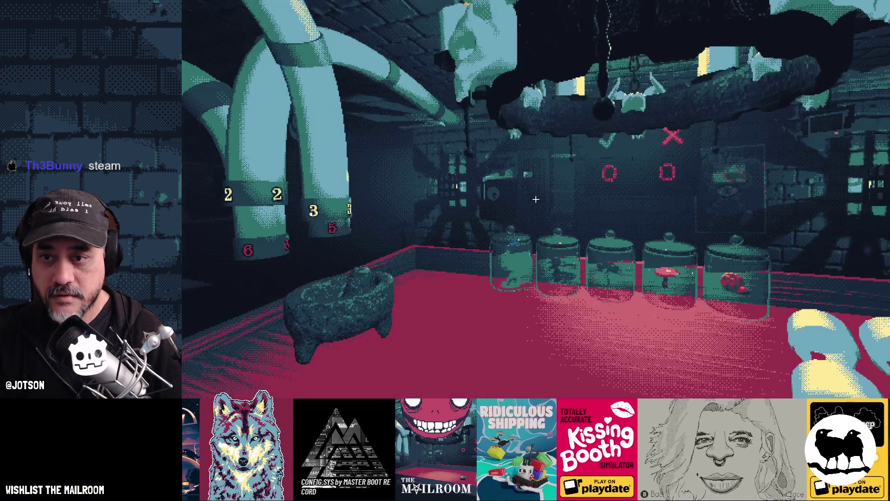
key(b)
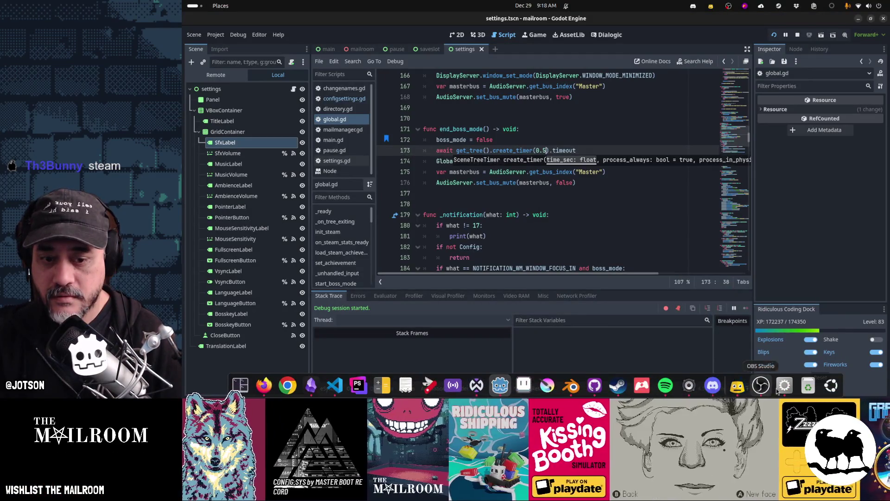
click(776, 391)
key(b)
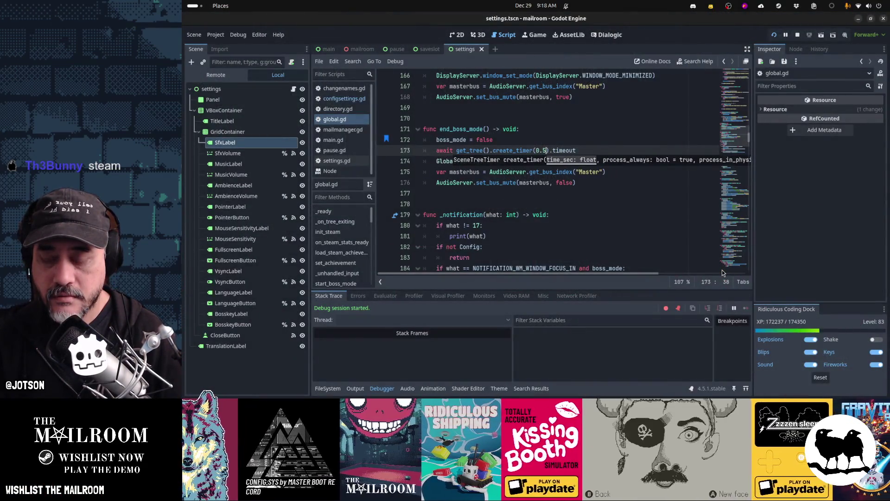
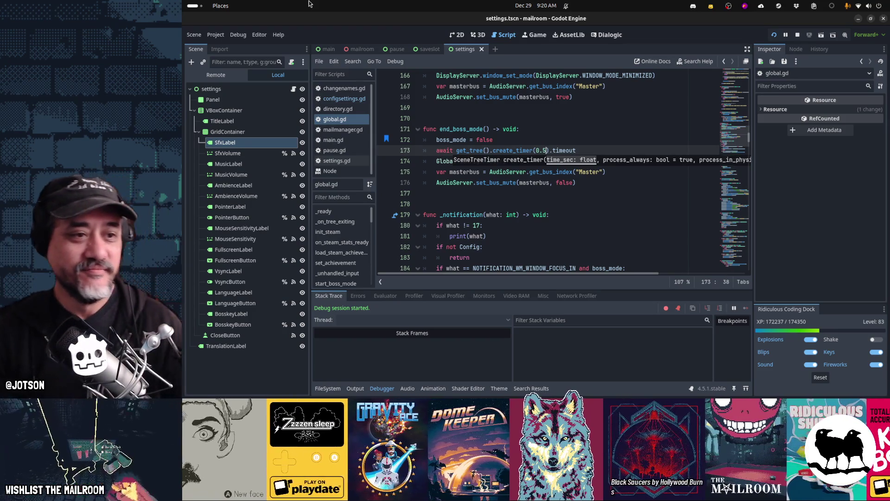
- Collapse the Debugger panel so global.gd shows more of end_boss_mode and _notification
click(379, 390)
mouse_move(489, 269)
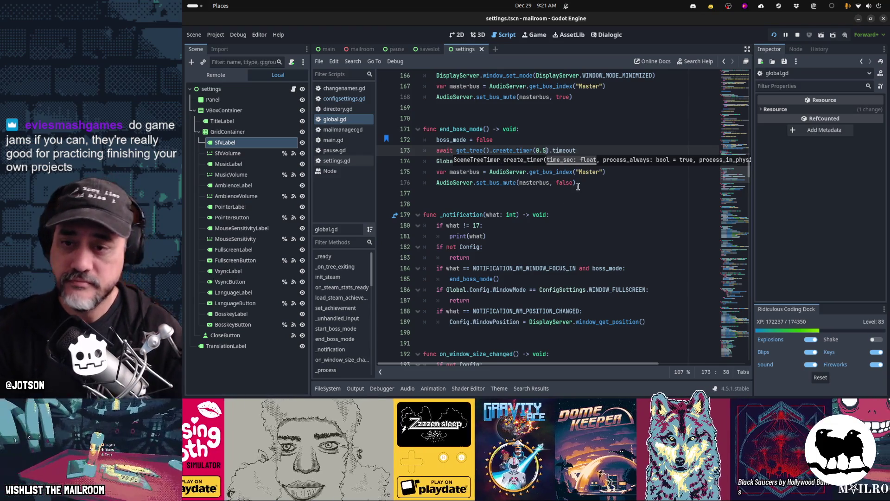
click(581, 204)
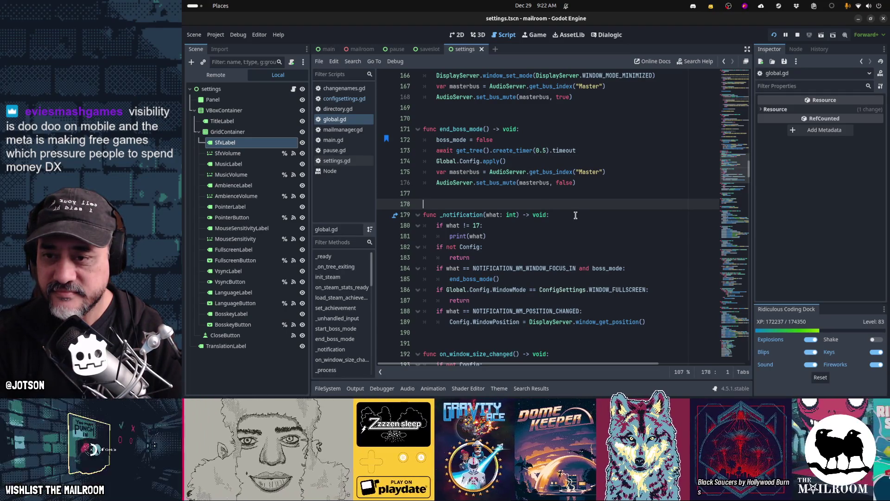
mouse_move(680, 388)
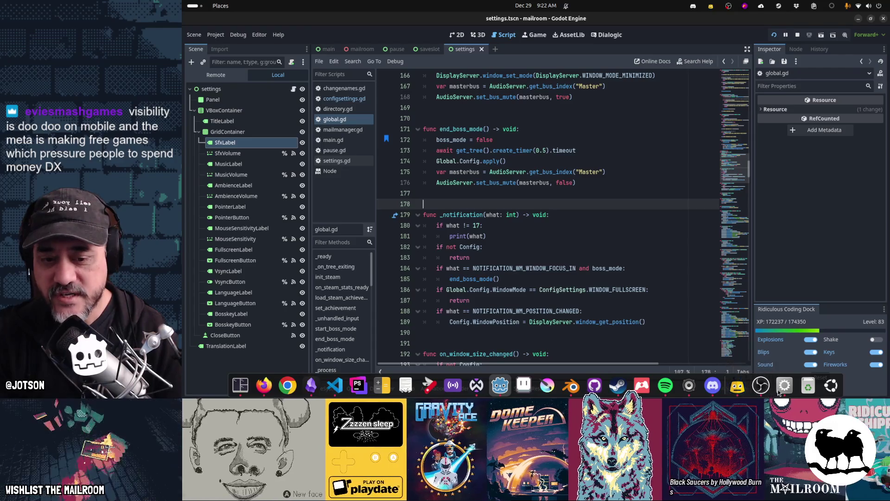
- Bring the running Mailroom game forward and quit from its pause menu to the title menu
click(689, 386)
click(556, 204)
click(500, 251)
click(552, 204)
click(568, 251)
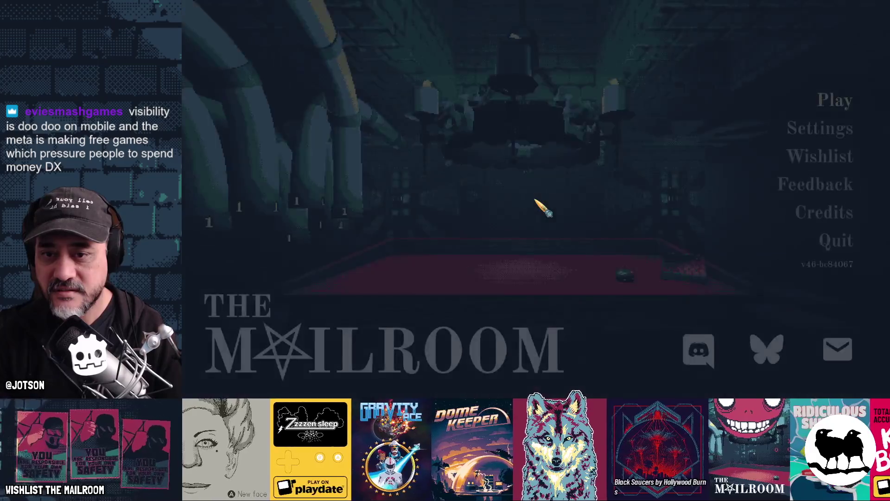
- Hide the game window, toggle it from the dock, and return to end_boss_mode line 174
key(alt+Tab)
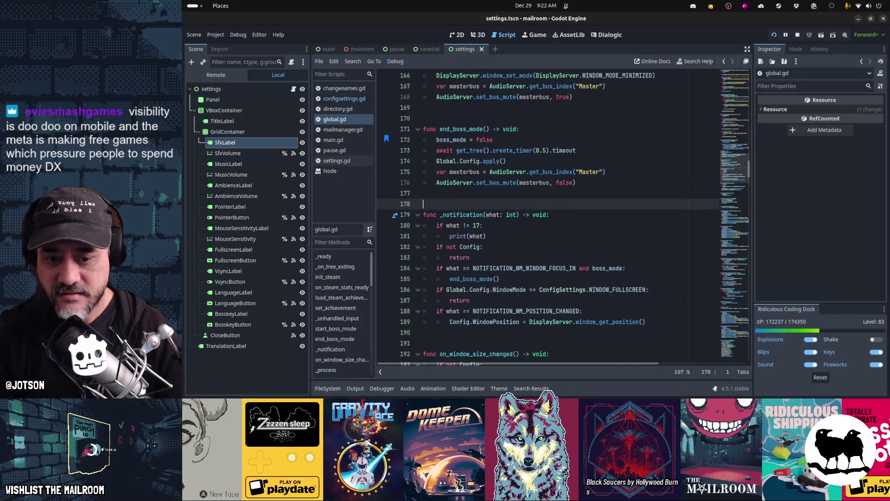
click(785, 385)
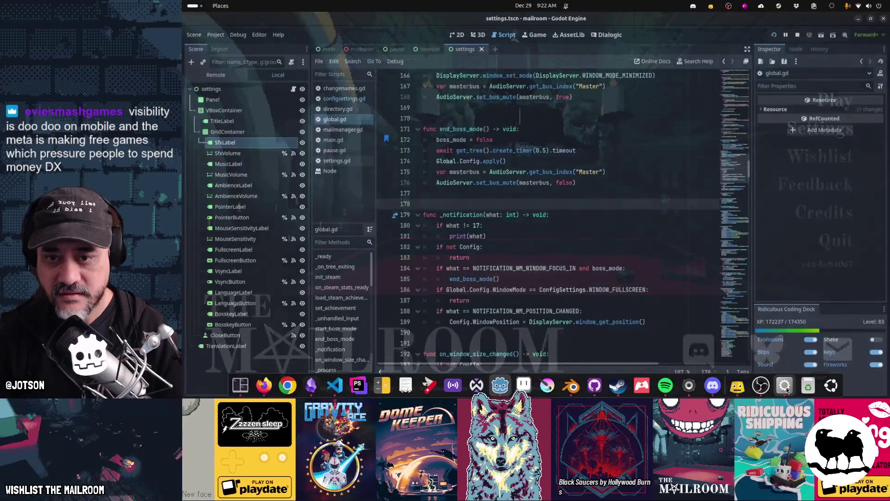
click(787, 390)
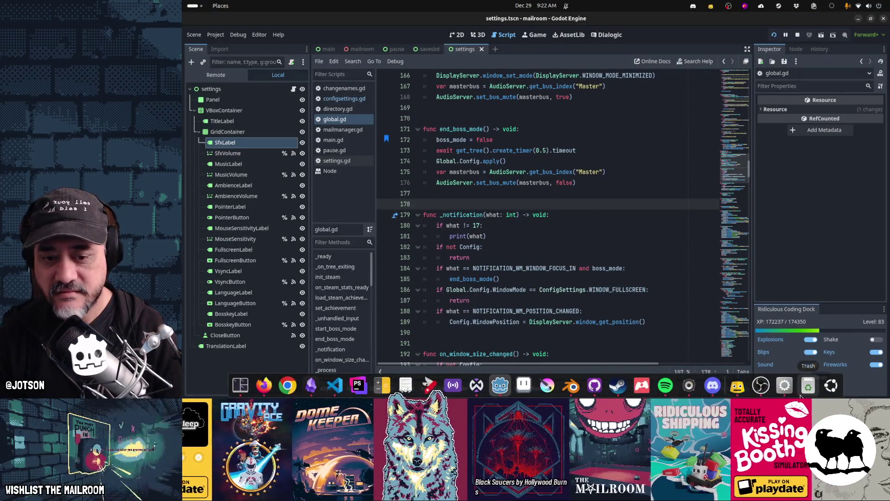
click(787, 390)
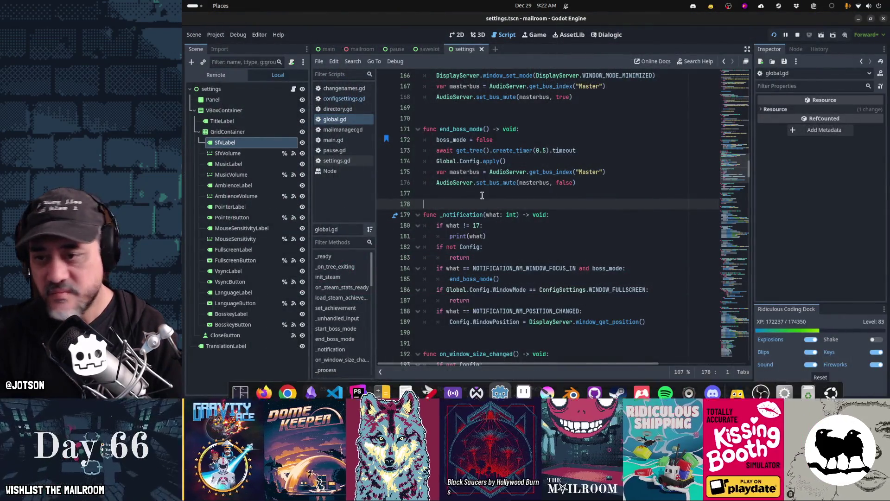
click(540, 151)
key(Down)
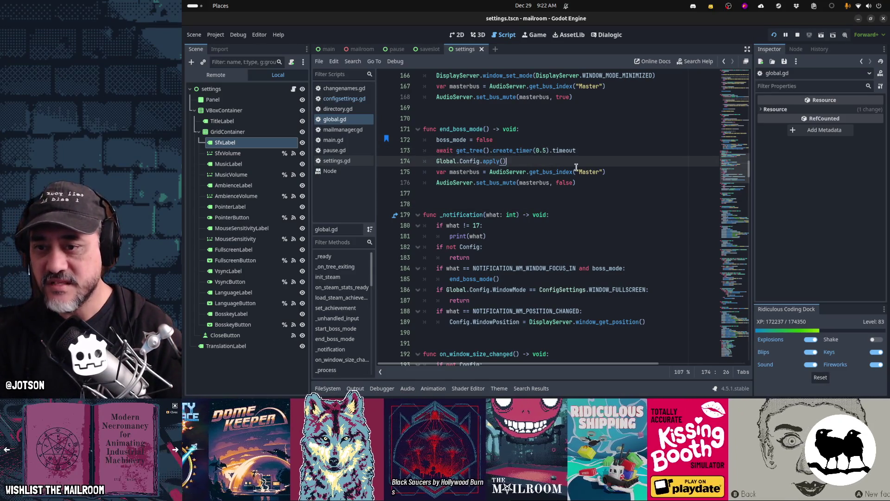
- Replace the apply() call on line 174 of global.gd with set_window_mode() and save
key(ctrl+shift+Left)
key(ctrl+shift+Left)
text(get)
key(BackSpace)
key(BackSpace)
key(BackSpace)
text(set_)
key(Return)
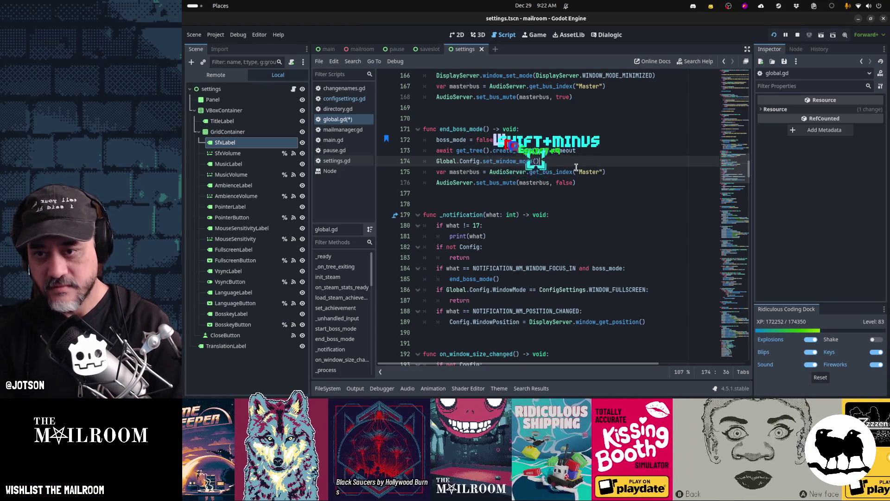
key(ctrl+s)
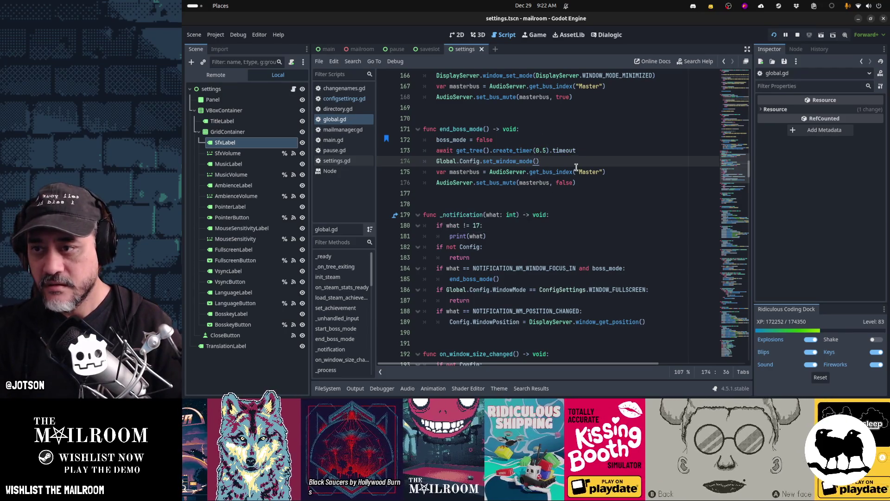
- In configsettings.gd, cut the match WindowMode block out of apply
key(alt+Left)
key(Down)
key(Down)
key(Down)
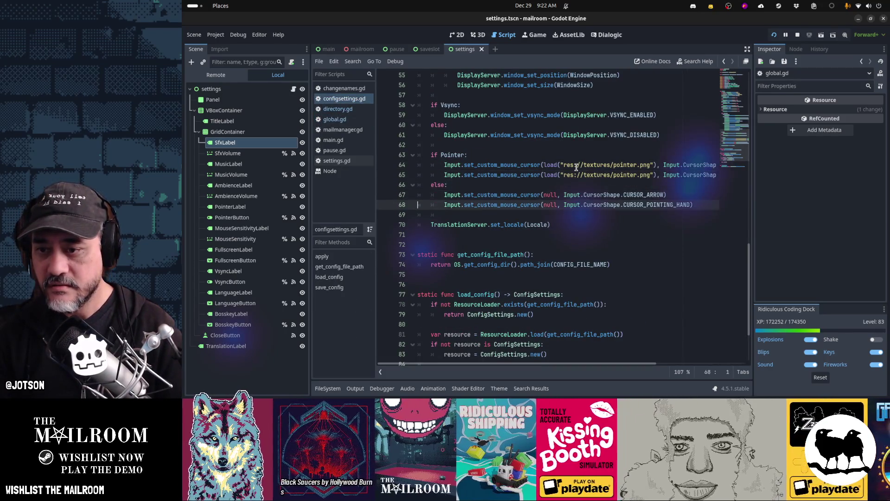
key(Home)
scroll(576, 167, up, 2)
scroll(577, 167, up, 1)
key(Up)
key(Up)
key(Up)
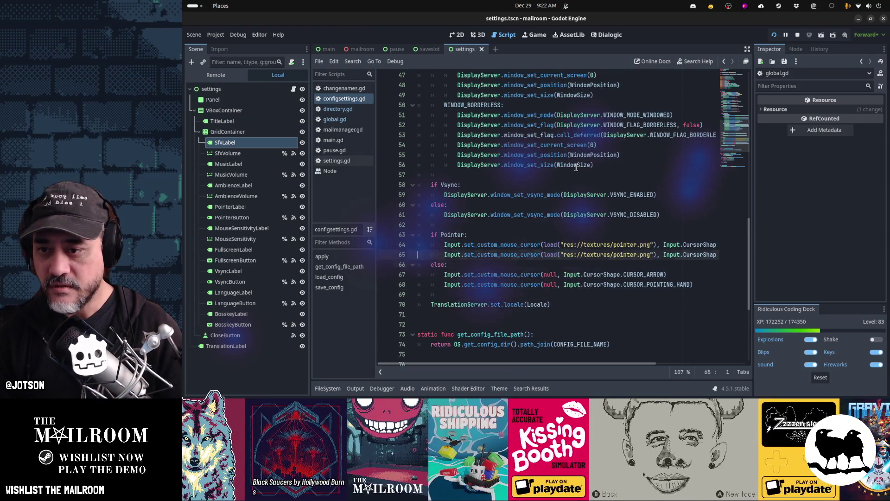
key(shift+Up)
key(shift+Up)
key(shift+Up)
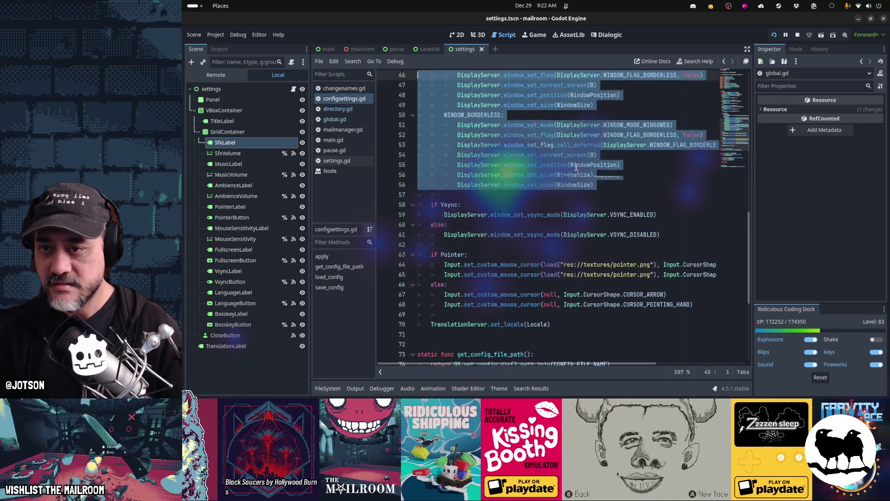
key(shift+Down)
key(shift+Down)
key(shift+Down)
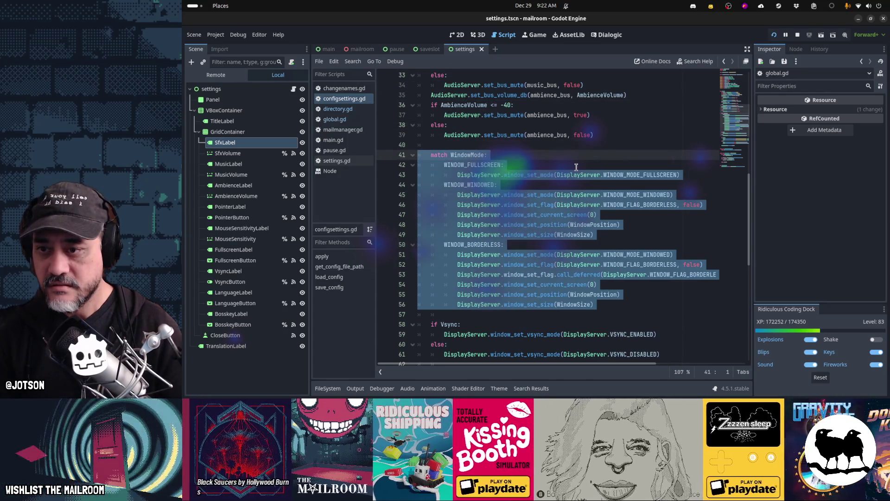
key(ctrl+x)
key(BackSpace)
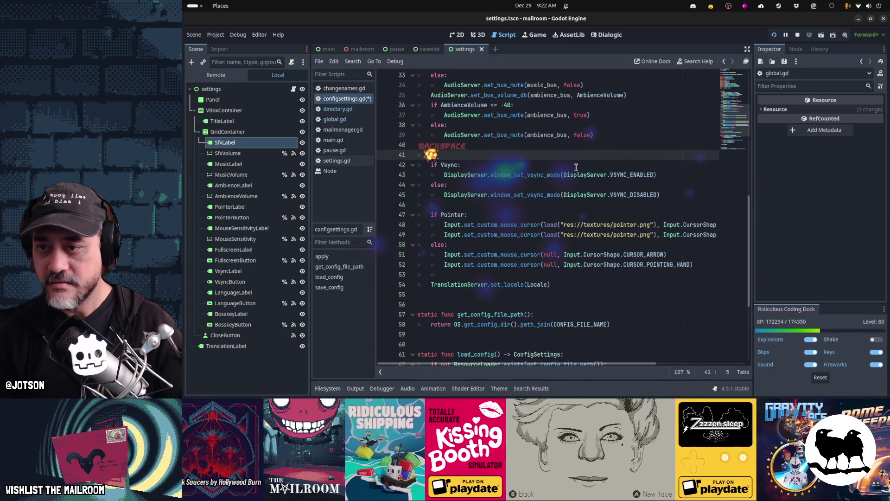
- Call set_window_mode() in apply, define func set_window_mode() -> void: holding the match block, and save
text(set_window_mode())
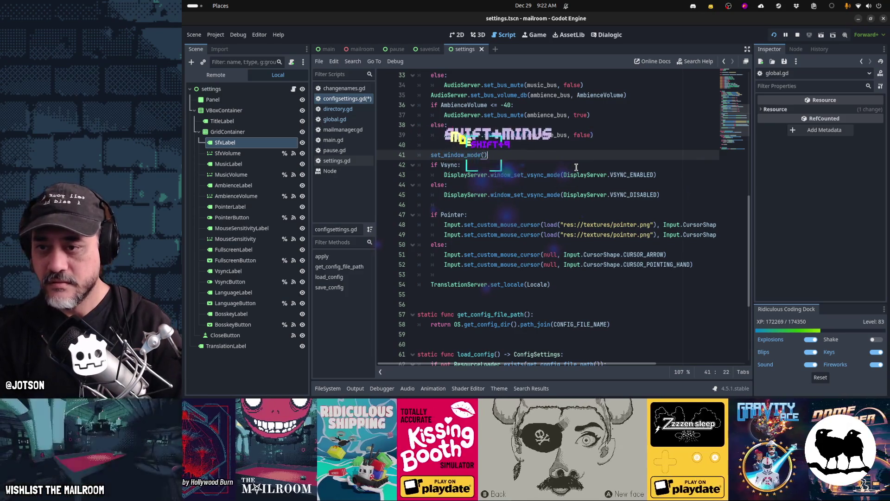
key(Return)
key(Down)
key(Down)
key(Down)
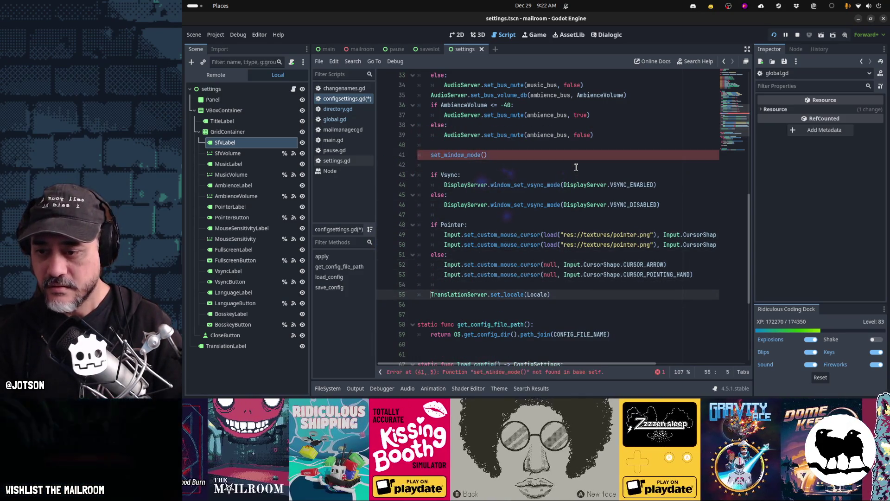
key(Return)
key(Return)
text(fybc)
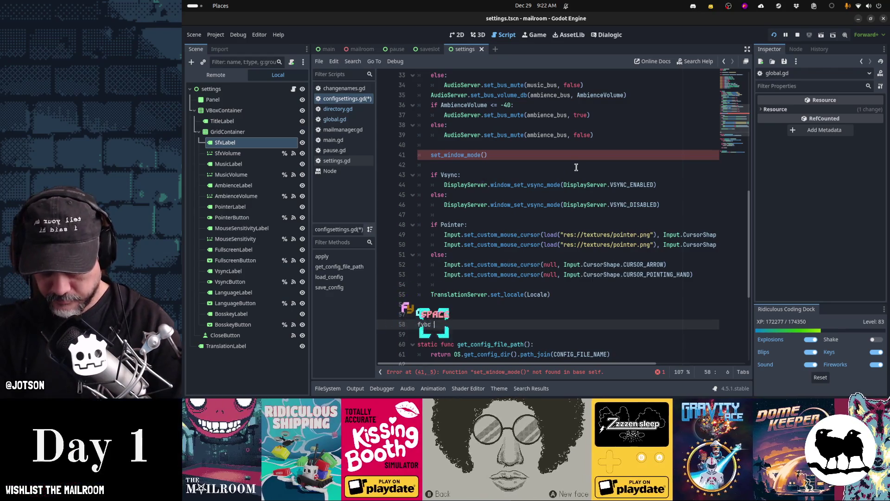
text(set_win)
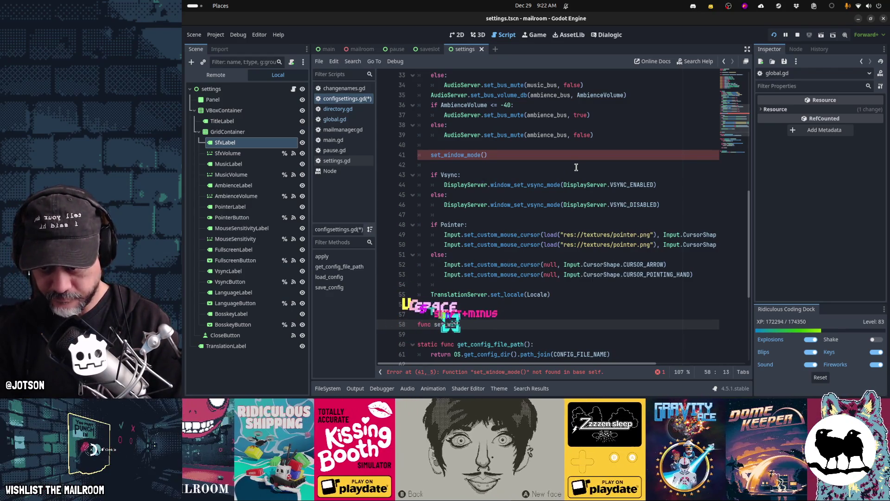
text(dow_mode() -> void:)
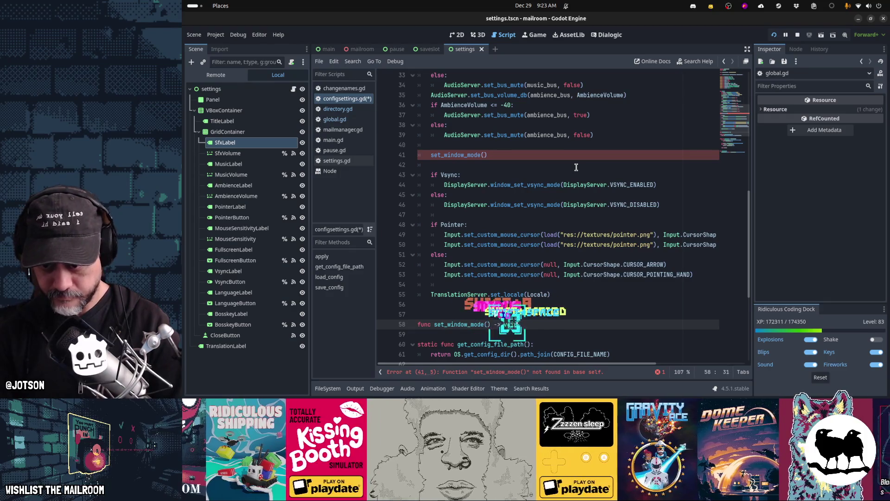
key(Return)
key(ctrl+v)
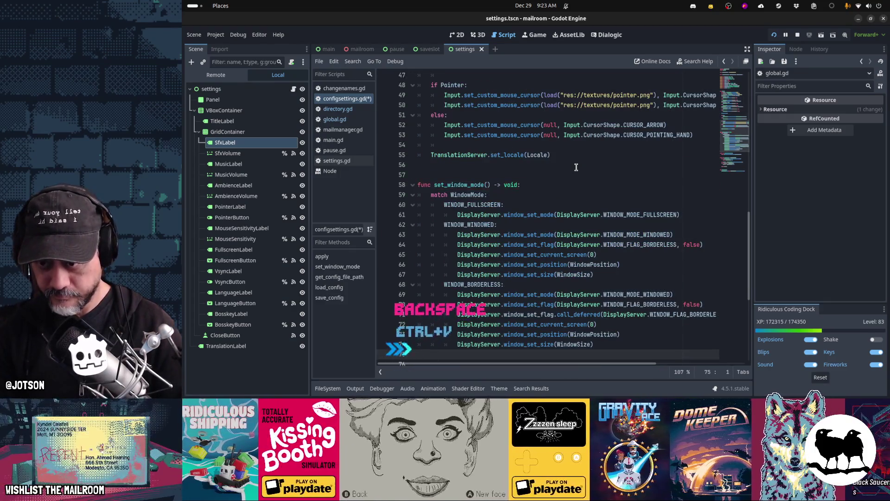
key(Down)
key(ctrl+s)
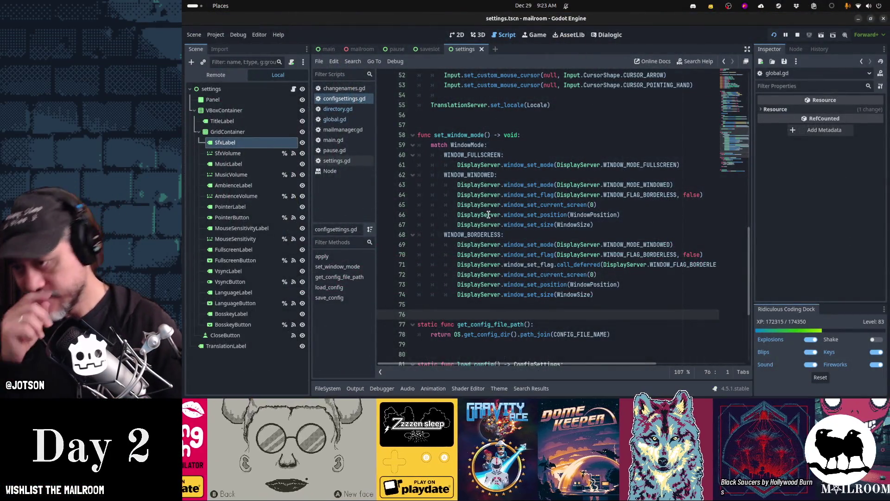
- Run the game from the editor to test the set_window_mode changes
click(488, 214)
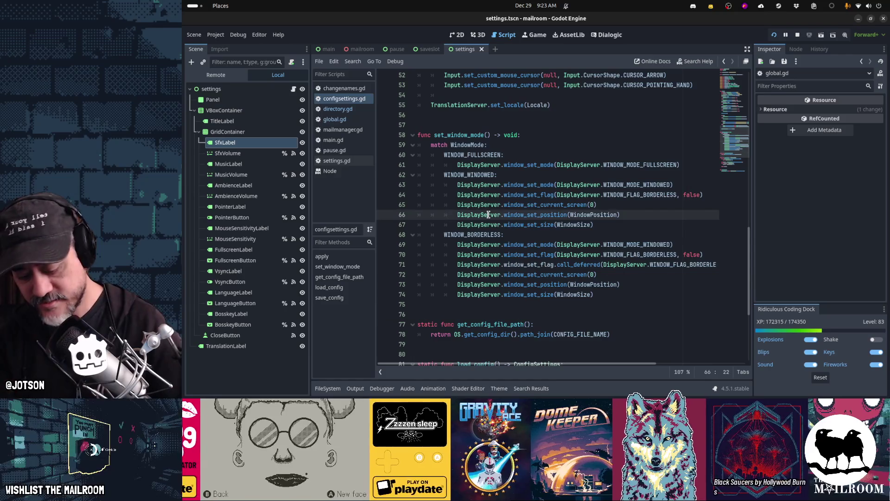
click(500, 199)
key(F5)
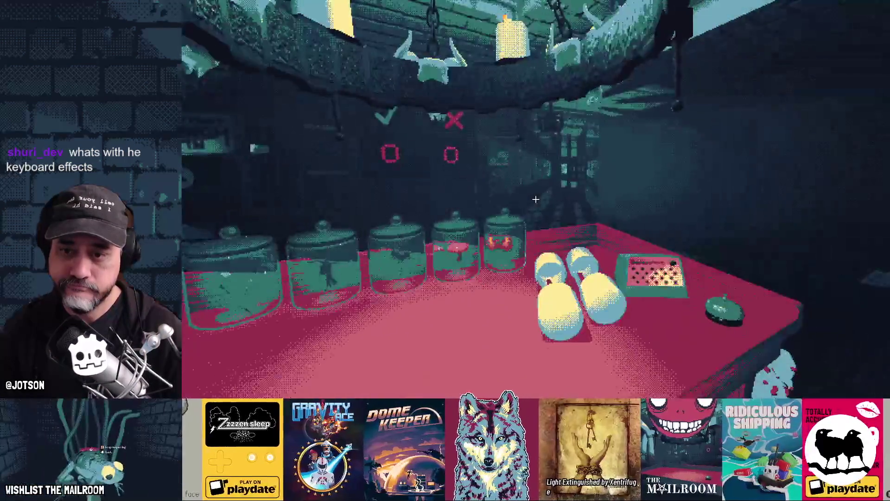
- Hide the game with boss mode, then quit from its pause menu to the main menu
key(F8)
key(alt+Tab)
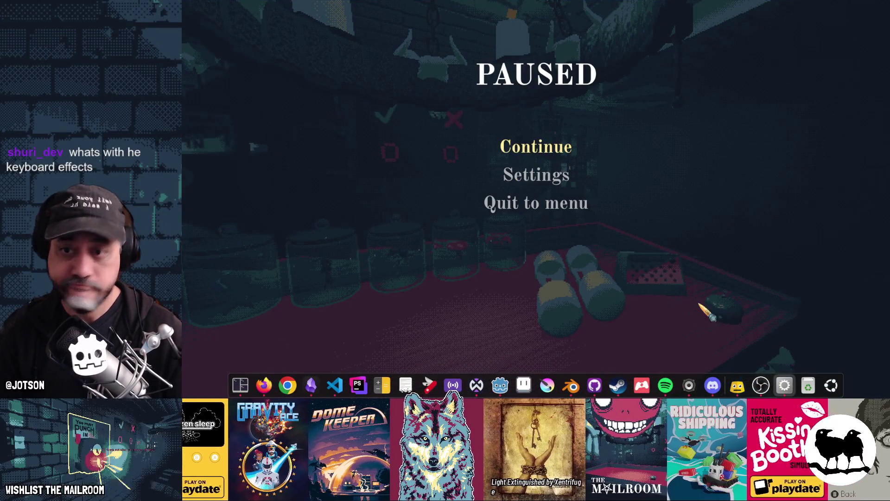
click(569, 212)
click(594, 251)
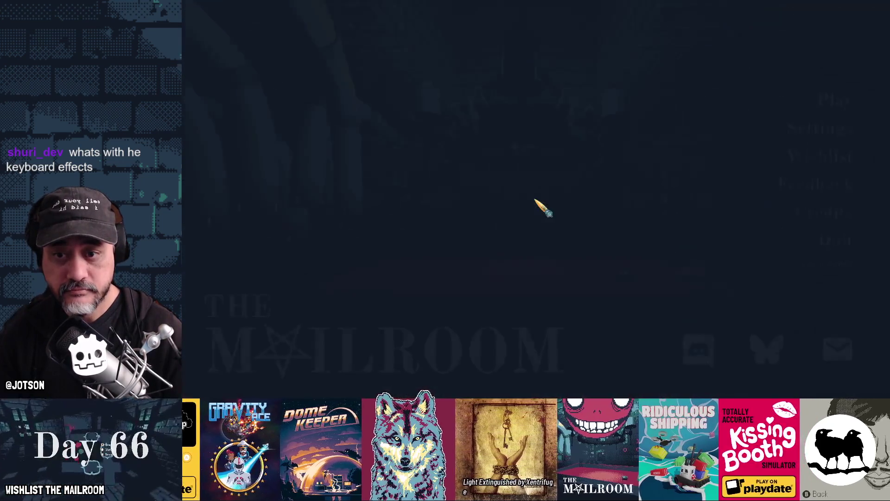
- Hide and restore the game window again, then switch to the repository's changes
key(F8)
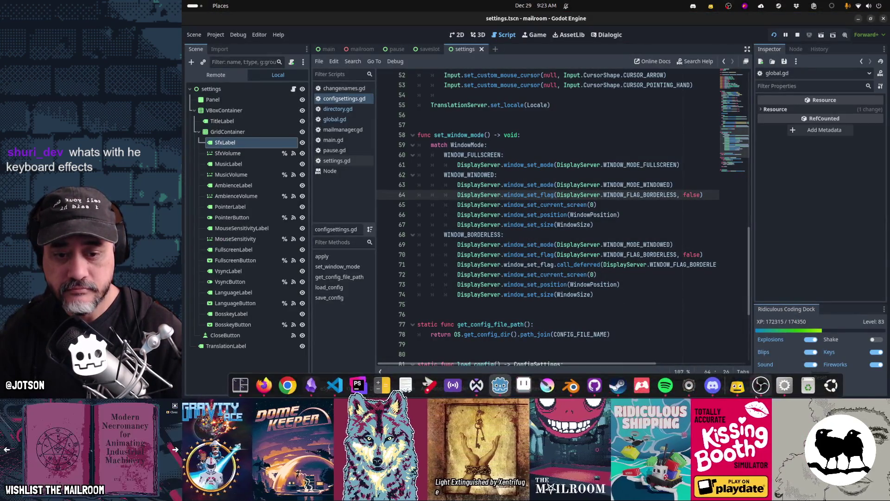
click(785, 385)
click(784, 385)
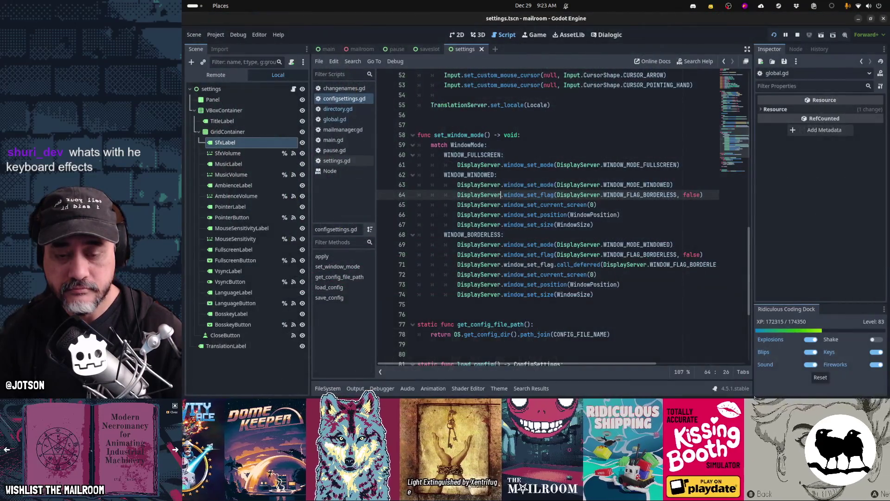
click(631, 288)
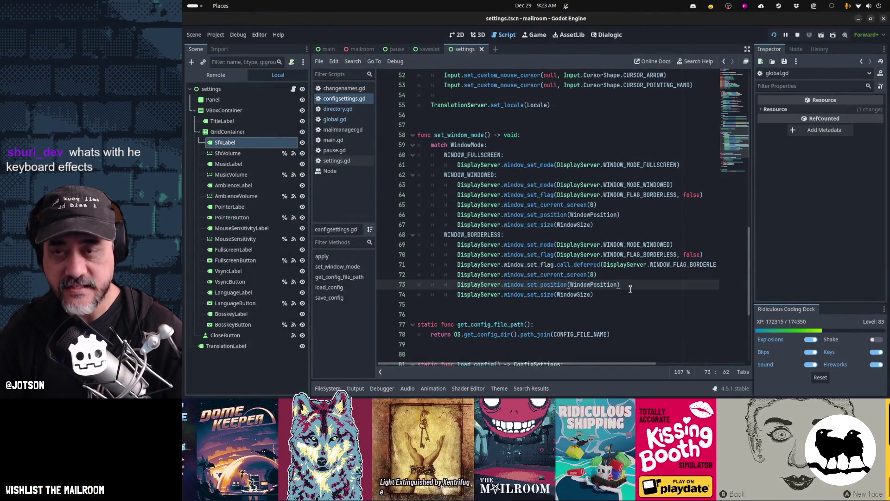
key(alt+Tab)
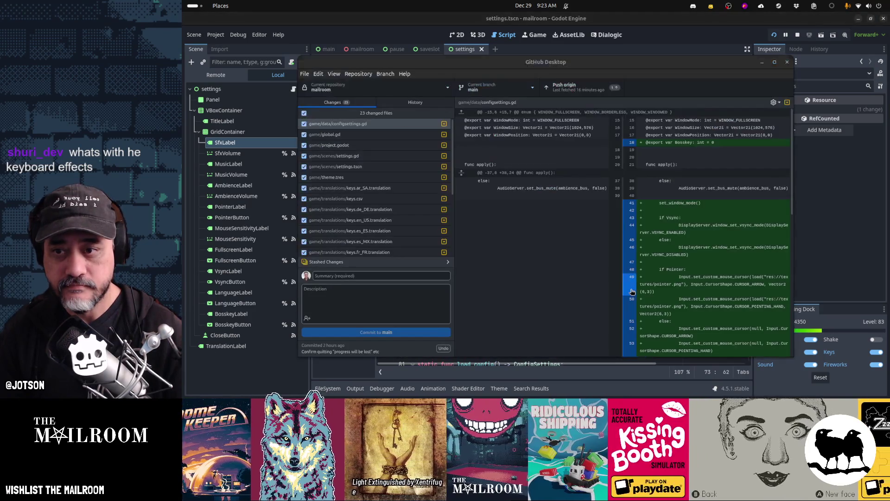
- Compare the Firefox DisplayServer docs against the running Mailroom game, then return to Godot
key(alt+Tab)
key(alt+Tab)
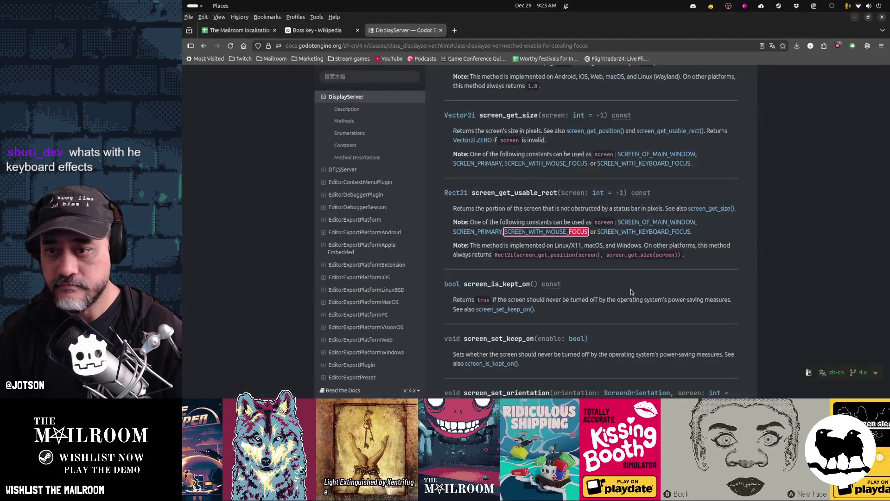
key(super)
click(347, 99)
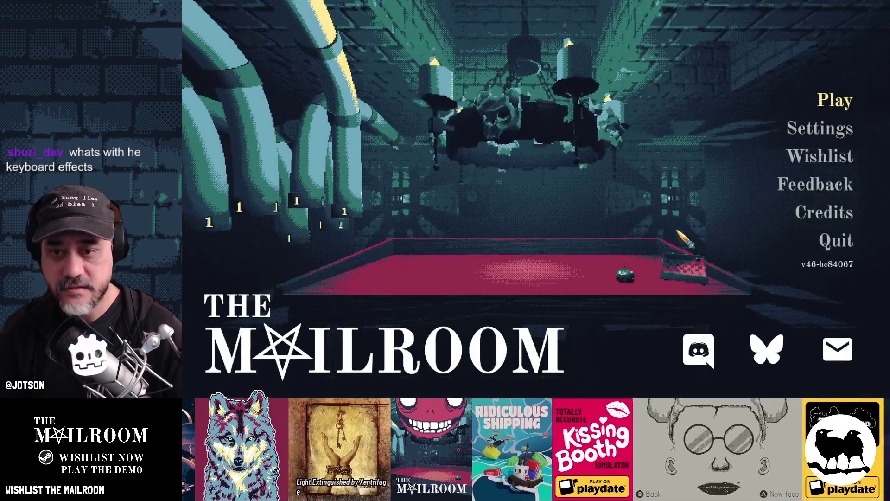
key(alt+Tab)
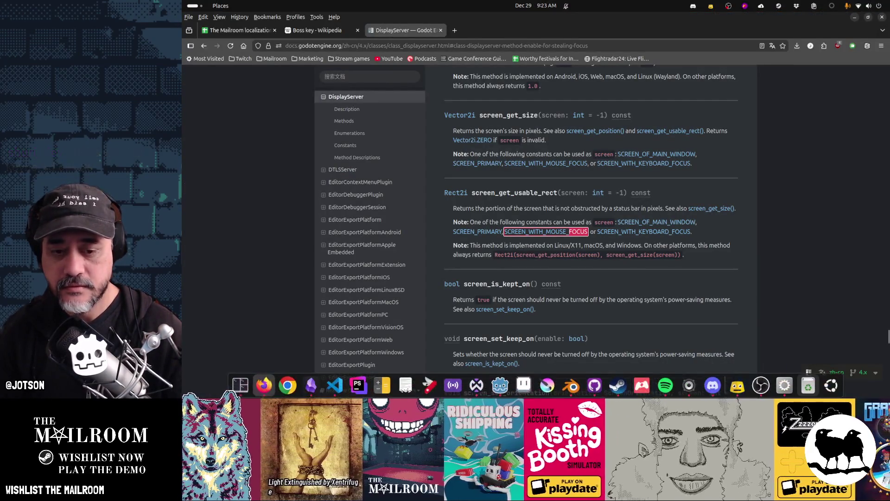
click(791, 393)
key(alt+Tab)
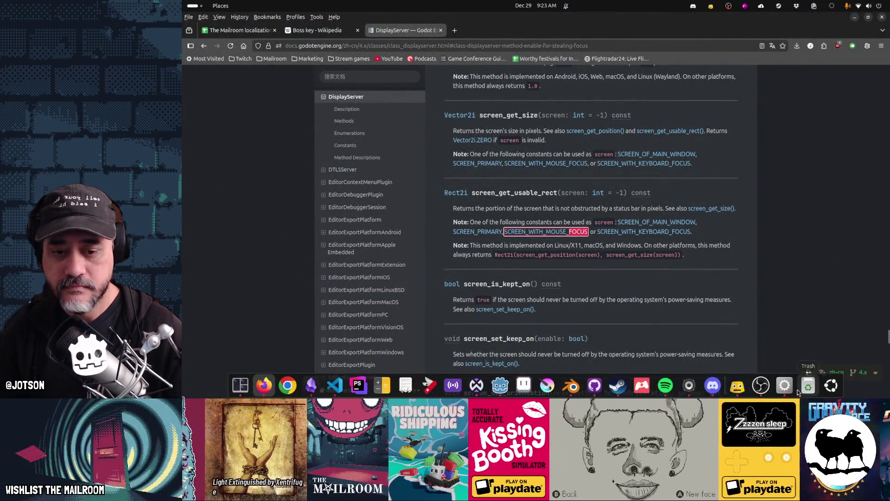
key(alt+Tab)
key(alt+Tab)
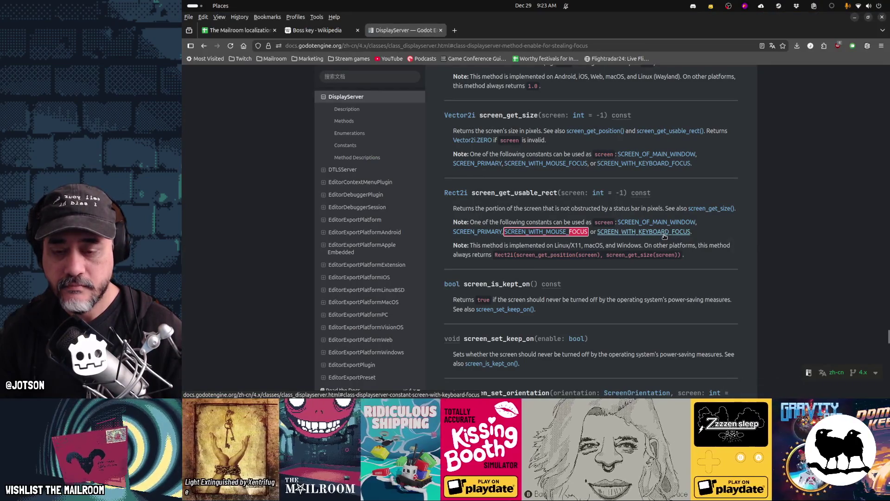
key(alt+Tab)
key(alt+Tab)
key(alt+Tab)
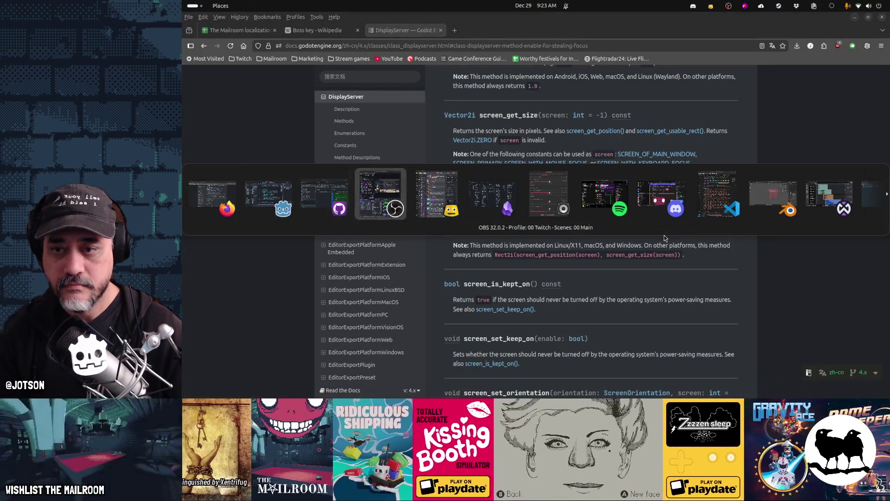
key(alt+Tab)
key(alt+Tab)
key(alt+Tab)
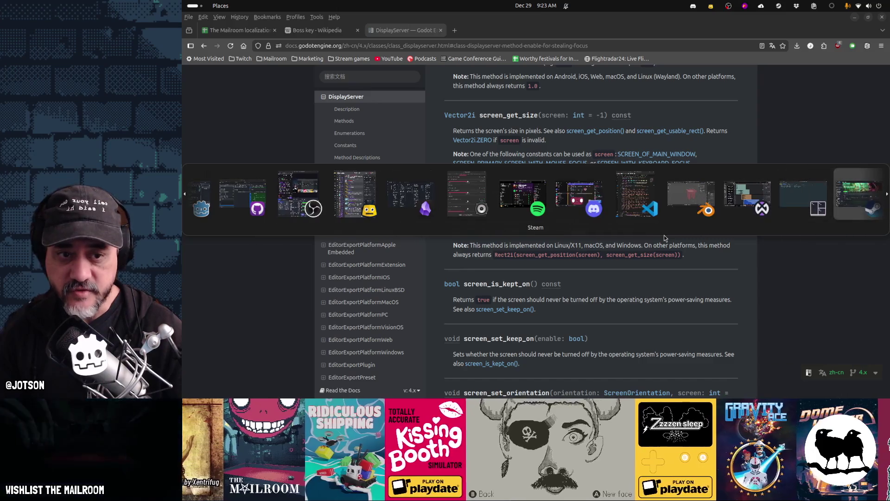
key(alt+Tab)
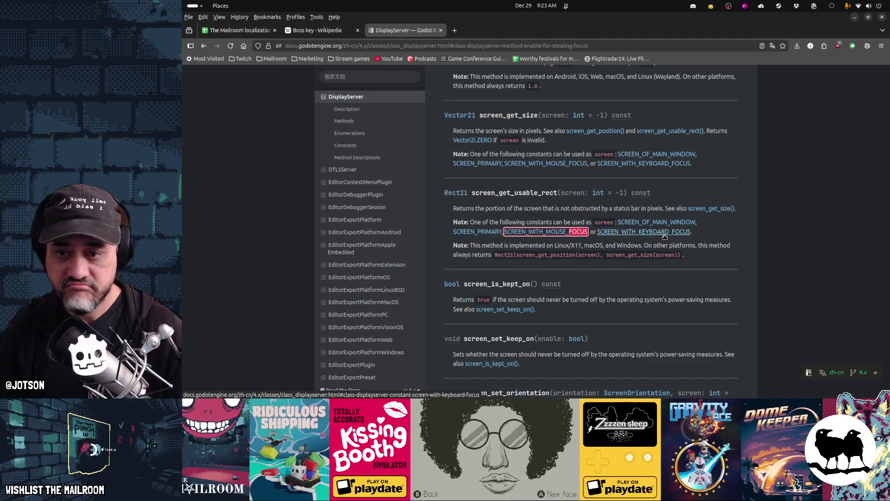
key(alt+Tab)
key(alt+Tab)
key(alt+Tab)
key(alt+Tab)
key(alt+Tab)
key(alt+Tab)
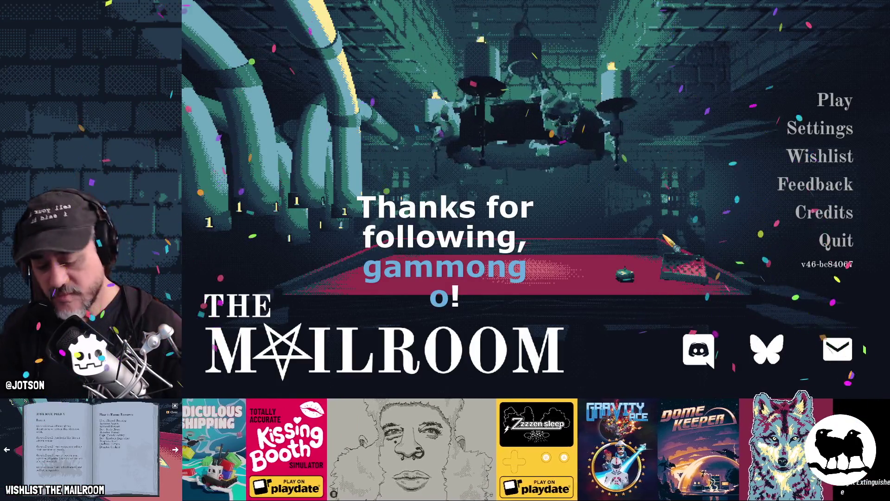
key(alt+Tab)
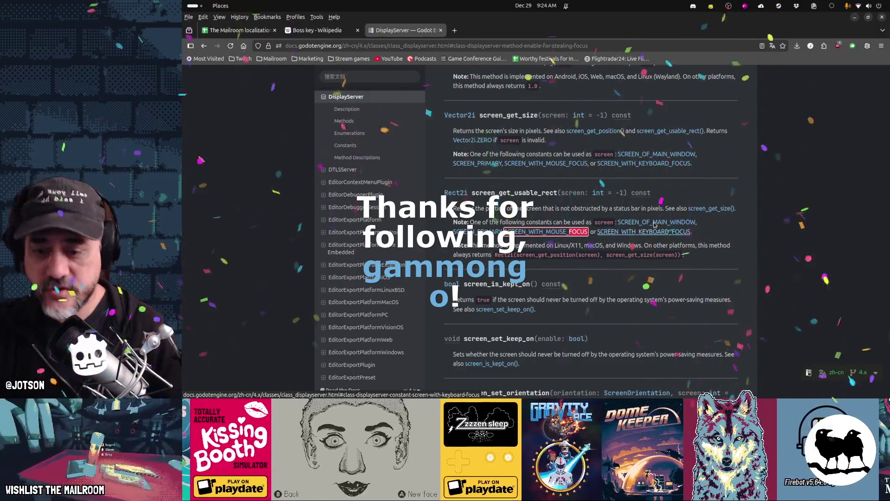
mouse_move(629, 386)
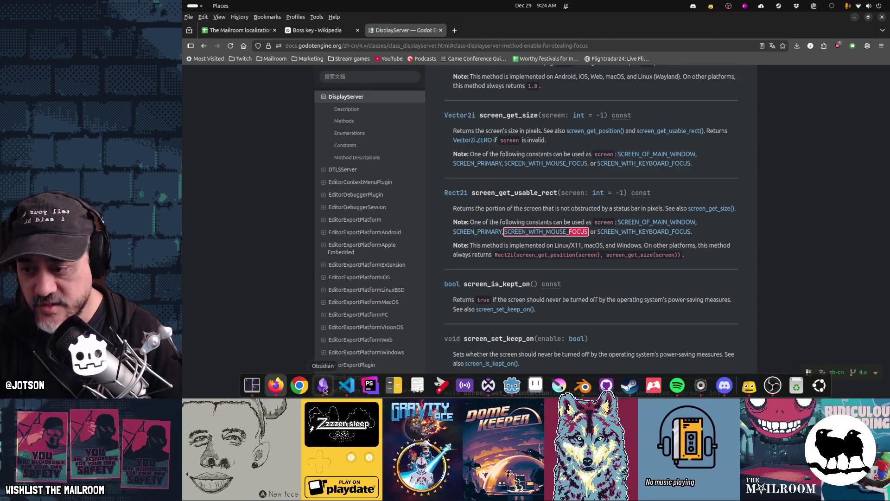
click(511, 386)
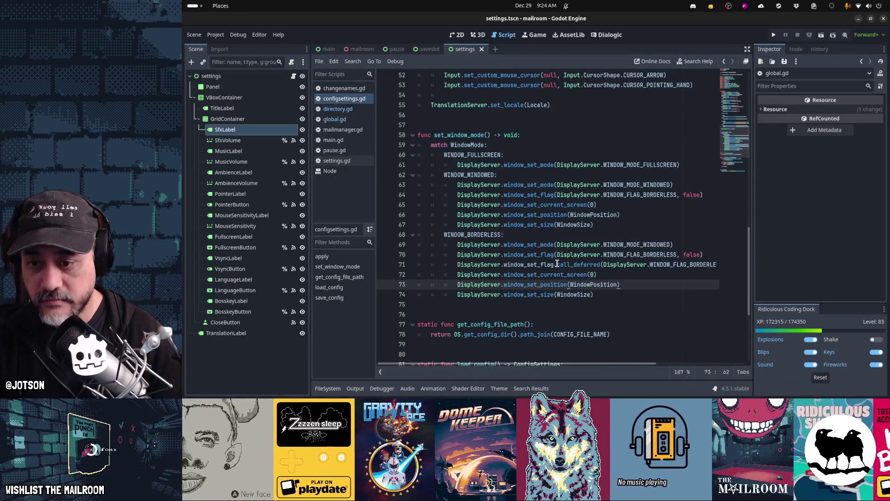
- Undo the set_window_mode extraction so the match WindowMode block returns to apply, and save configsettings.gd
click(515, 139)
key(ctrl+z)
key(ctrl+z)
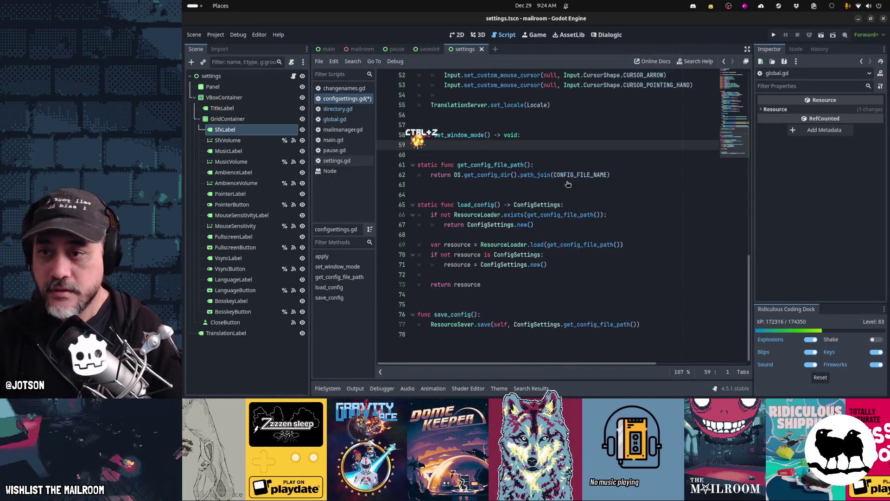
key(ctrl+z)
key(ctrl+z)
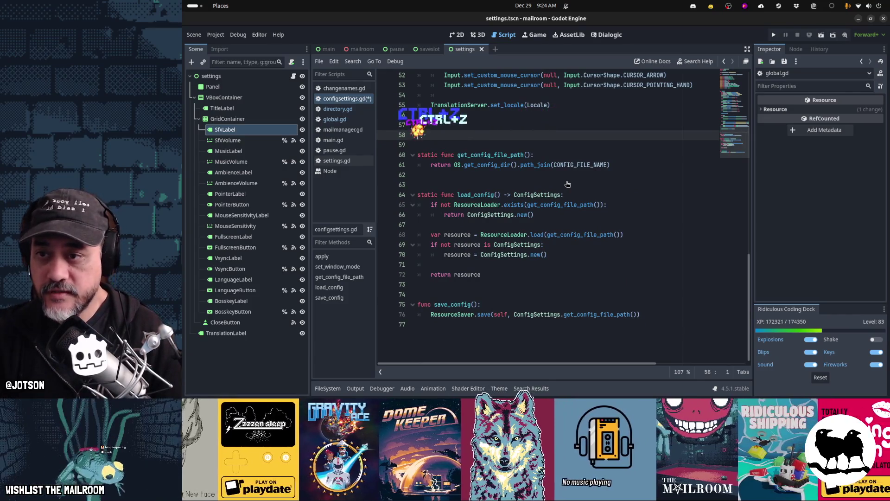
key(ctrl+z)
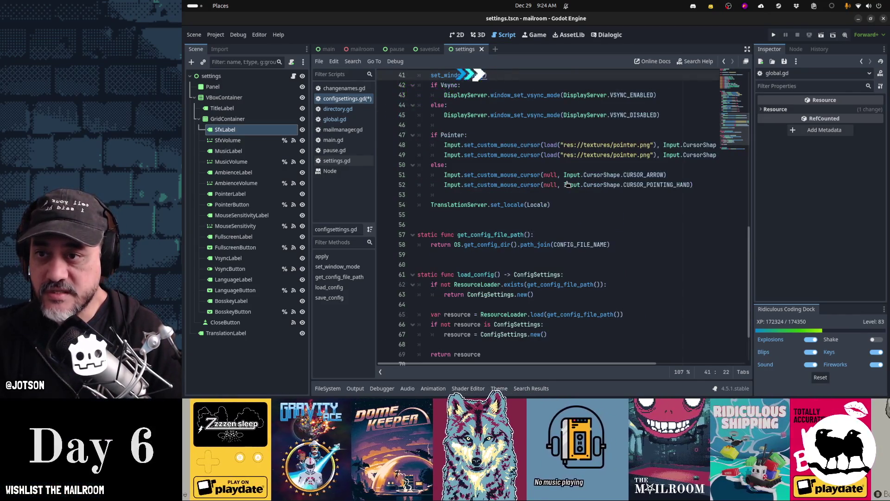
key(ctrl+z)
key(ctrl+s)
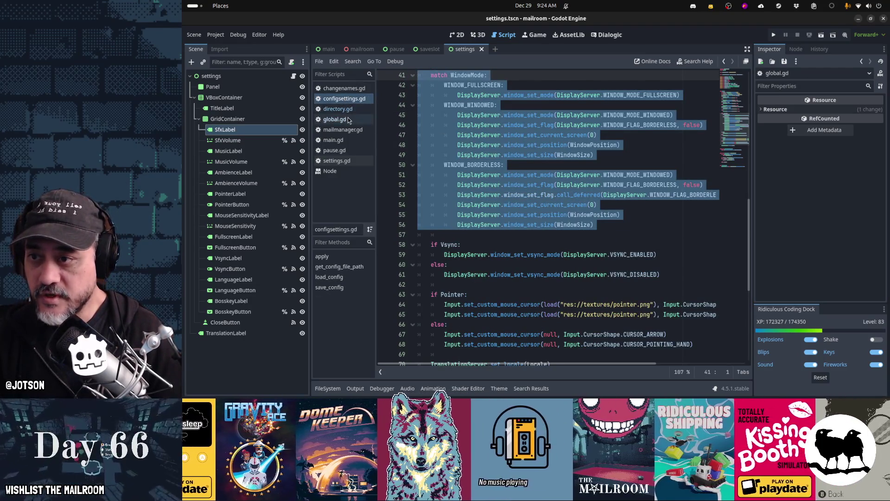
click(348, 120)
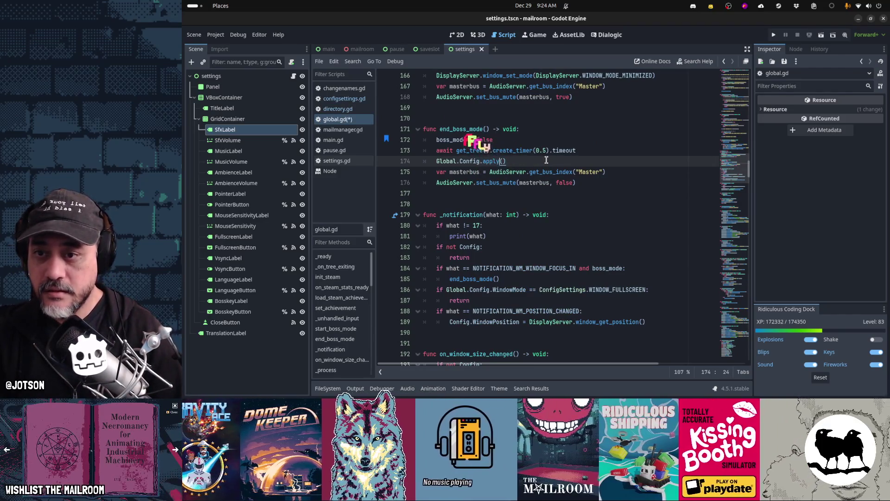
- Restore Global.Config.apply() in end_boss_mode, save global.gd, and bookmark the boss_mode = false line
key(ctrl+z)
key(ctrl+s)
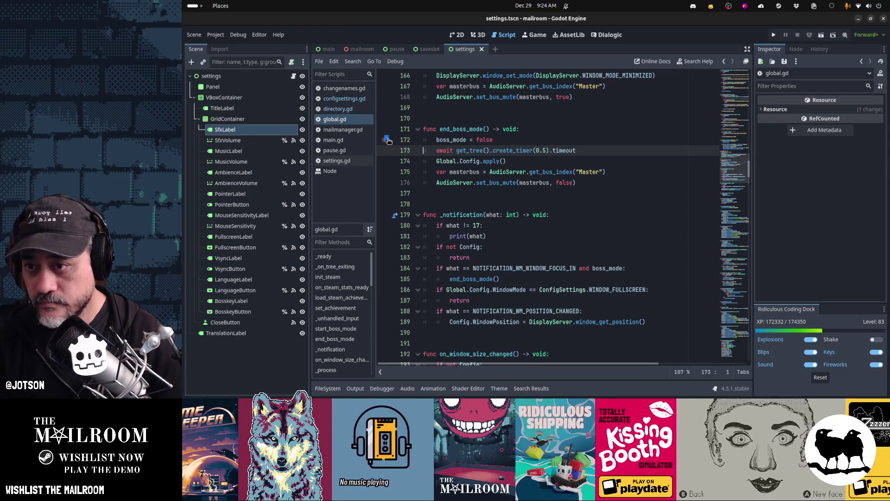
click(388, 139)
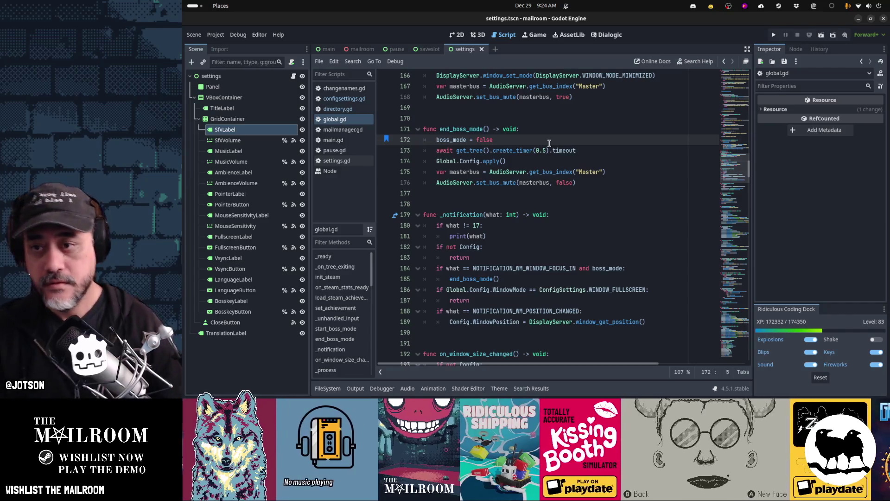
scroll(549, 143, up, 5)
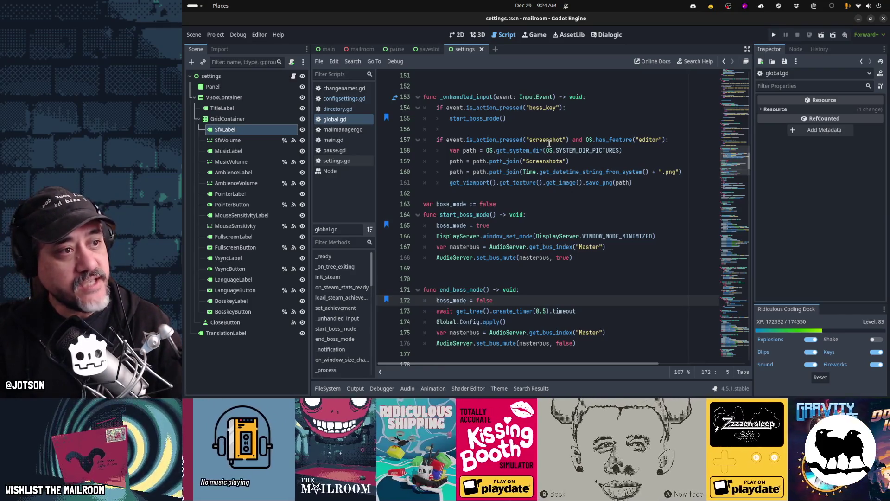
scroll(492, 166, up, 4)
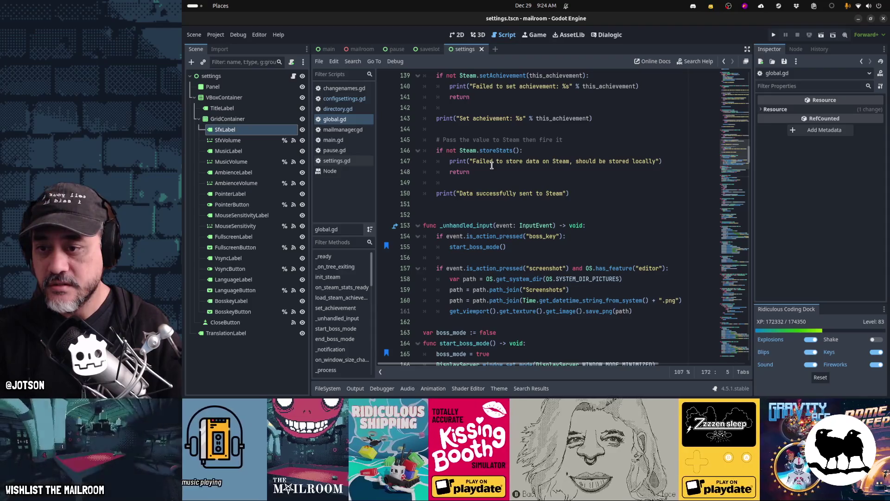
scroll(491, 166, down, 4)
click(491, 111)
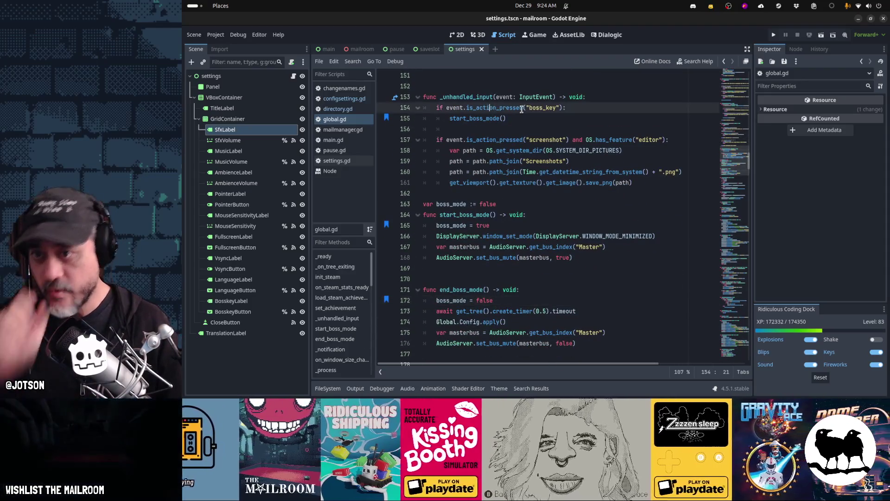
- Move the boss_key handler out of _unhandled_input into a new _input function
key(Home)
key(shift+Down)
key(shift+Down)
key(ctrl+x)
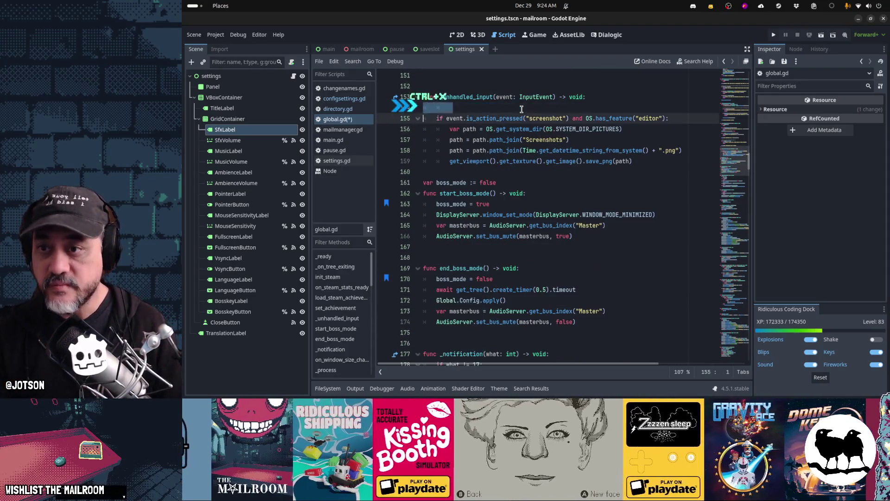
key(ctrl+x)
key(Delete)
click(521, 109)
key(Return)
key(Return)
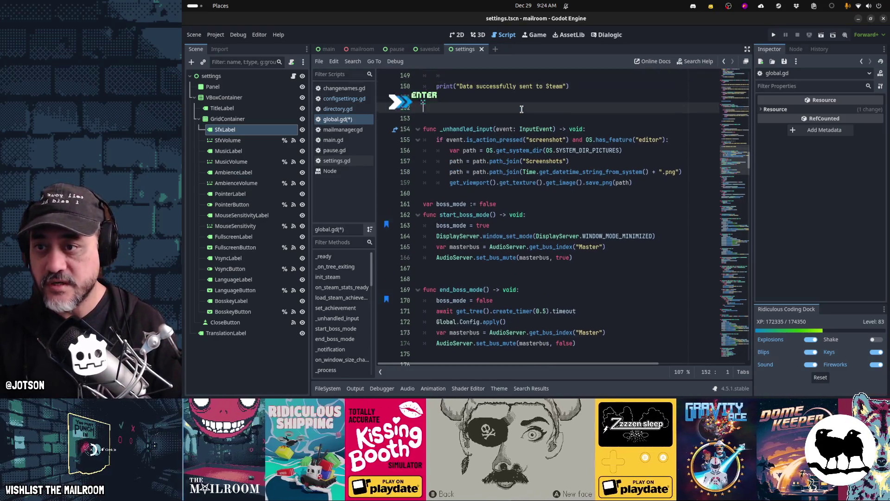
text(#func)
text(pu)
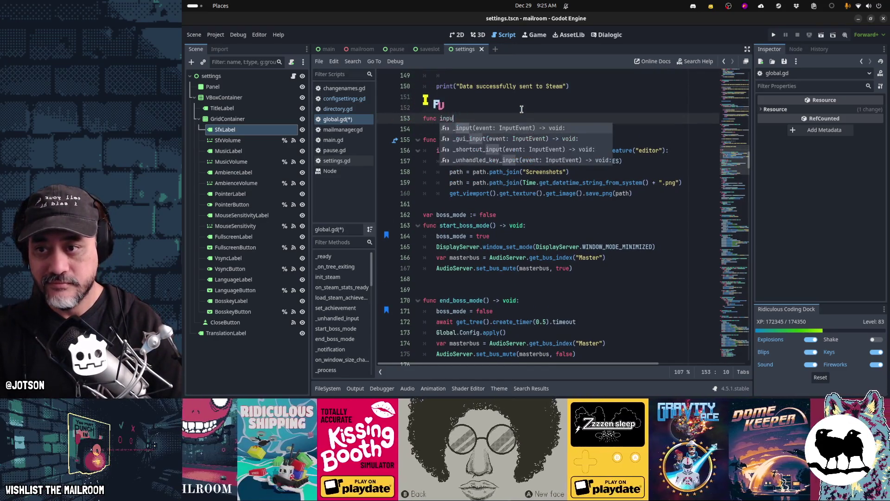
key(Return)
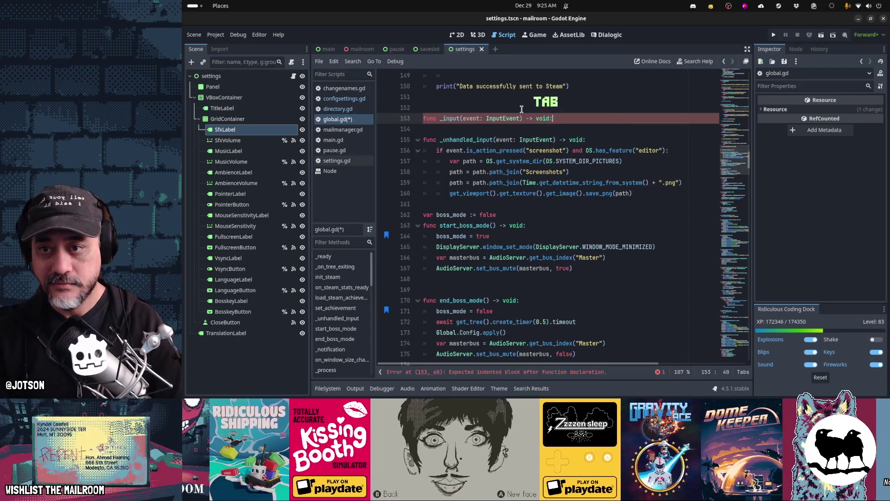
key(Return)
key(BackSpace)
key(ctrl+v)
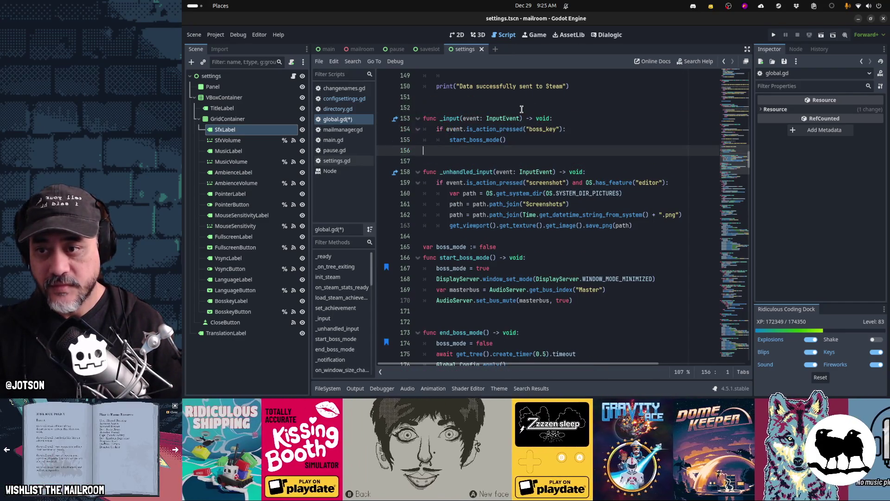
- Save global.gd and run the project to test the boss key
key(Down)
key(Down)
key(ctrl+s)
key(Up)
key(Up)
key(Up)
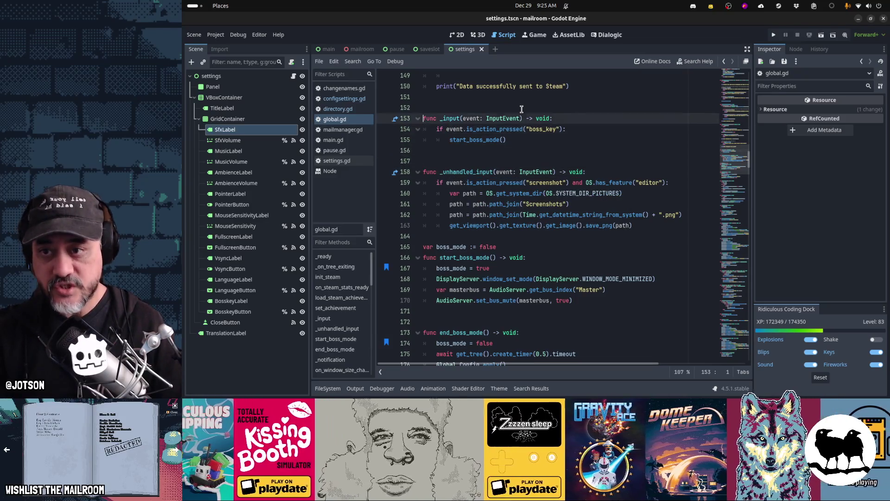
key(Down)
key(Down)
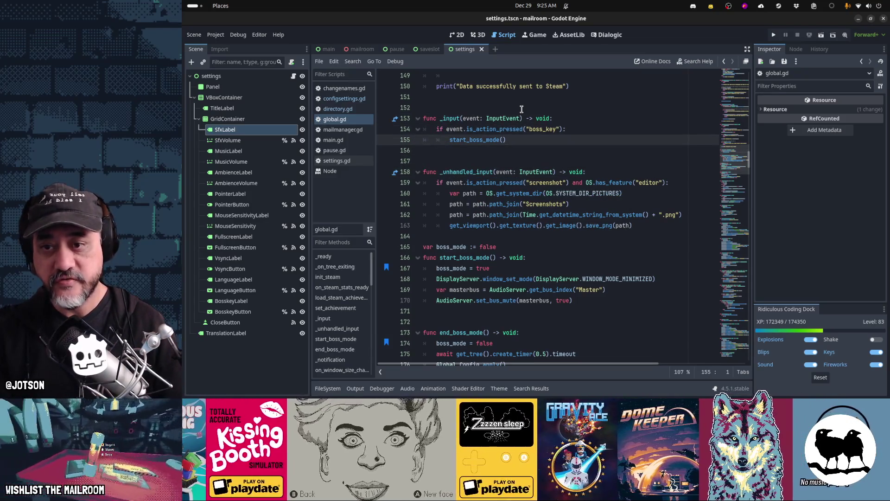
click(580, 236)
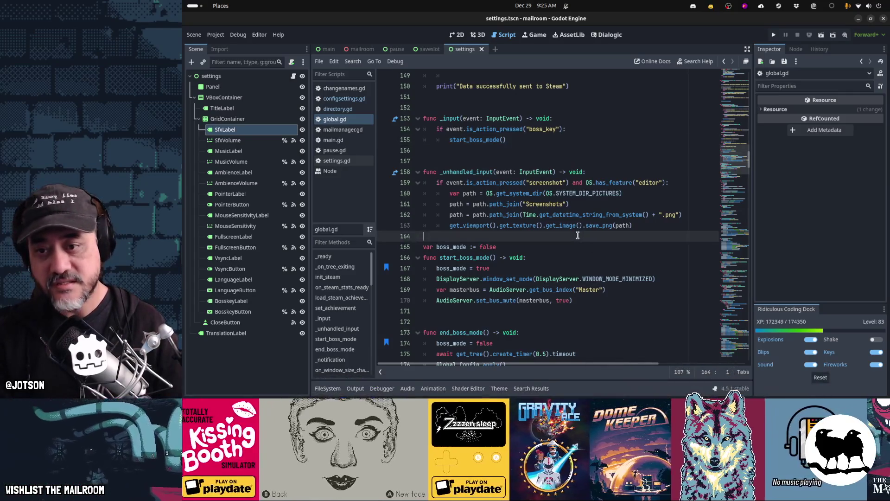
key(F5)
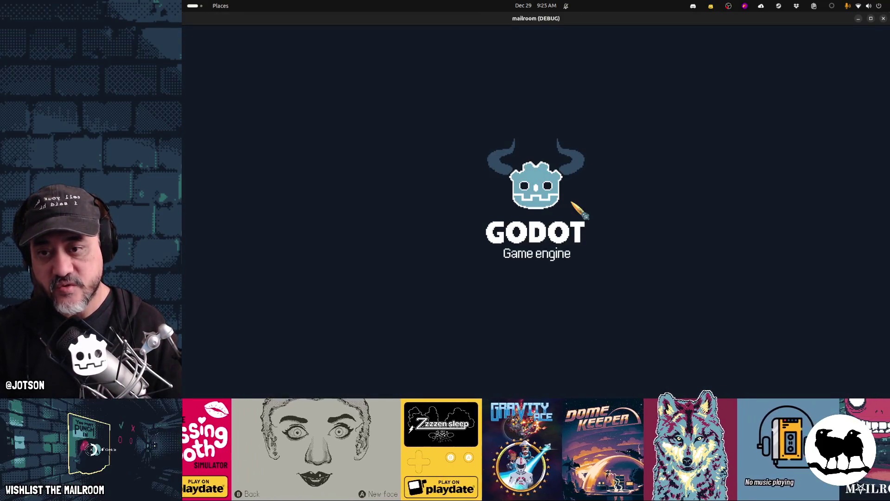
- Minimize the game three times with B, restoring it from the dock, then view its Settings Boss key option
key(b)
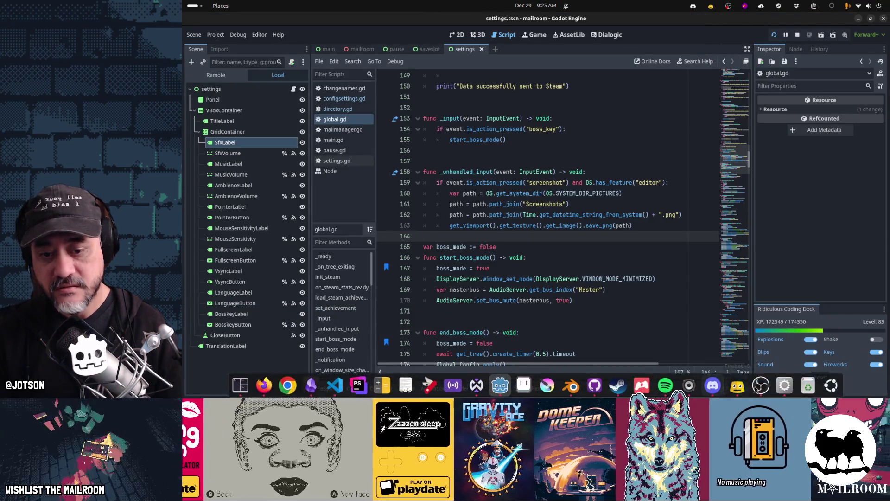
click(788, 387)
key(b)
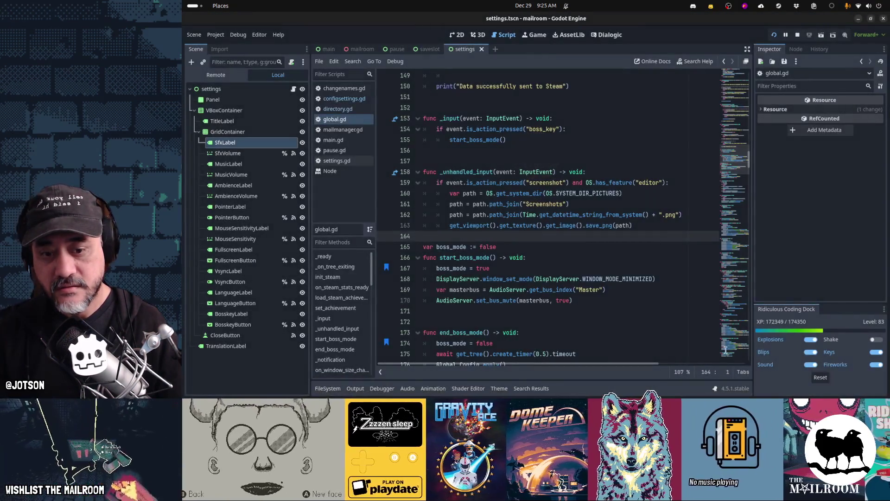
click(783, 389)
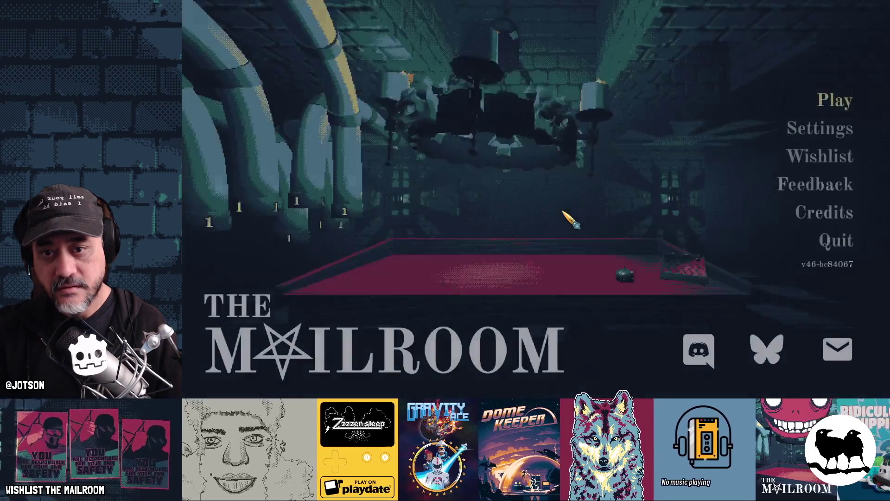
key(b)
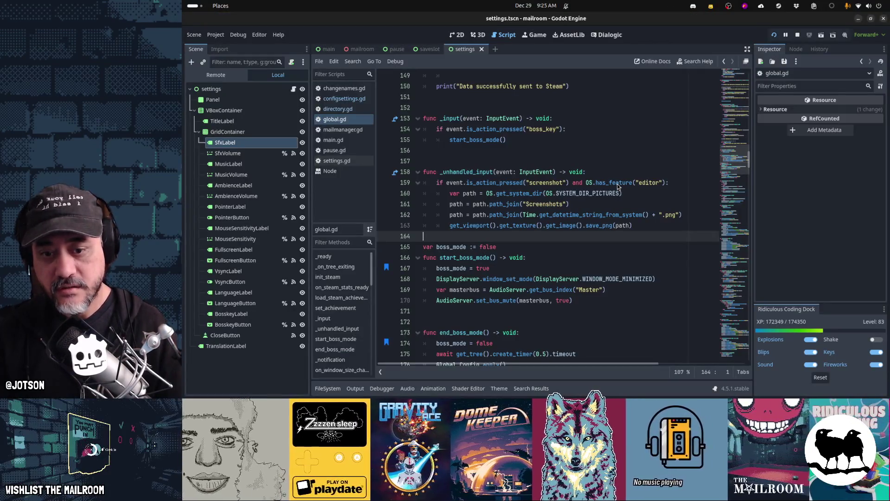
click(779, 391)
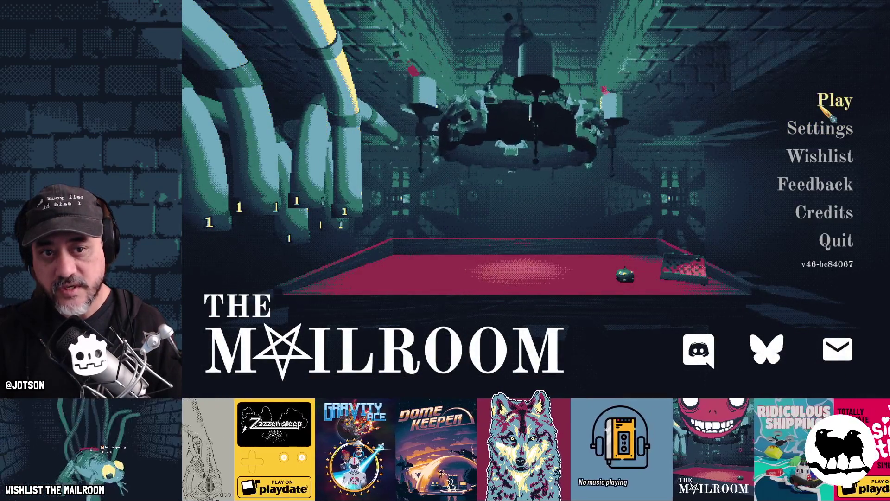
click(822, 125)
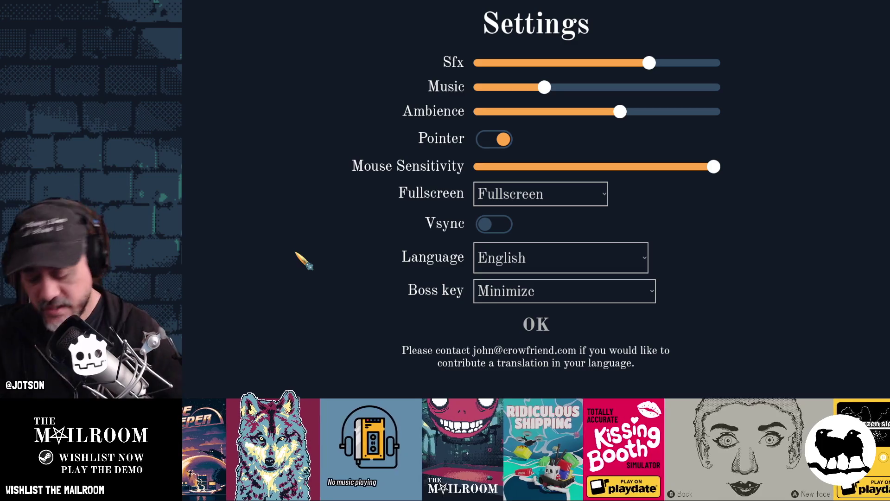
key(alt+Tab)
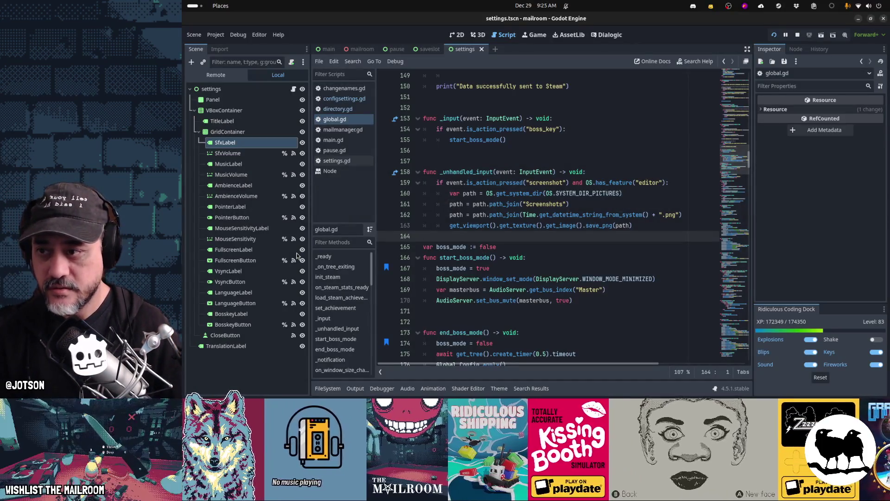
- Open settings.gd and locate the set_input_as_handled call on line 32 in _unhandled_input
click(293, 89)
key(ctrl+f)
text(set_ionpu)
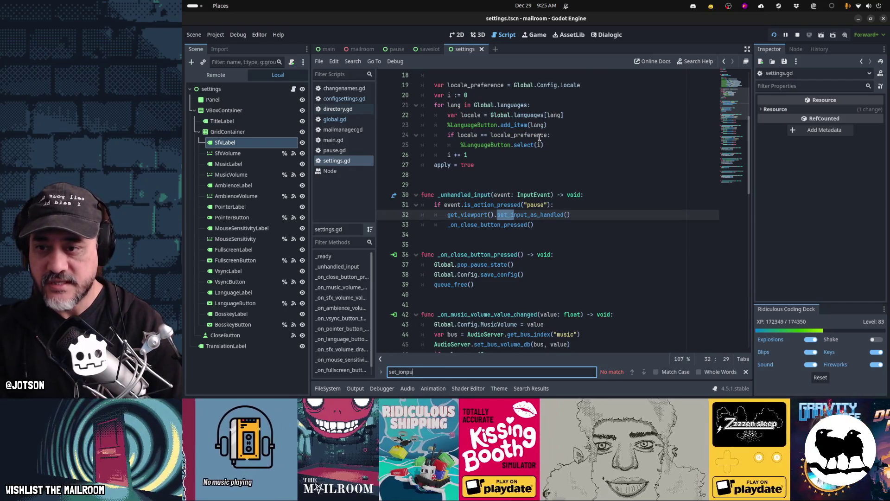
key(Escape)
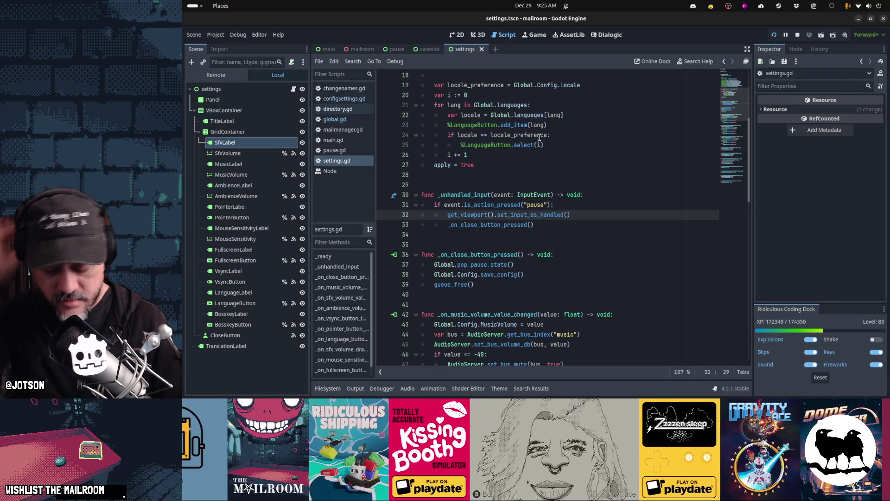
key(ctrl+d)
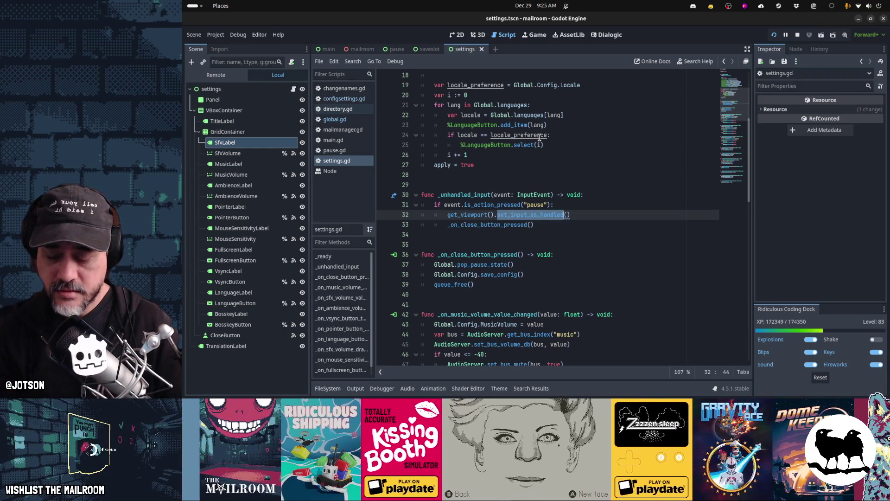
key(Escape)
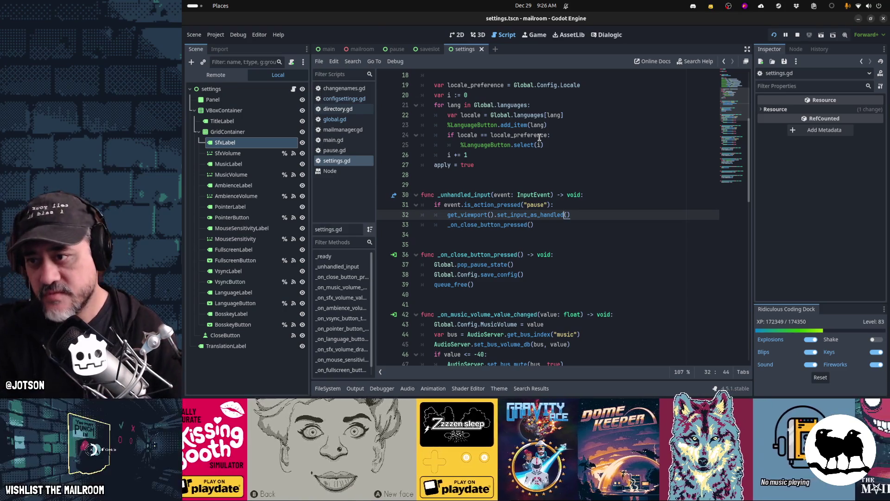
- In global.gd, move the boss_key if-block into _unhandled_input and delete the empty _input function
click(335, 120)
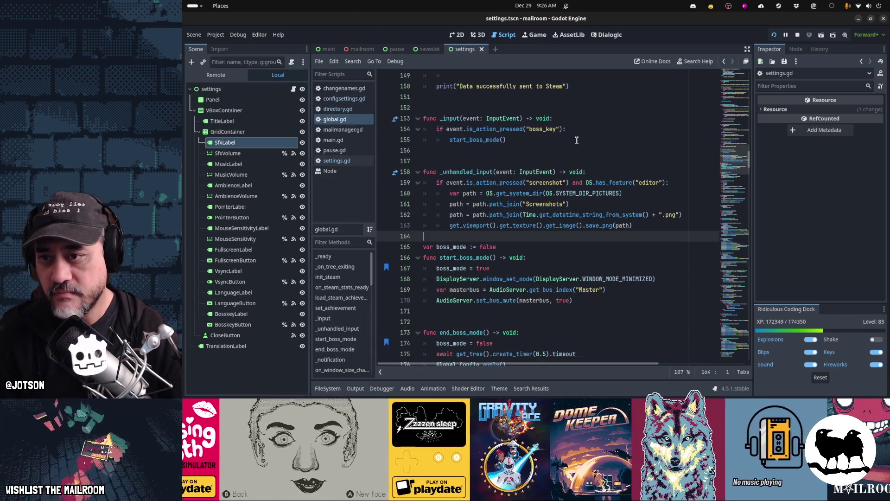
click(578, 130)
key(shift+Down)
key(shift+Down)
key(ctrl+x)
key(Down)
key(Down)
key(Down)
key(ctrl+v)
key(Up)
key(Up)
key(Up)
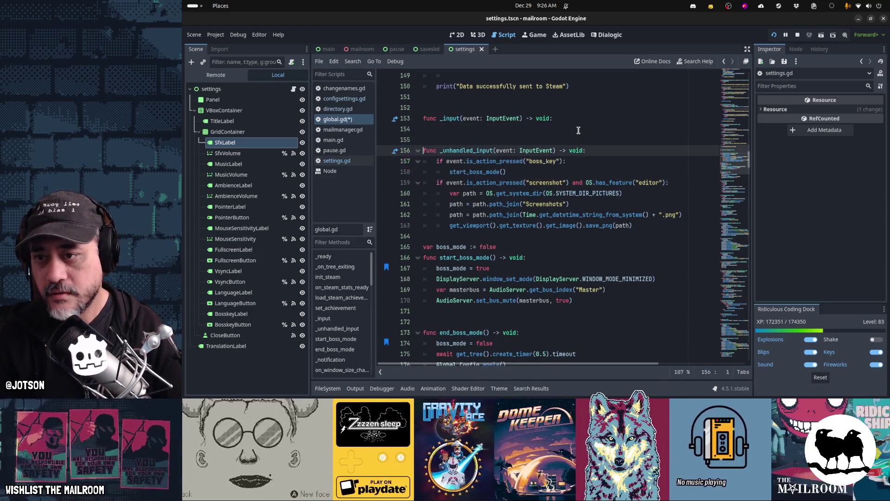
key(shift+Down)
key(shift+Down)
key(shift+Down)
key(Delete)
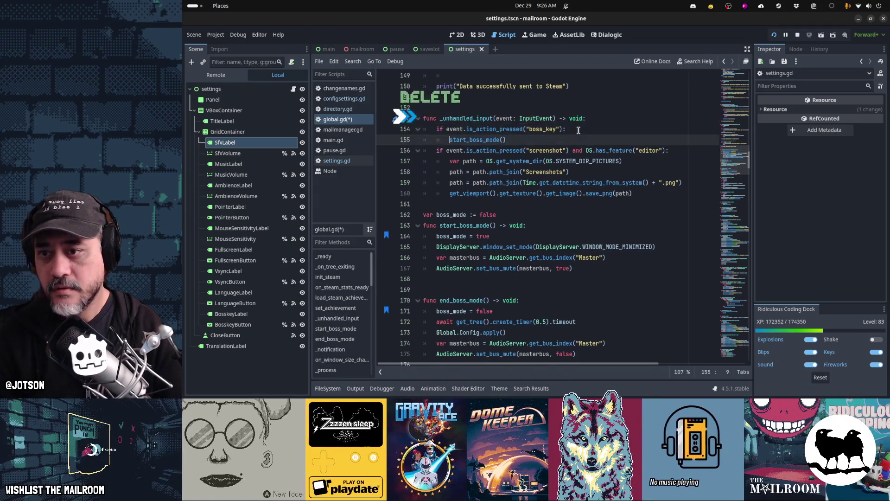
- Add a blank line after the boss_key block, copy its two lines and save global.gd
key(Down)
key(Down)
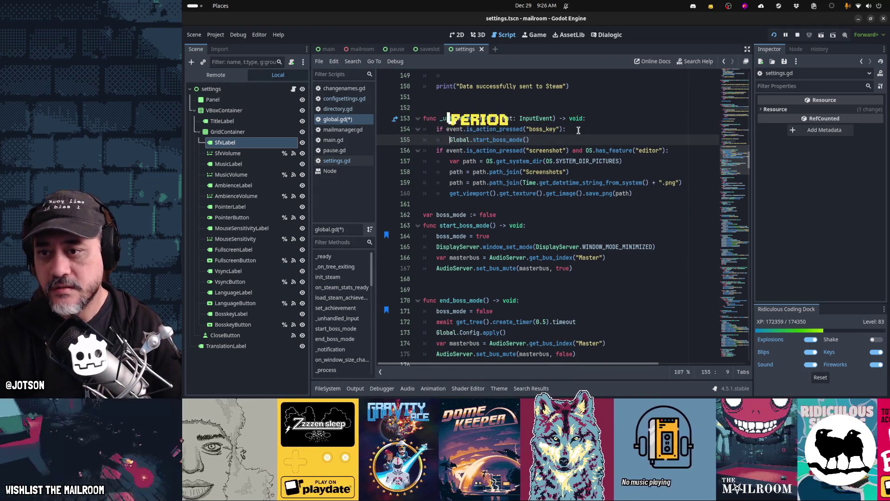
key(Up)
key(Up)
key(Home)
key(Down)
key(Down)
key(End)
key(Return)
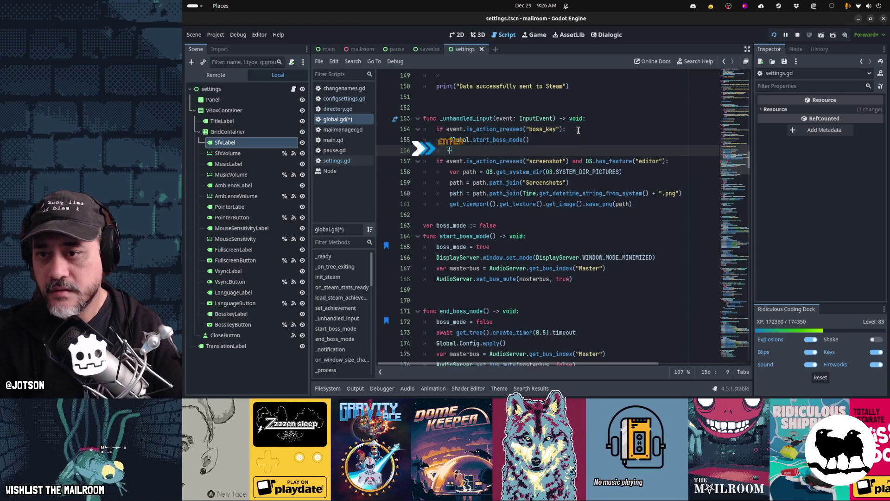
key(Up)
key(Up)
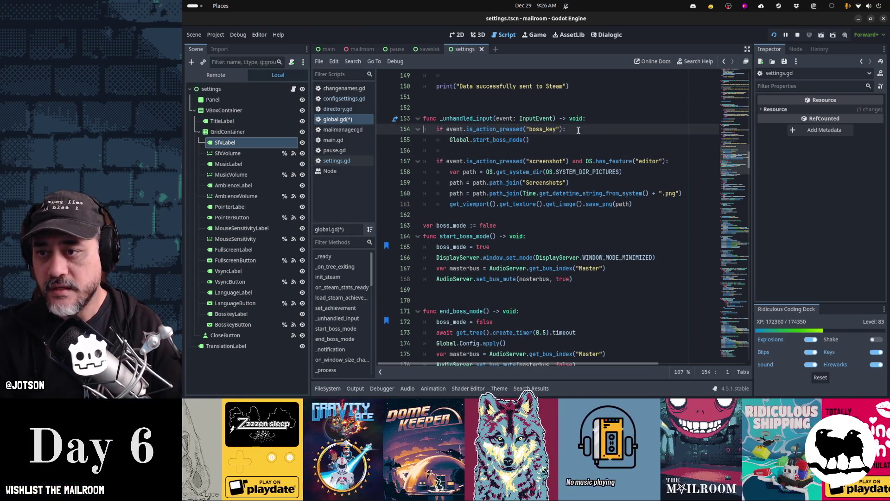
key(shift+Down)
key(shift+Down)
key(ctrl+s)
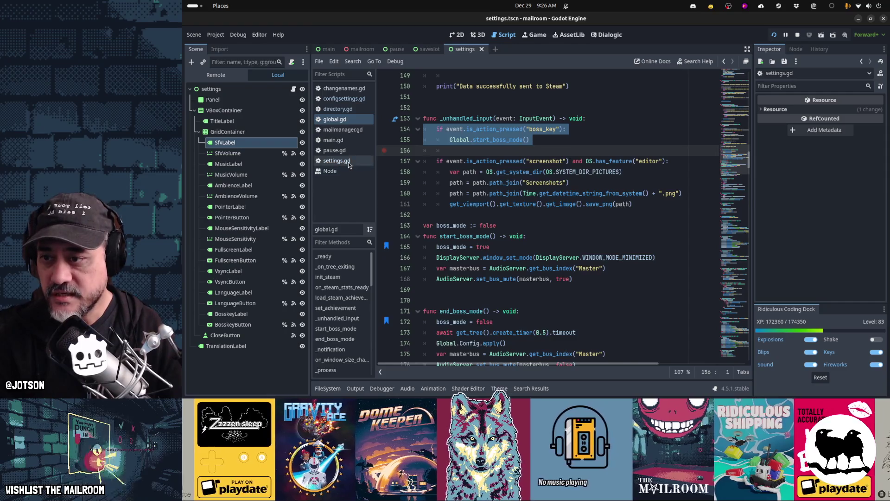
- Open settings.gd and go to the start of its pause check
click(348, 162)
key(Up)
key(Home)
key(Home)
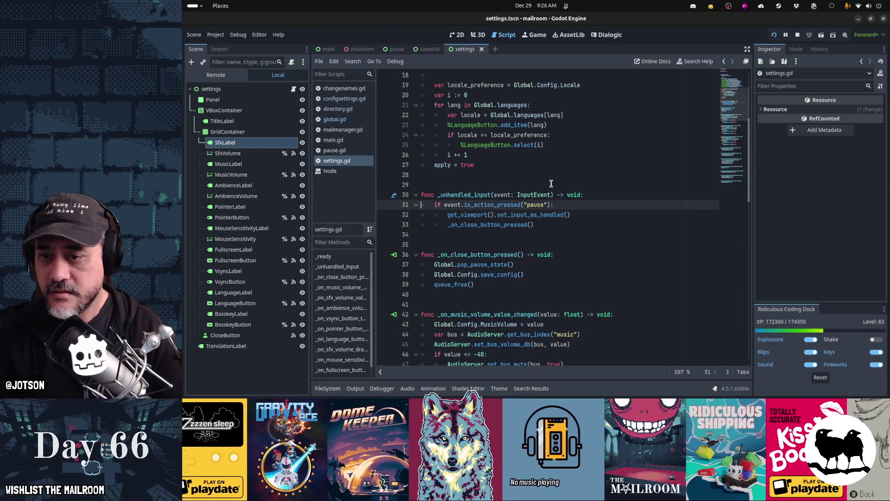
- Paste the boss_key check calling Global.start_boss_mode() above the pause check in settings.gd and pause.gd
key(ctrl+v)
key(Return)
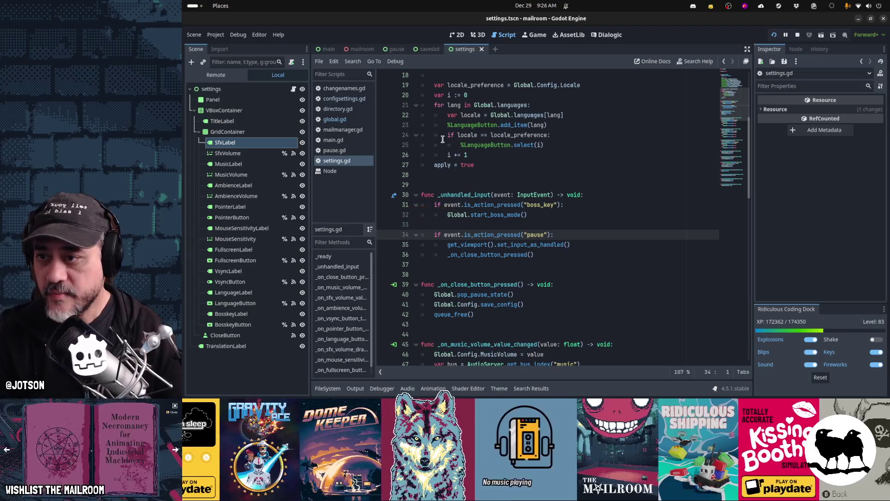
key(ctrl+shift+comma)
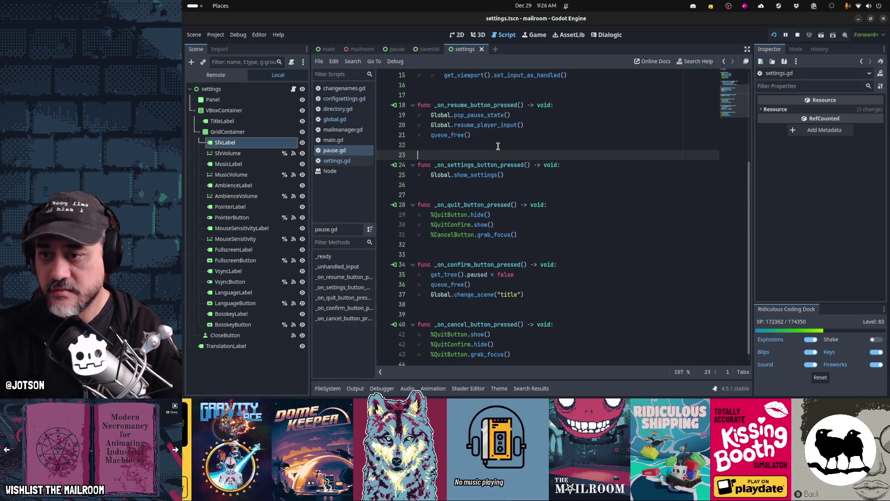
scroll(498, 146, up, 5)
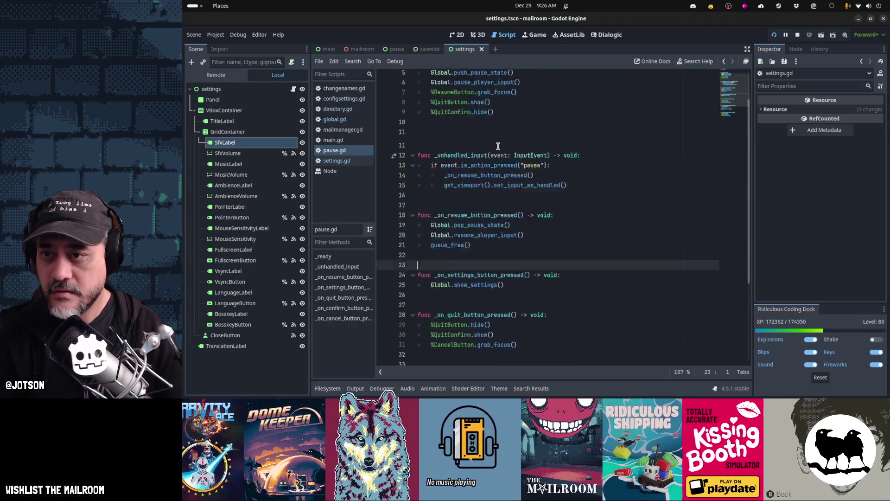
click(505, 194)
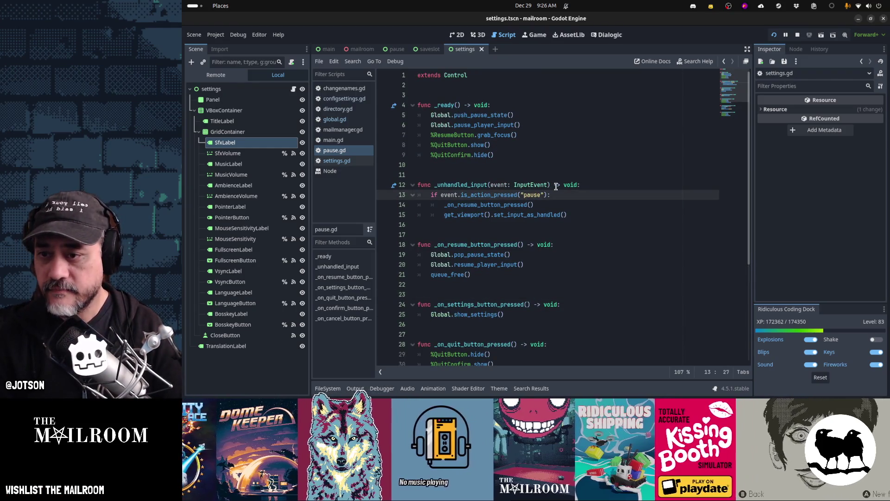
key(ctrl+v)
key(Return)
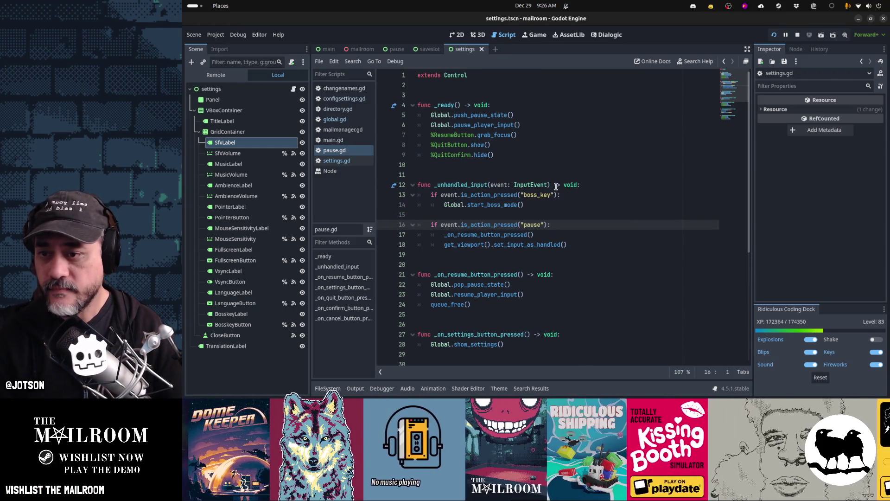
key(alt+Tab)
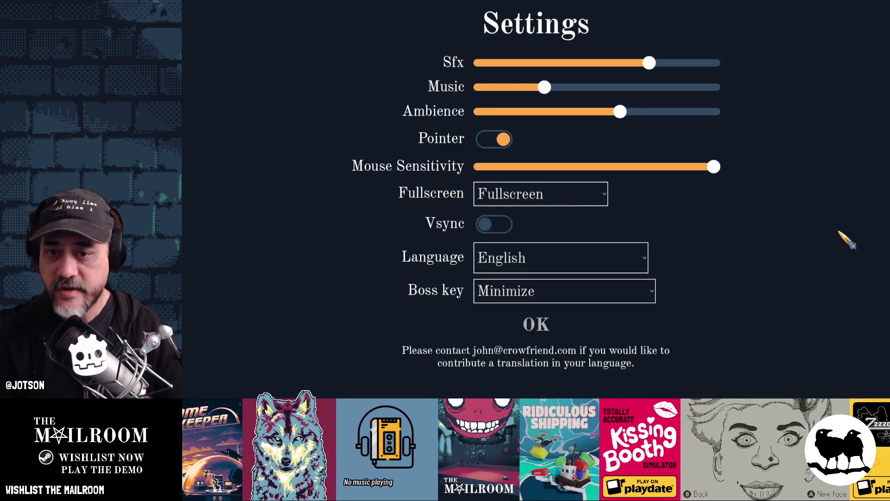
- Bring the running game's Settings screen forward from the dock and close it
key(alt+Tab)
mouse_move(778, 392)
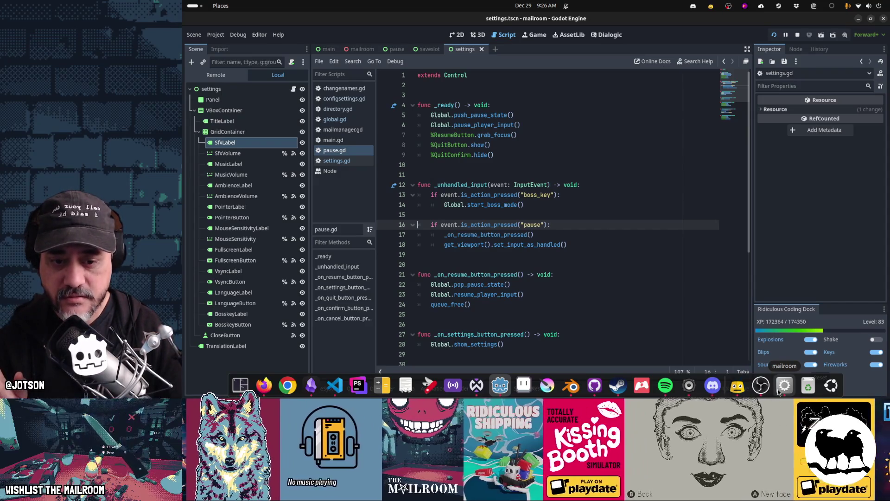
click(778, 392)
click(779, 392)
click(779, 392)
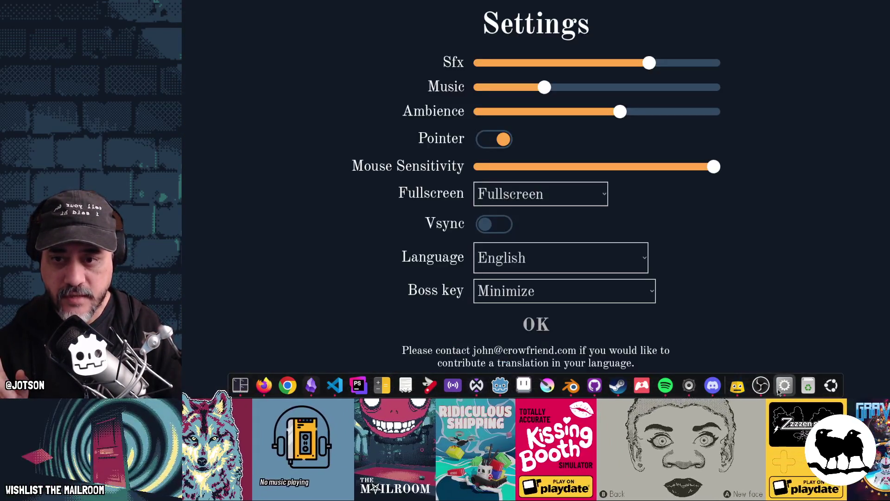
click(536, 324)
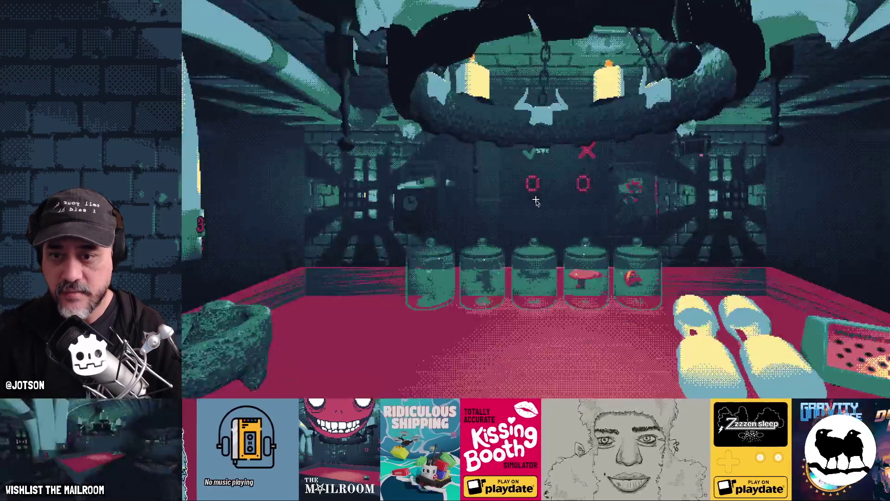
- Trigger boss mode on the paused game, reopening and closing its settings screen between tries
key(alt+Tab)
key(alt+Tab)
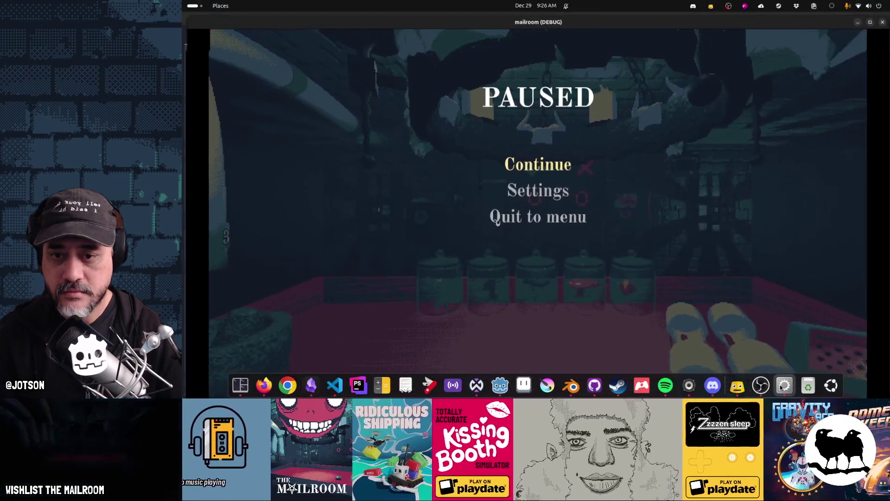
key(alt+Tab)
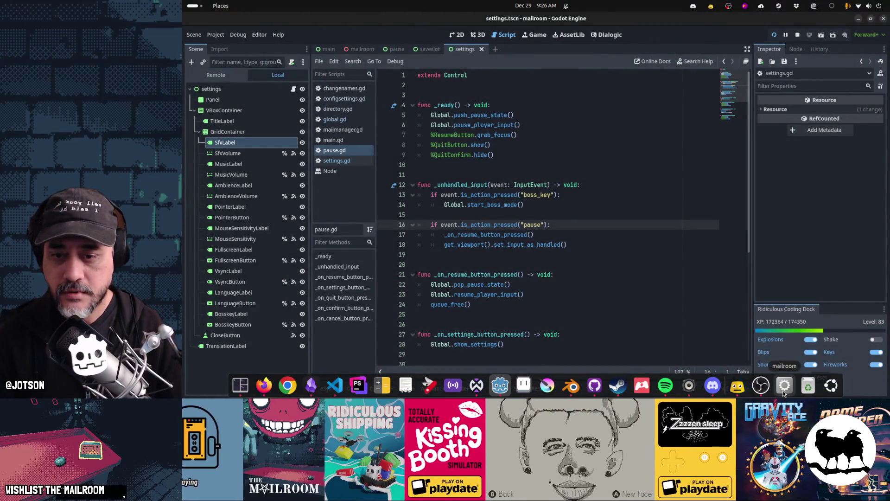
click(784, 393)
click(556, 176)
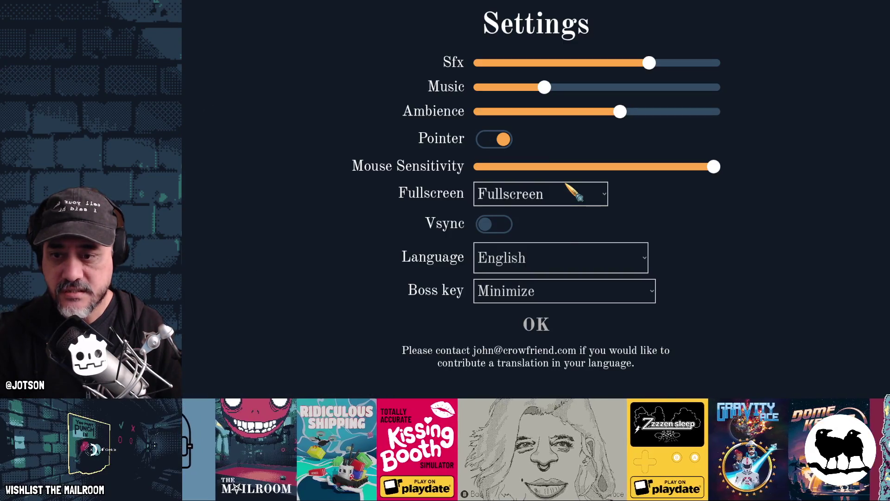
click(536, 328)
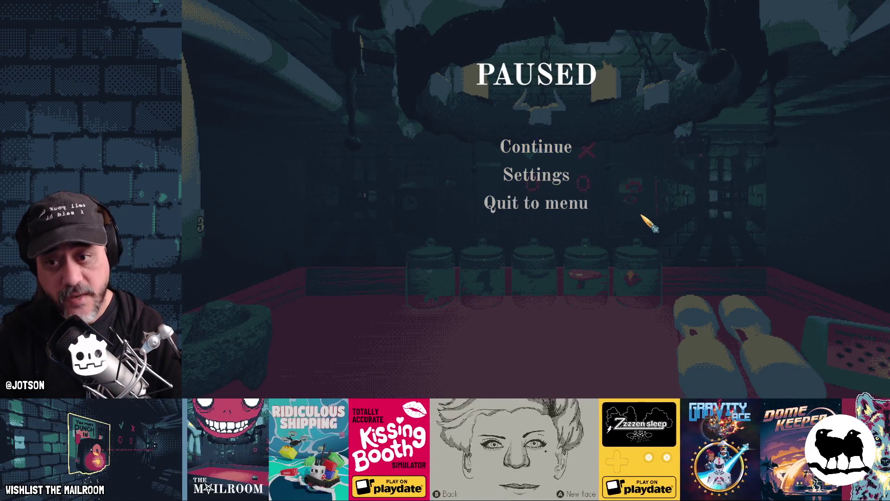
key(alt+Tab)
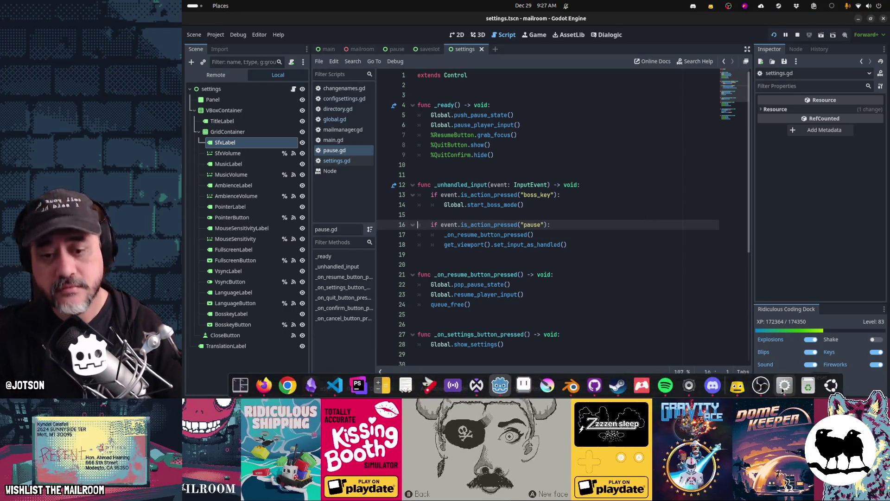
- Restore and minimize the paused game window from the dock several times
click(782, 391)
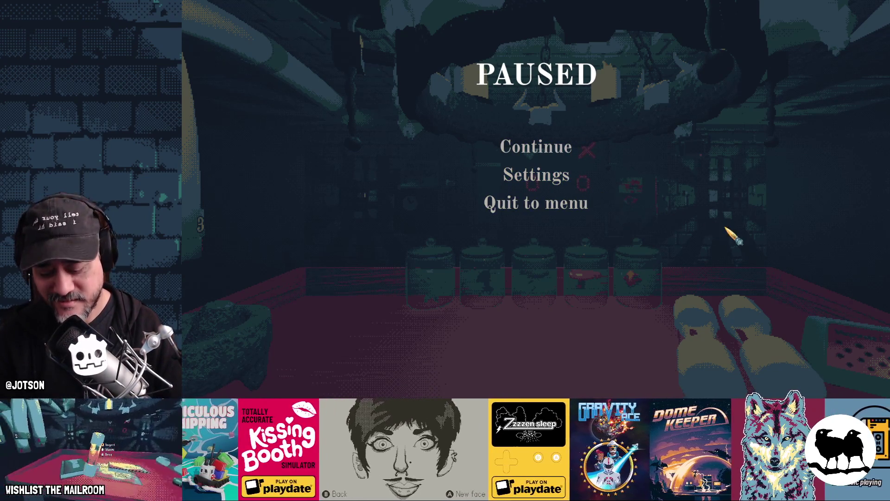
click(784, 392)
click(786, 395)
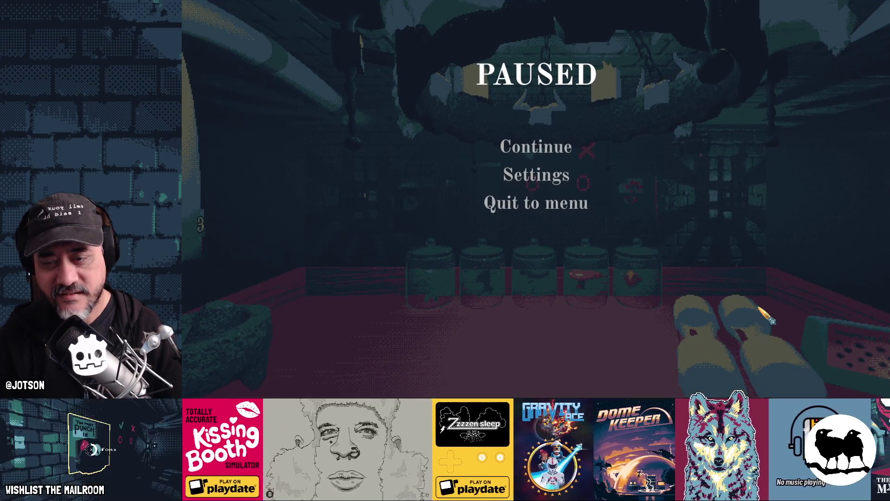
click(785, 395)
click(781, 395)
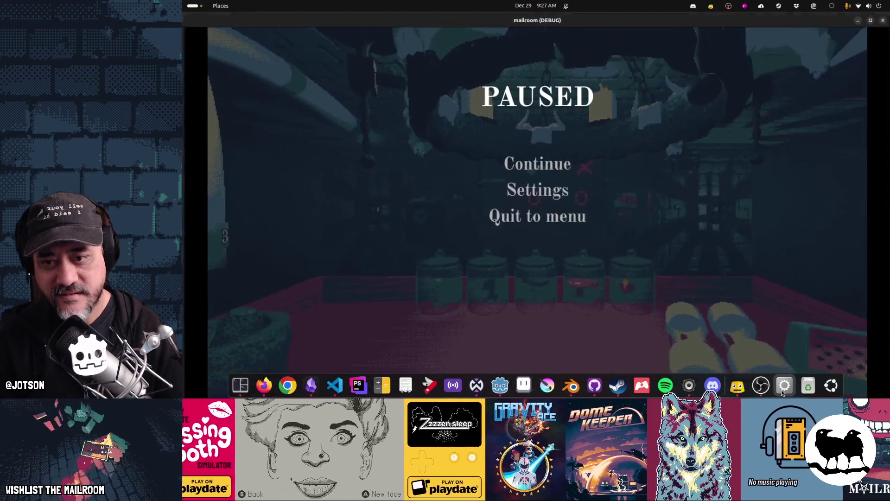
click(781, 394)
click(783, 393)
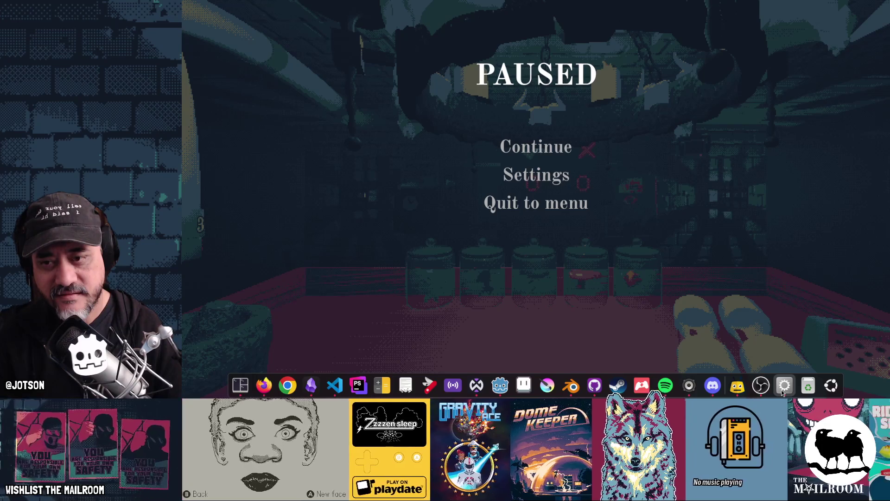
- Press the B boss key three times, restoring the paused game between tries
key(b)
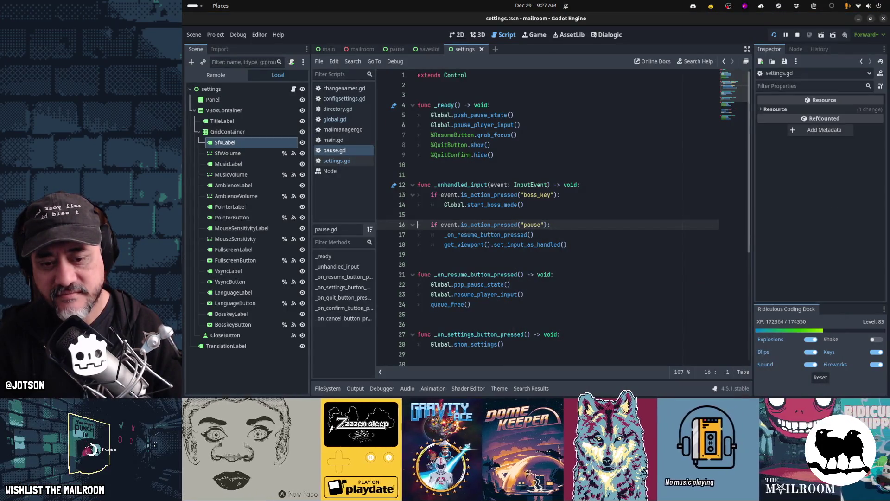
click(789, 395)
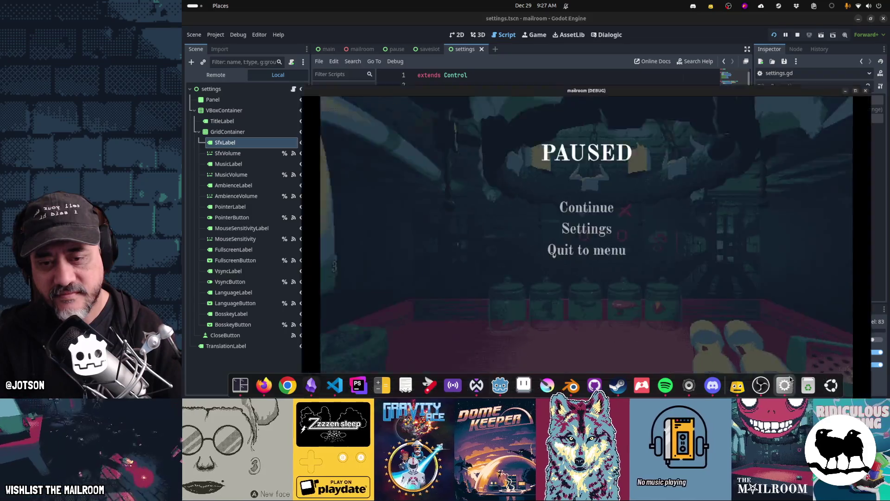
key(b)
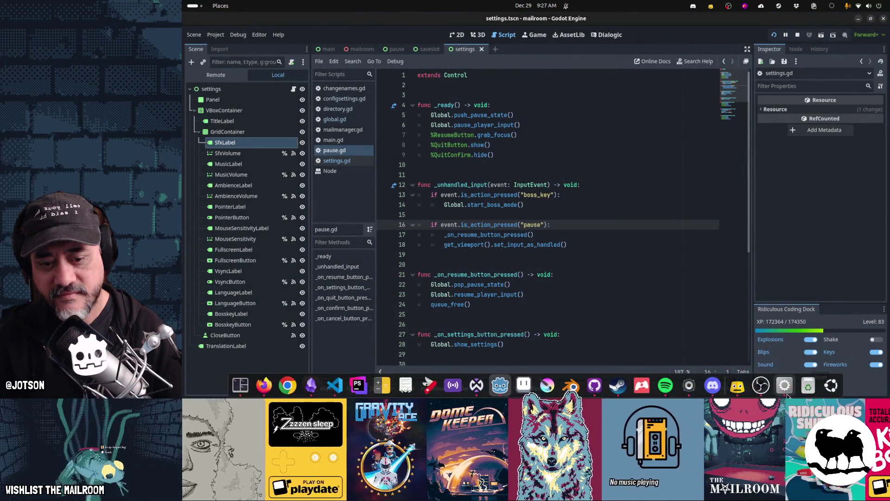
click(788, 388)
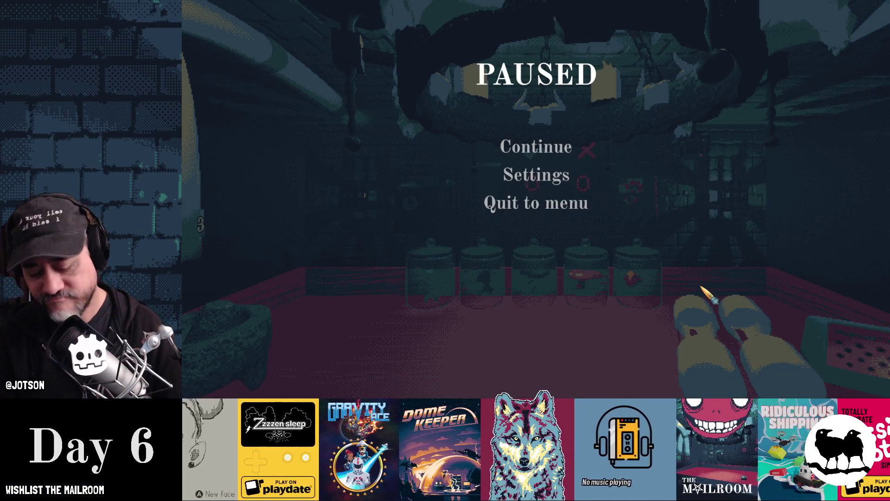
key(b)
click(333, 139)
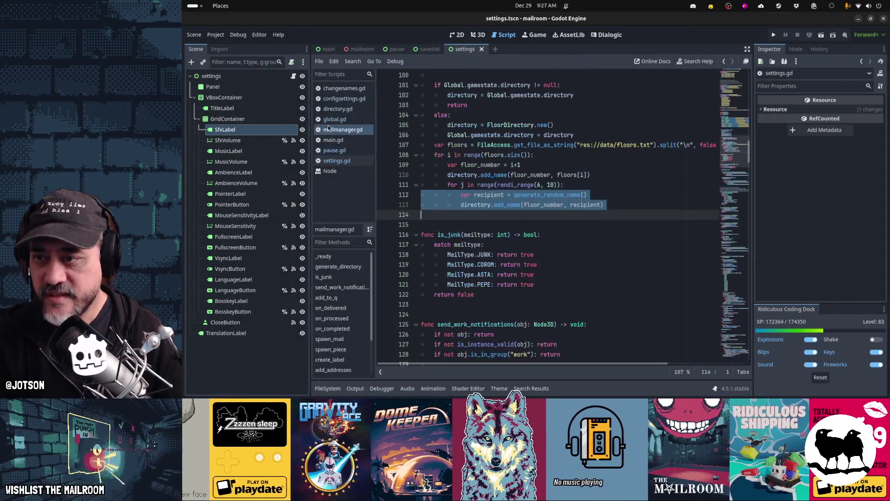
- Cut the 'await get_tree().create_timer(0.5).timeout' line from end_boss_mode in global.gd
click(330, 119)
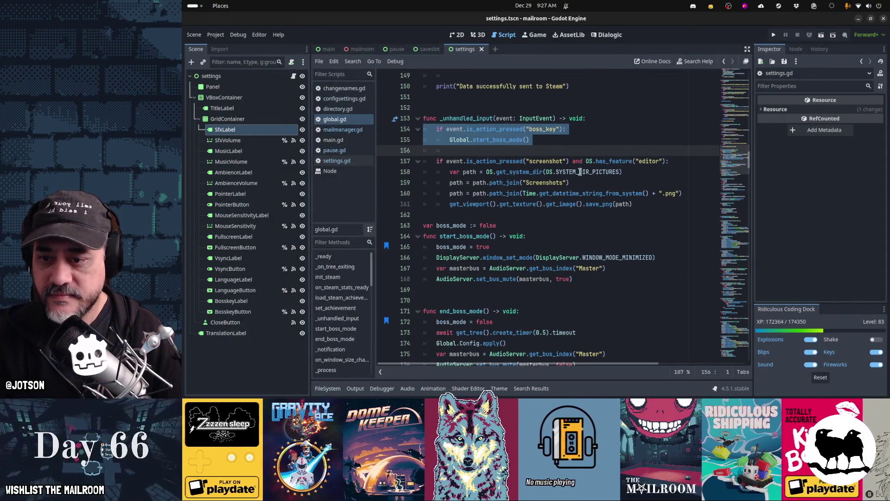
scroll(581, 214, down, 3)
click(622, 236)
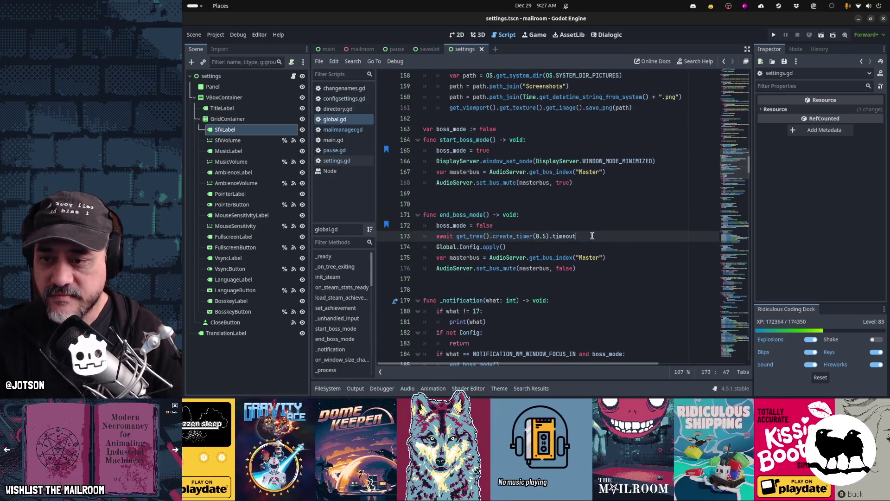
key(ctrl+x)
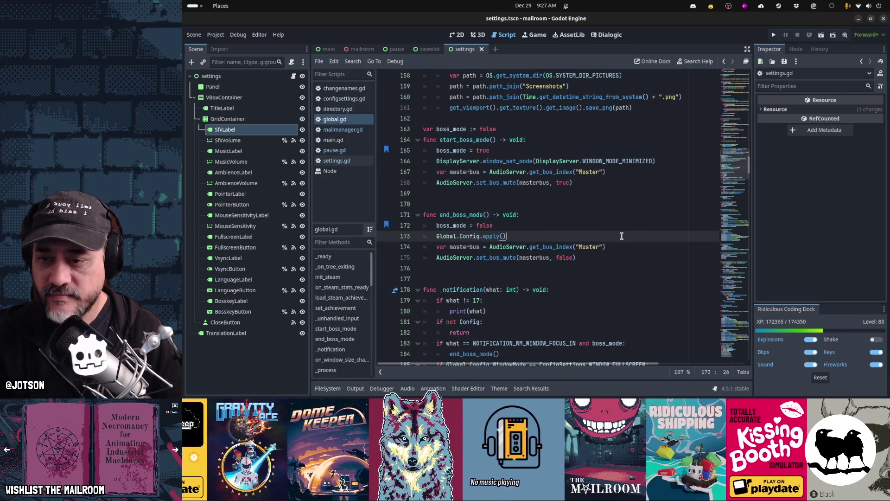
- Run the game with F5 and hide it twice with the B boss key, restoring it each time
mouse_move(733, 378)
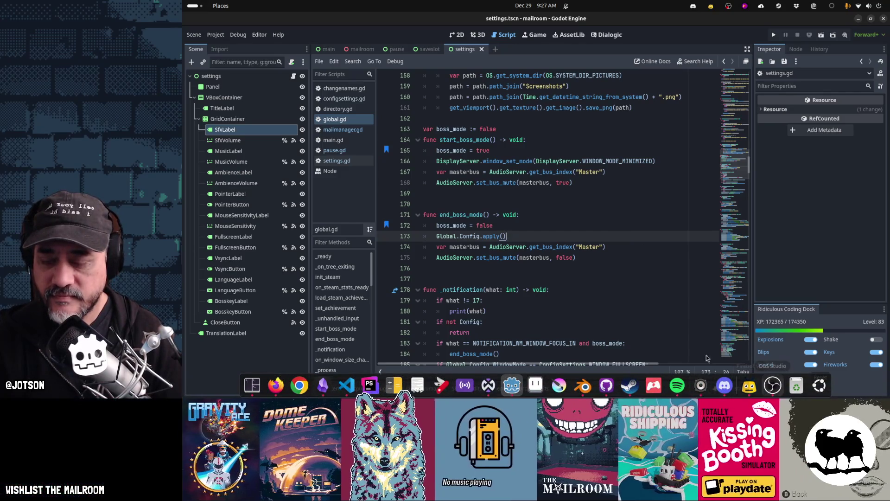
key(F5)
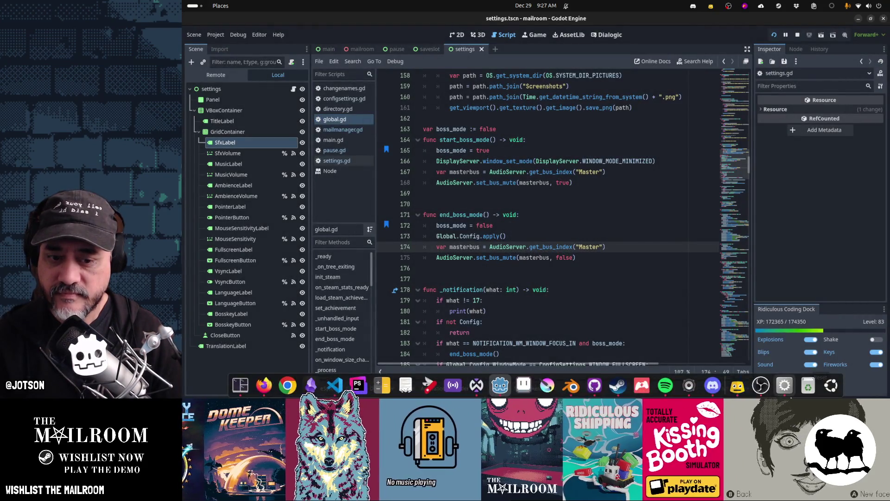
click(786, 389)
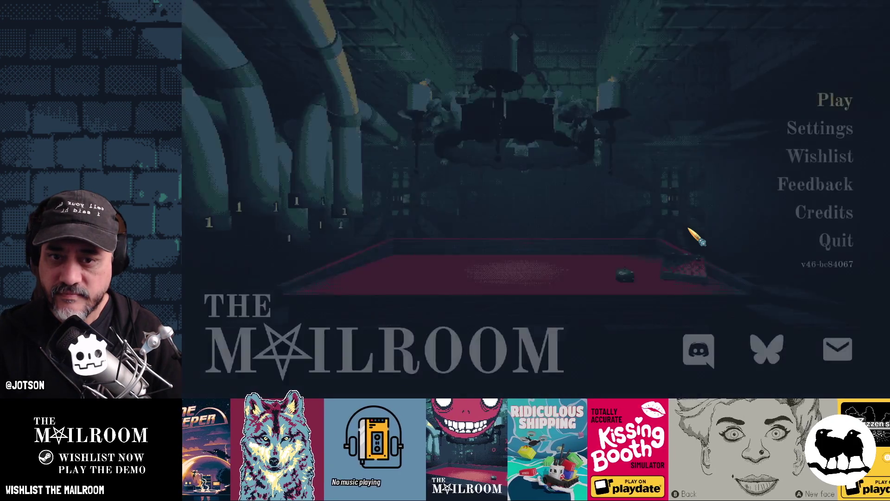
key(b)
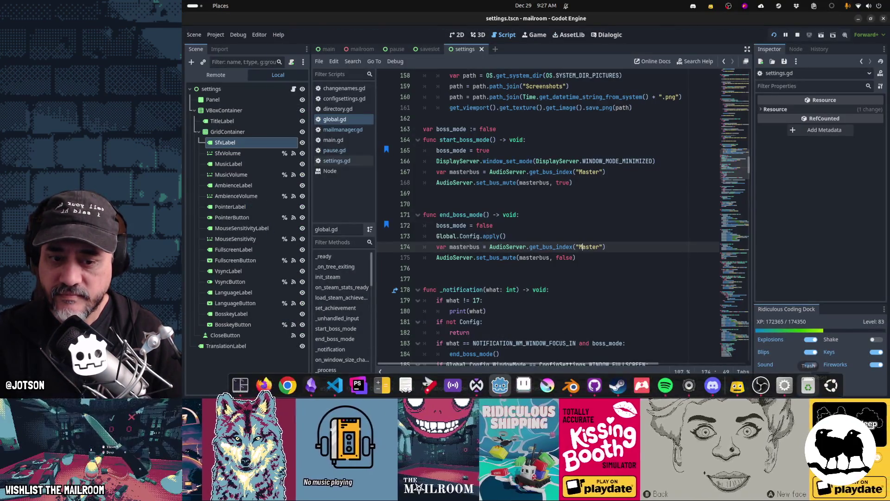
click(785, 388)
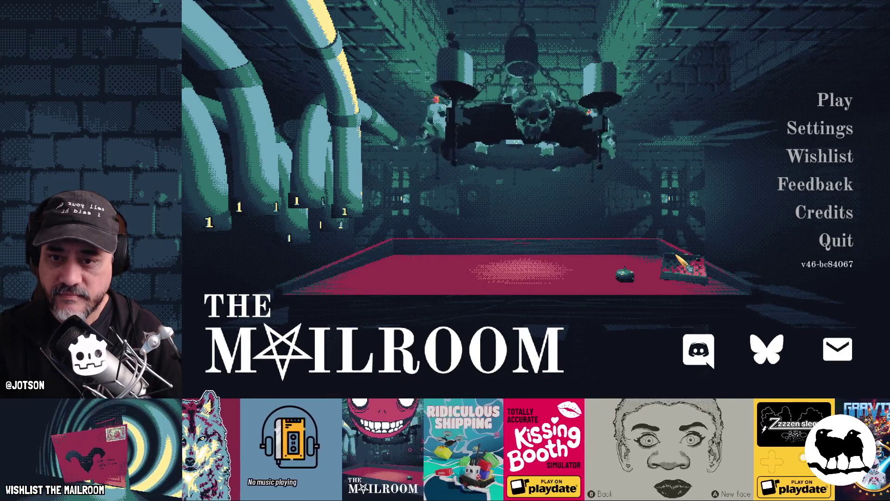
key(b)
click(785, 388)
click(590, 234)
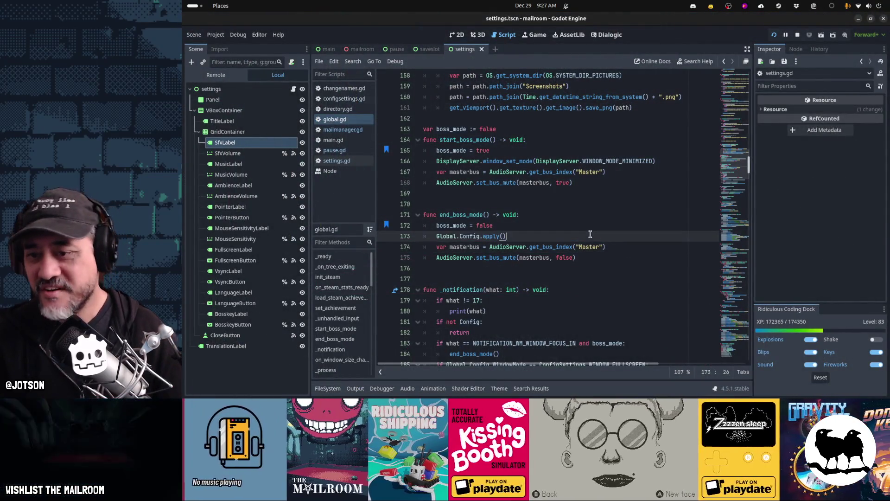
- Paste a second Global.Config.apply() call below the first in end_boss_mode
key(Return)
key(ctrl+v)
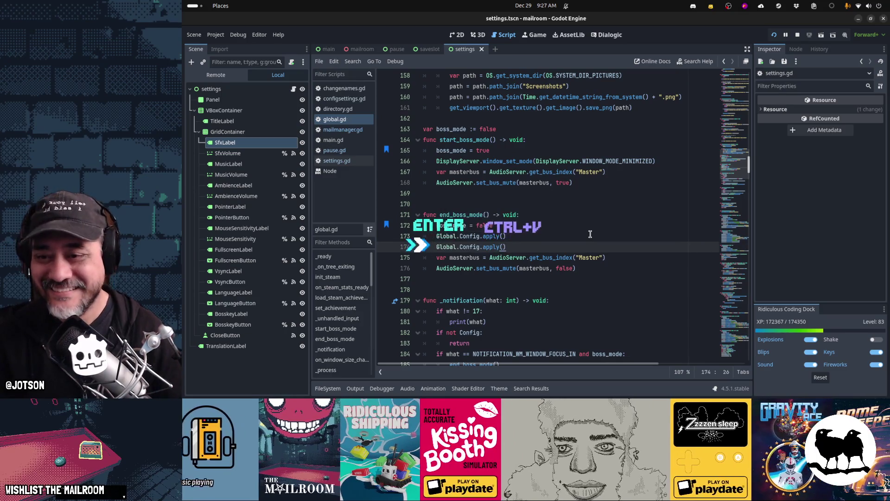
click(784, 388)
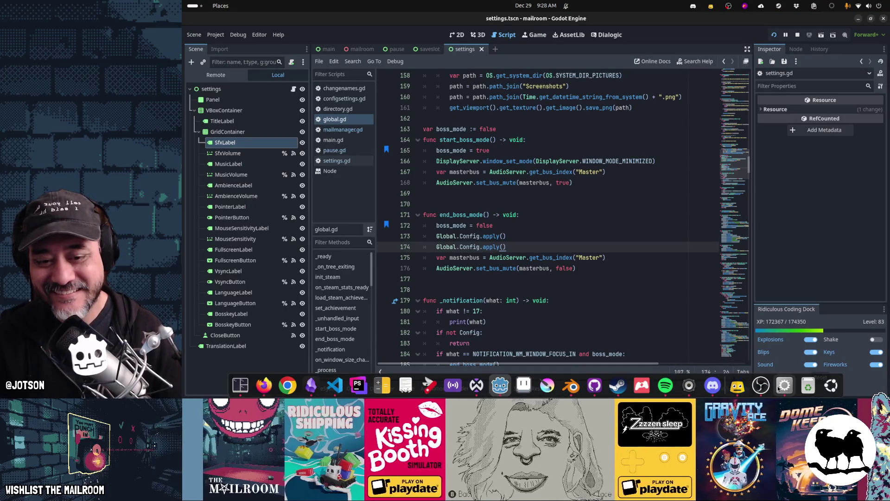
click(779, 389)
- Insert 'await get_tree().create_timer(0.1).timeout' before it, duplicate that timer-and-apply pair, and save
key(Up)
key(Return)
text(await get_tree().cr)
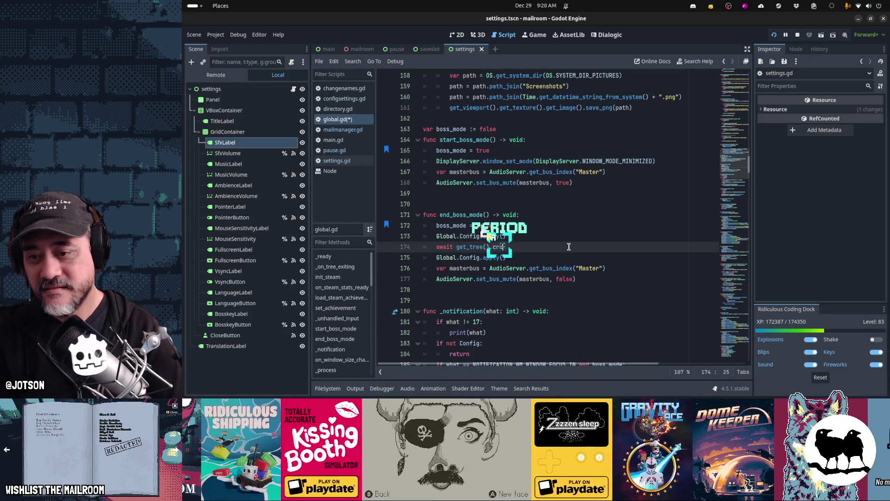
text(ate)
key(Return)
text(0.1))
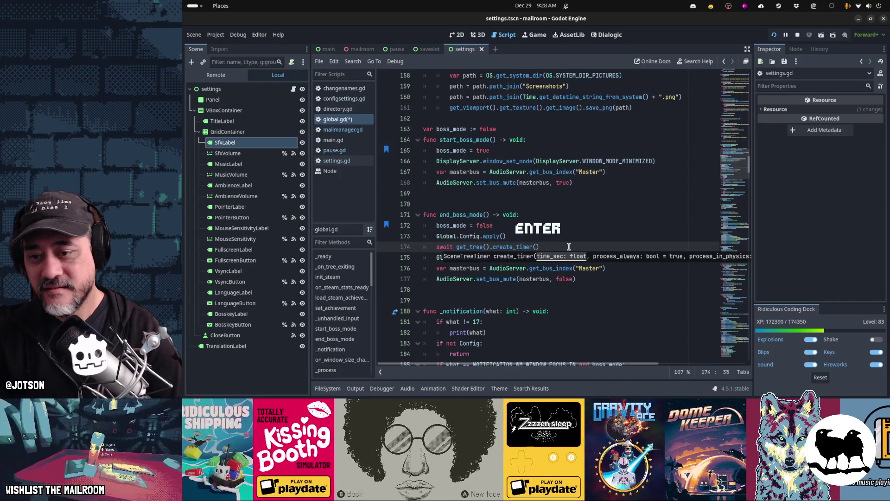
text(.timeout)
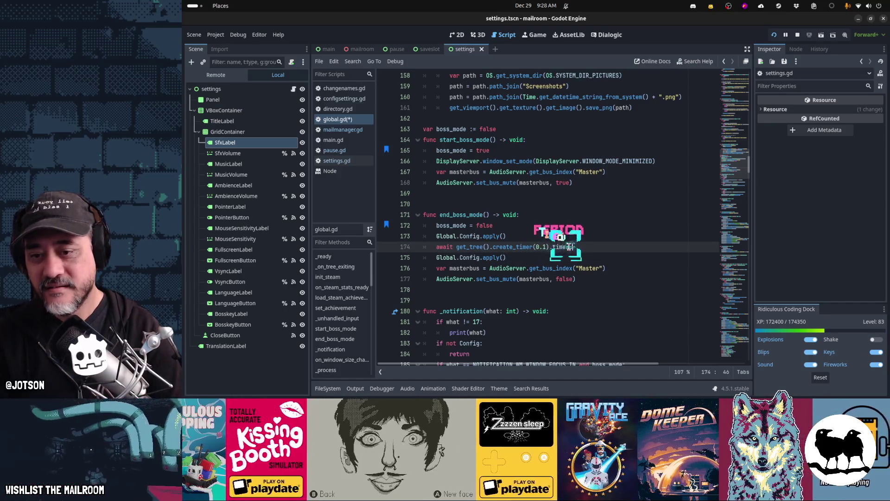
key(shift+Down)
key(shift+Down)
key(ctrl+c)
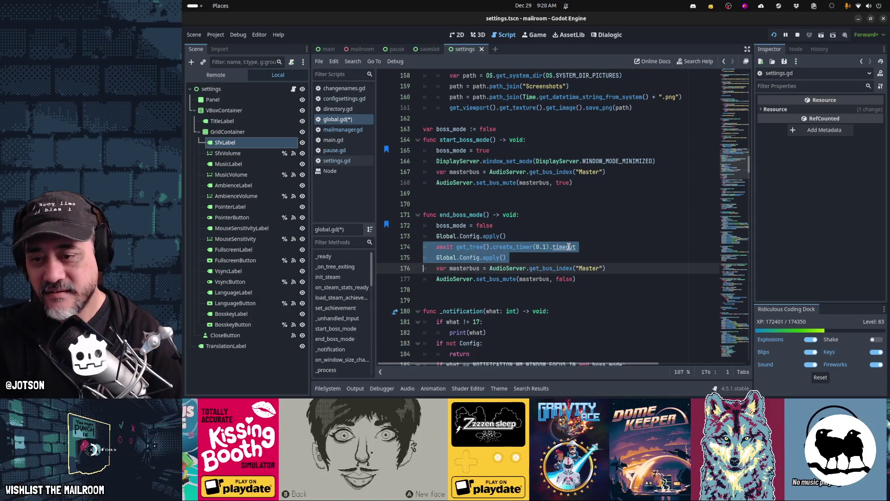
key(Right)
key(ctrl+v)
key(ctrl+s)
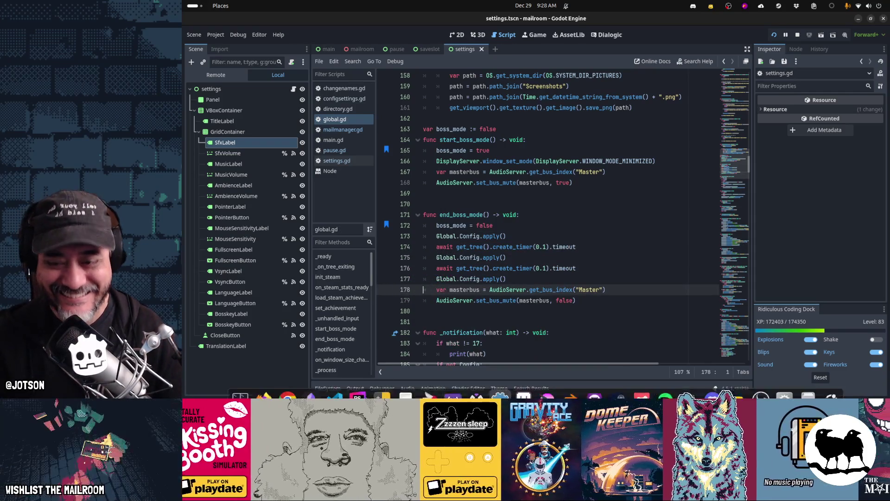
click(783, 391)
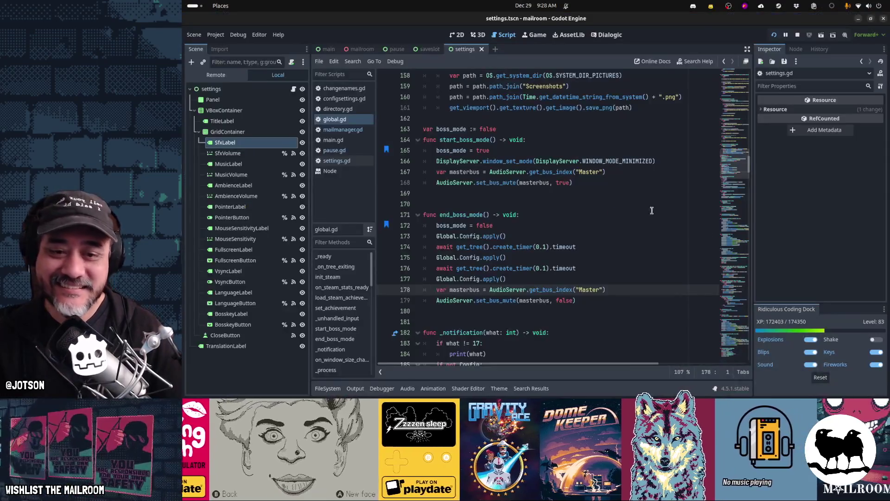
- Raise the Mailroom game and press the boss key repeatedly, checking through the window overview that it minimizes
mouse_move(800, 397)
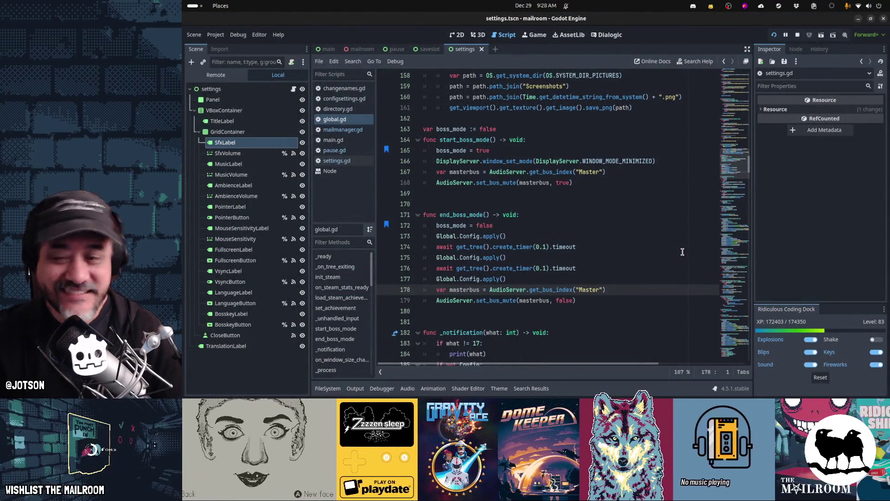
click(789, 391)
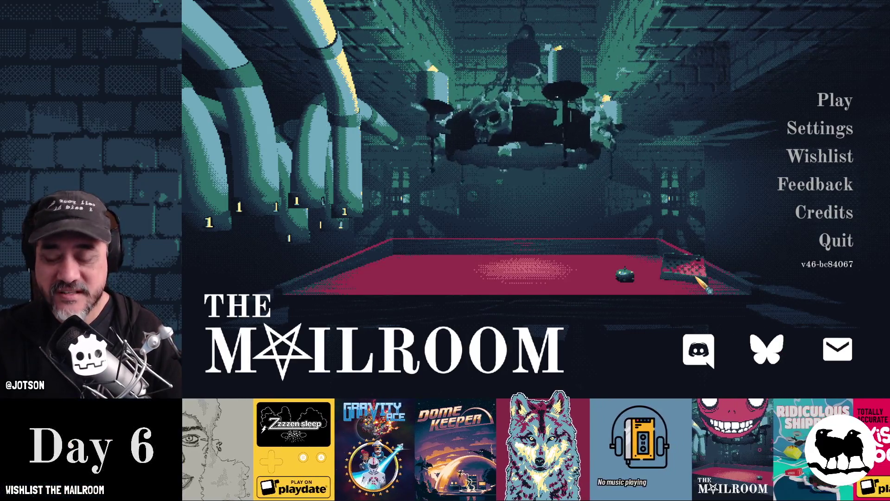
key(super)
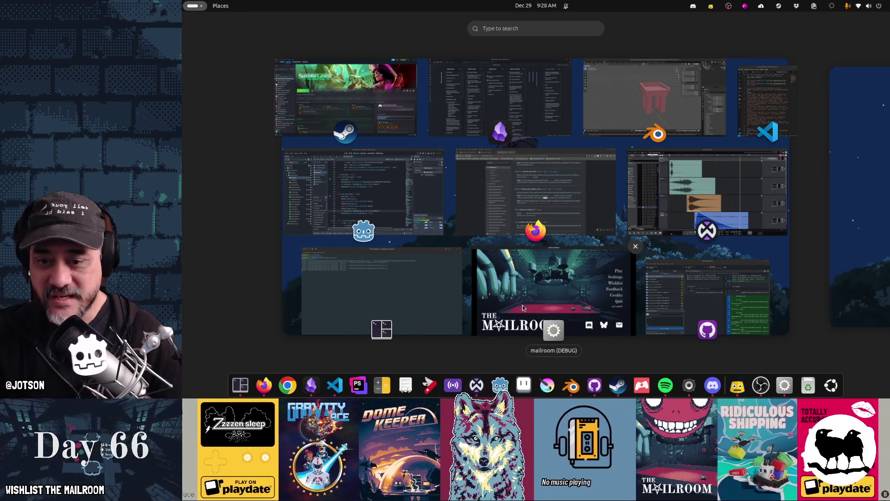
click(514, 313)
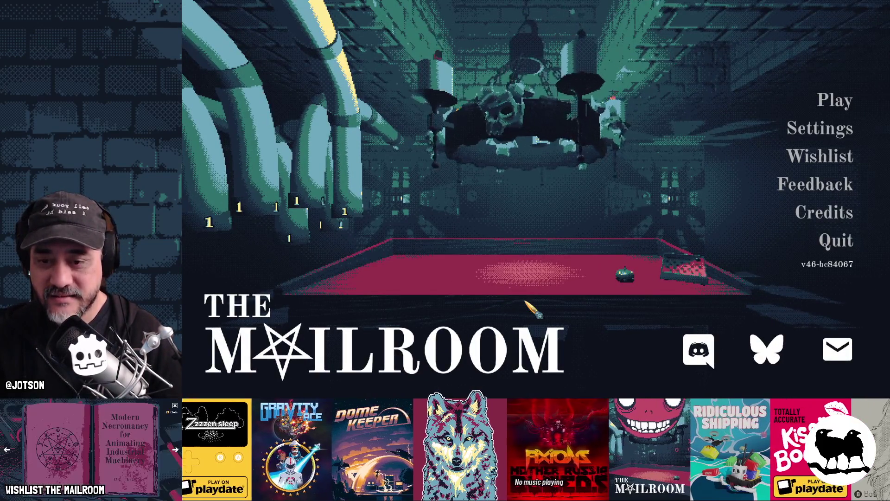
key(super)
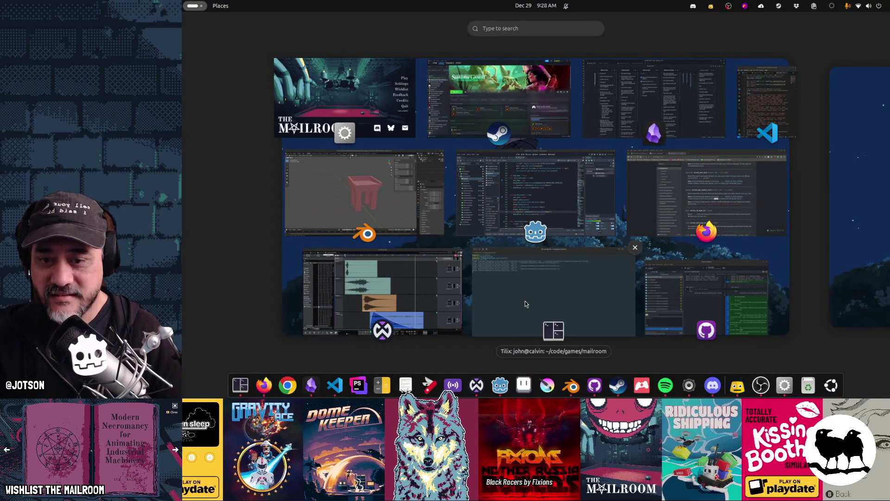
key(super)
key(alt+Tab)
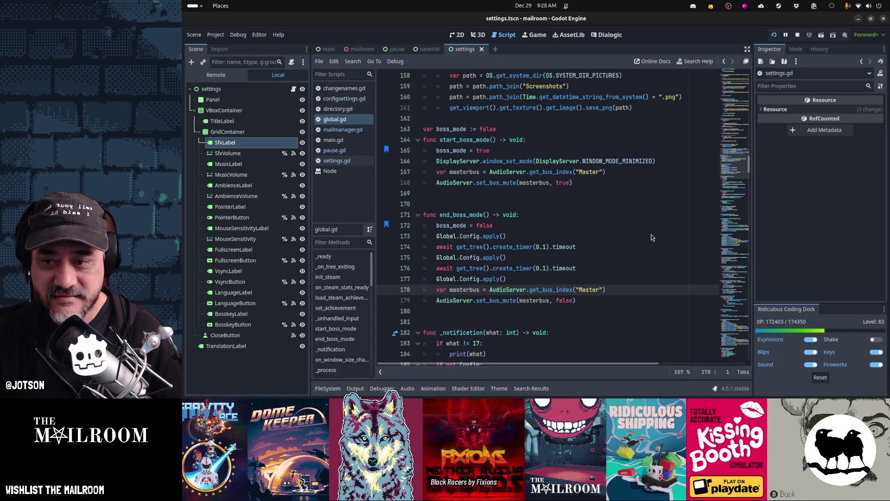
key(super)
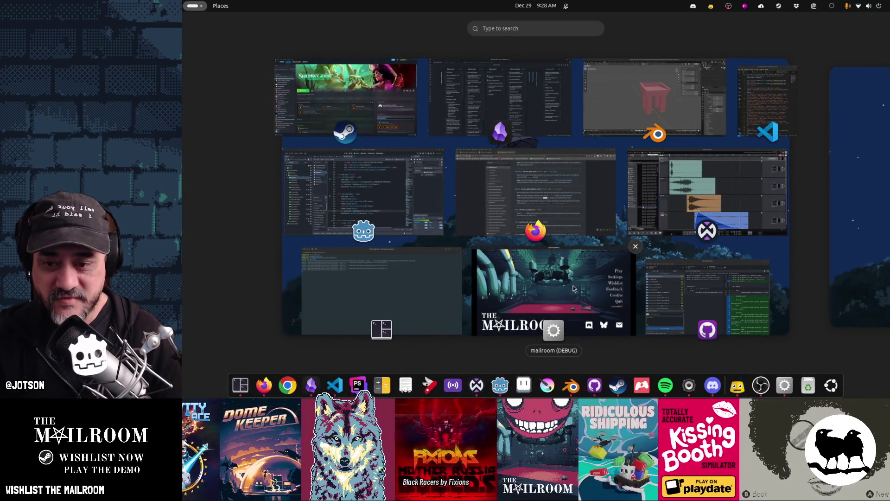
key(super)
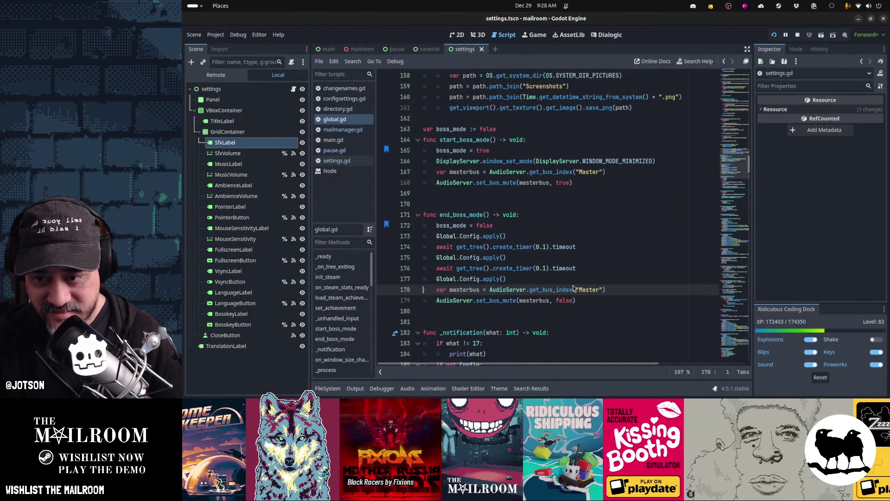
key(super)
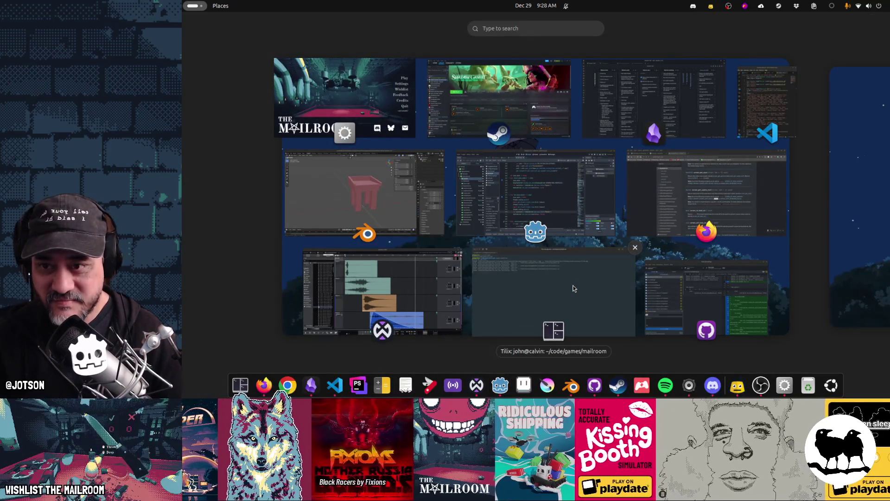
click(371, 108)
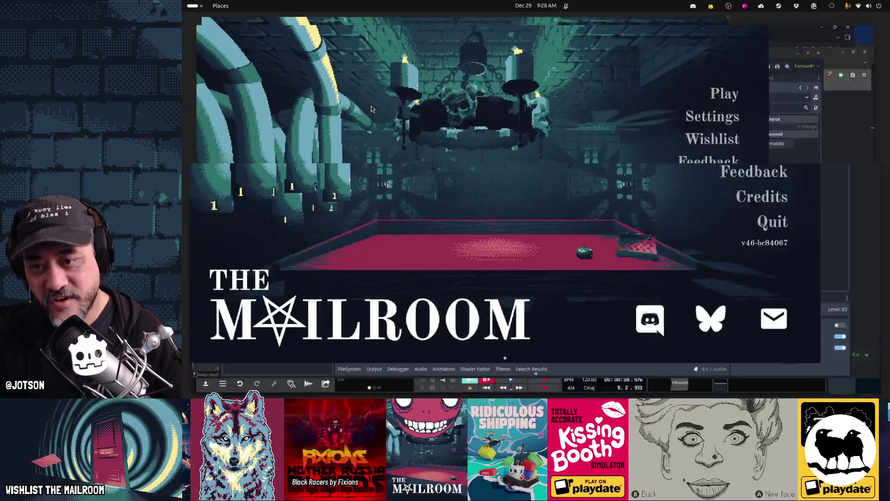
- Delete the extra timer-and-apply lines 174–177 from end_boss_mode
key(b)
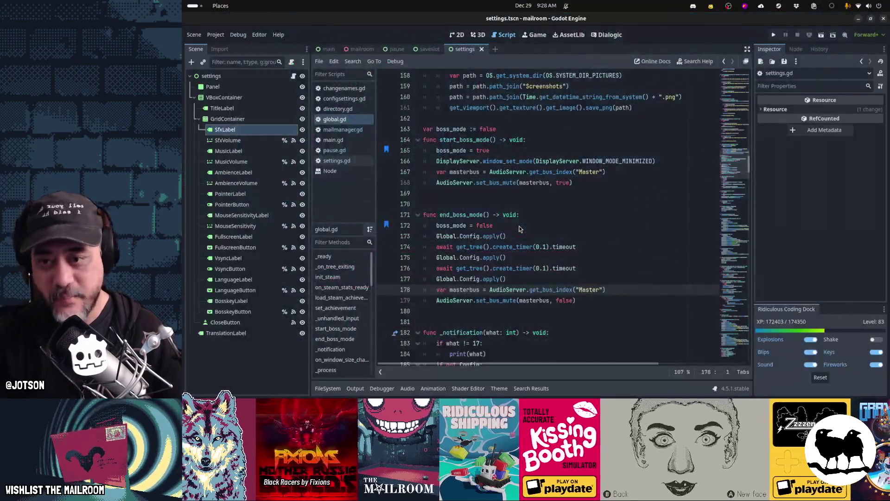
click(544, 256)
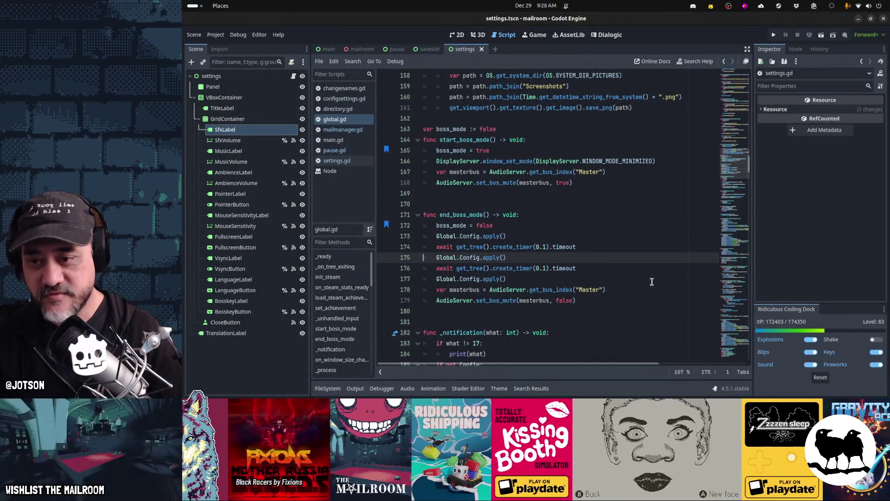
key(Up)
key(shift+Down)
key(shift+Down)
key(shift+Down)
key(Delete)
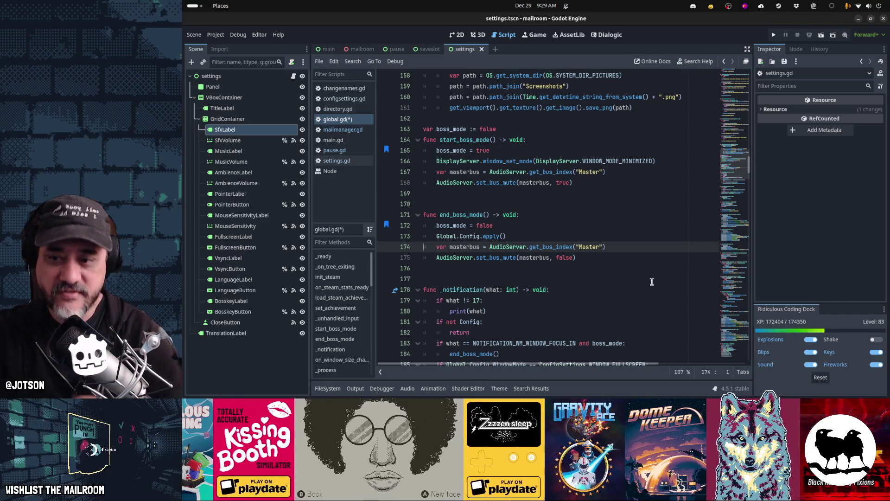
- Move 'var boss_mode := false' up to just after save_slot among the script's variables
key(Up)
key(Up)
key(Up)
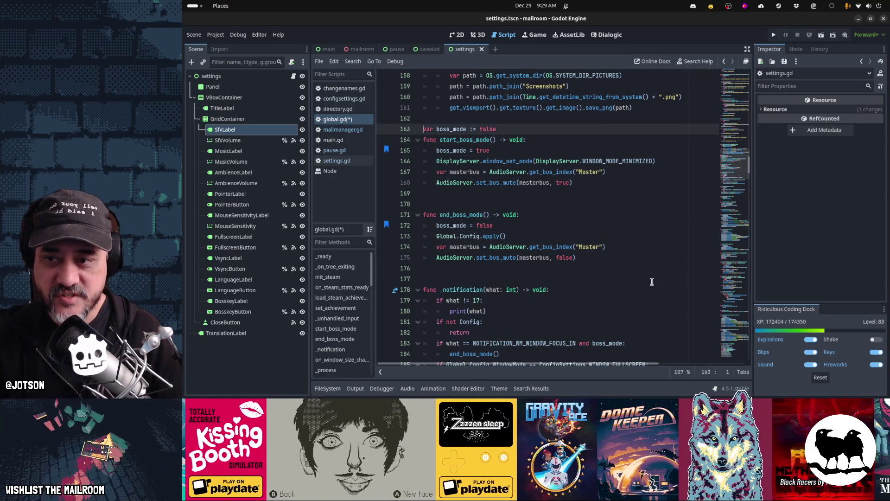
key(ctrl+x)
key(ctrl+v)
key(Return)
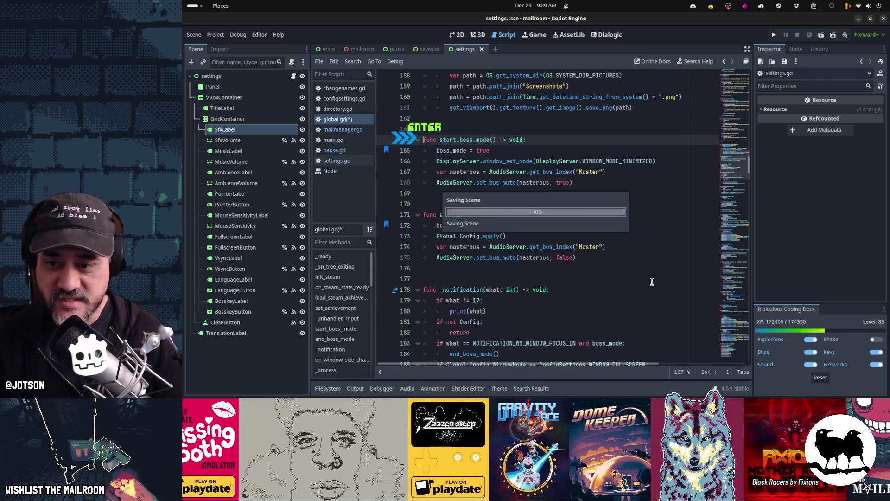
key(ctrl+Home)
key(ctrl+s)
key(Down)
key(Down)
key(Down)
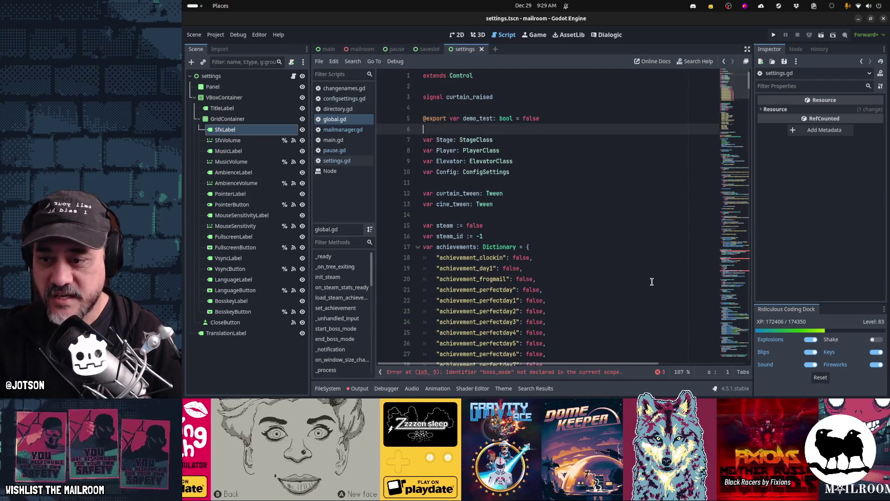
key(Down)
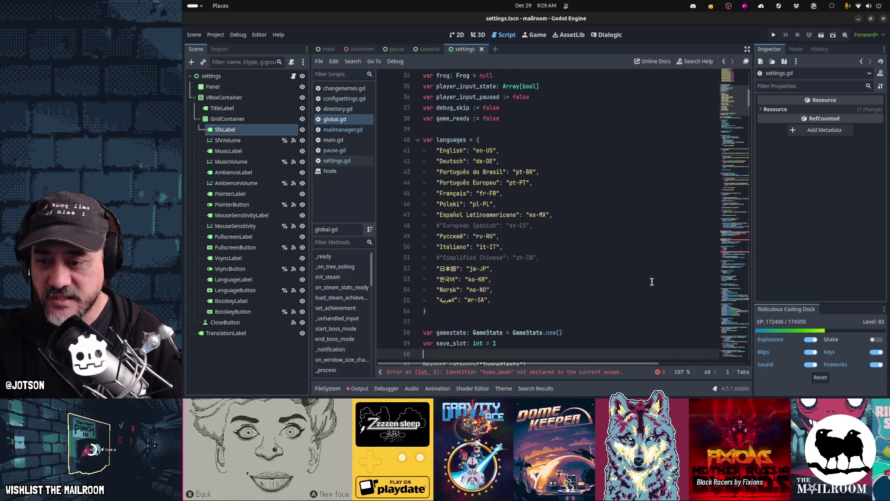
scroll(652, 281, down, 4)
key(ctrl+v)
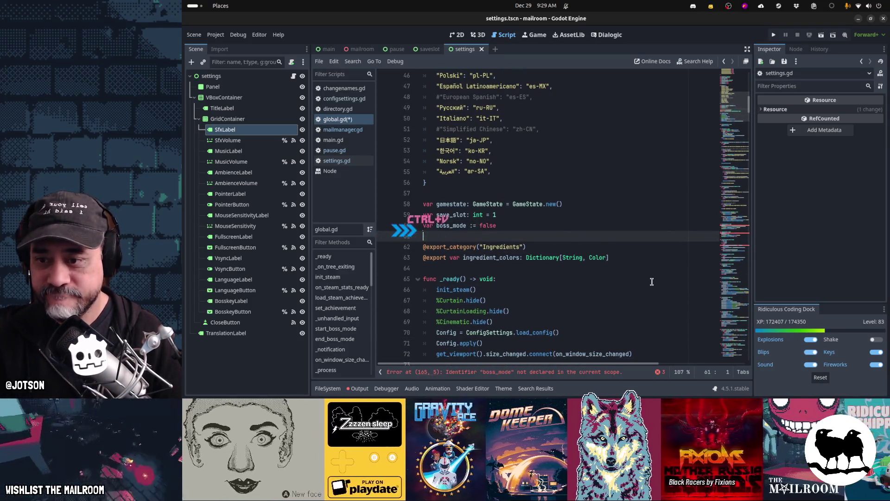
- Review boss_mode's uses, search the script, save, and select the window-minimizing call on line 167
key(ctrl+d)
key(ctrl+d)
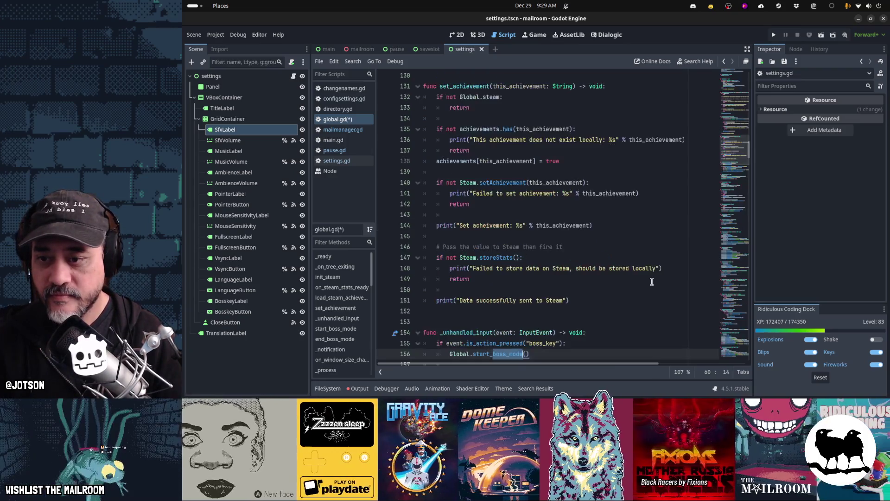
key(ctrl+d)
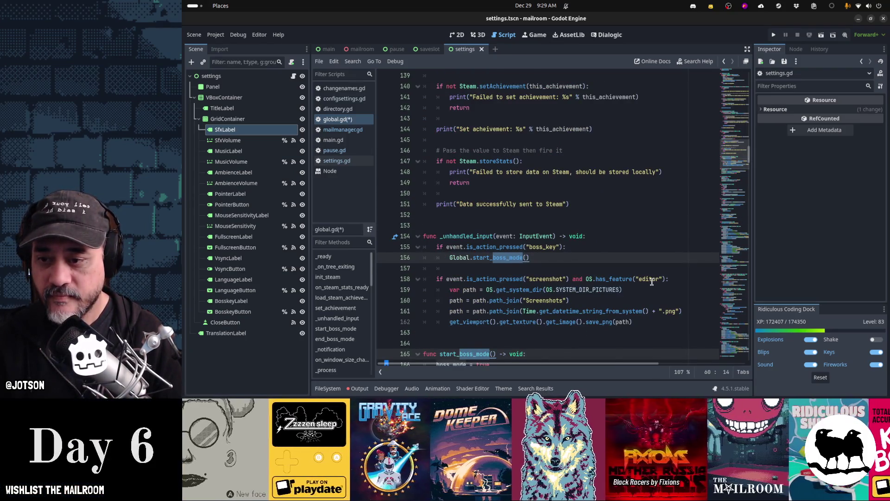
key(ctrl+d)
key(ctrl+f)
text(set_ionput)
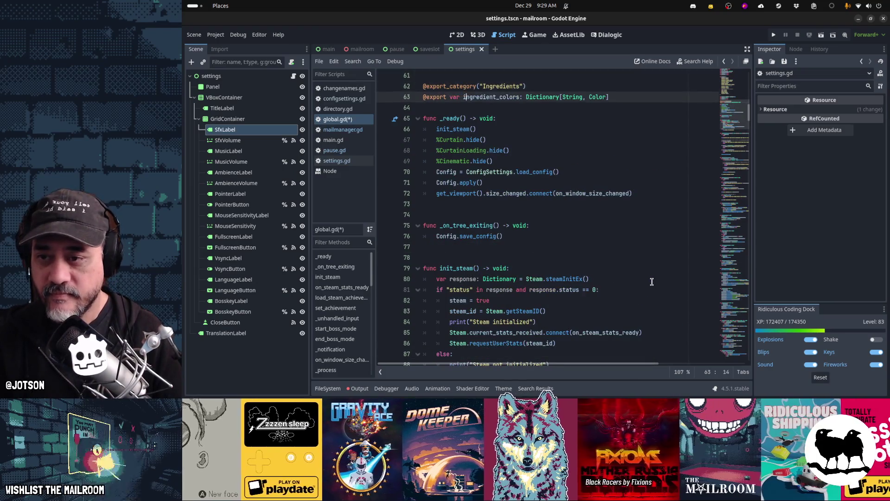
text(boss_)
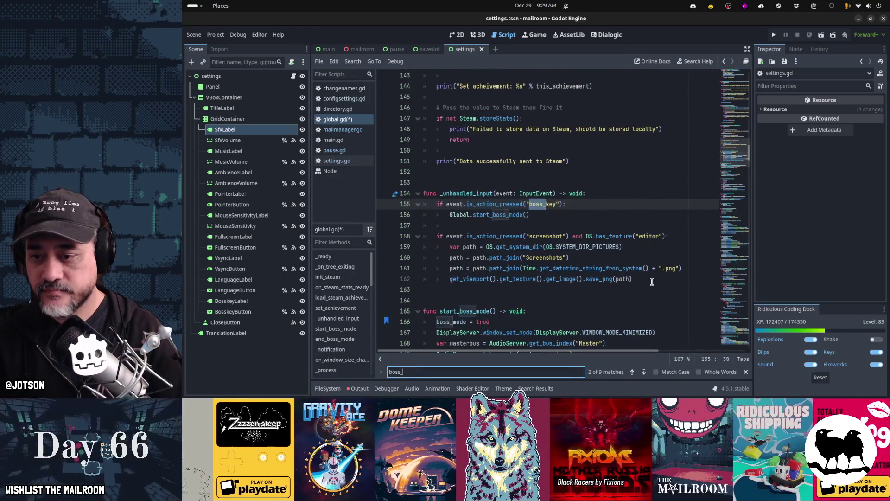
key(Escape)
key(Down)
key(Down)
key(Down)
key(ctrl+s)
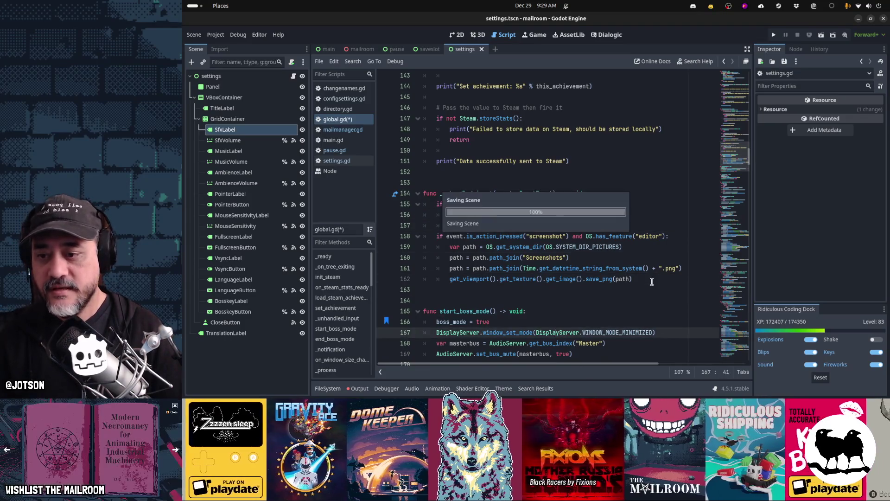
scroll(652, 282, down, 3)
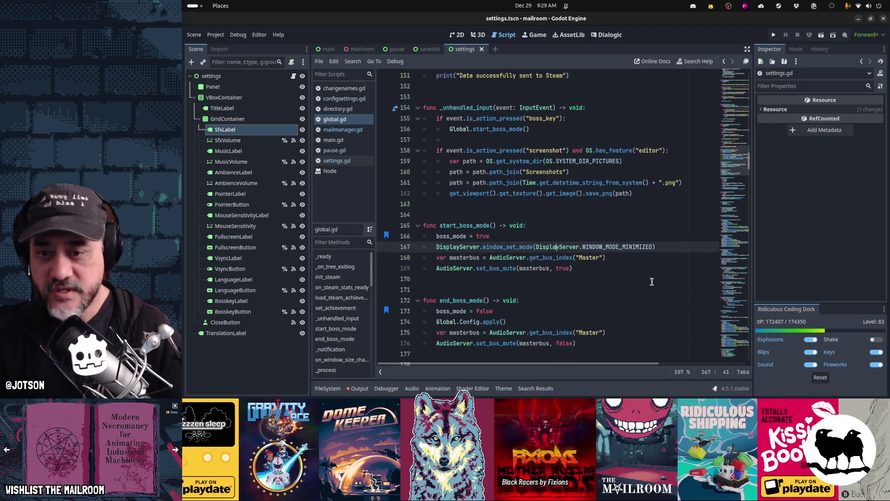
key(End)
key(shift+Home)
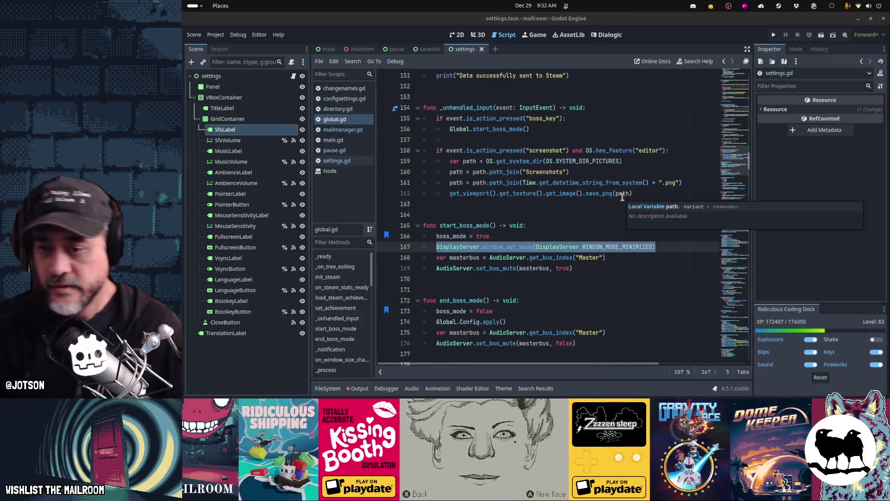
- Open the Output panel, clear the old boss_mode parse errors, and hide the panel again
click(583, 261)
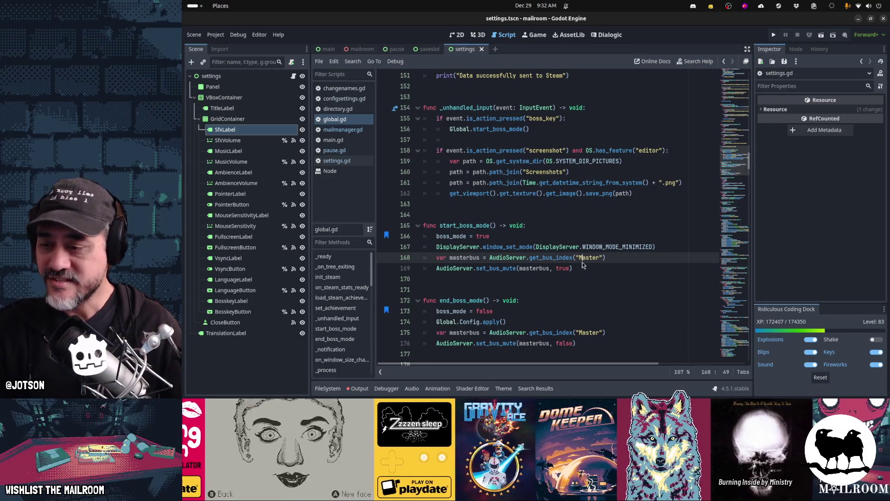
click(364, 389)
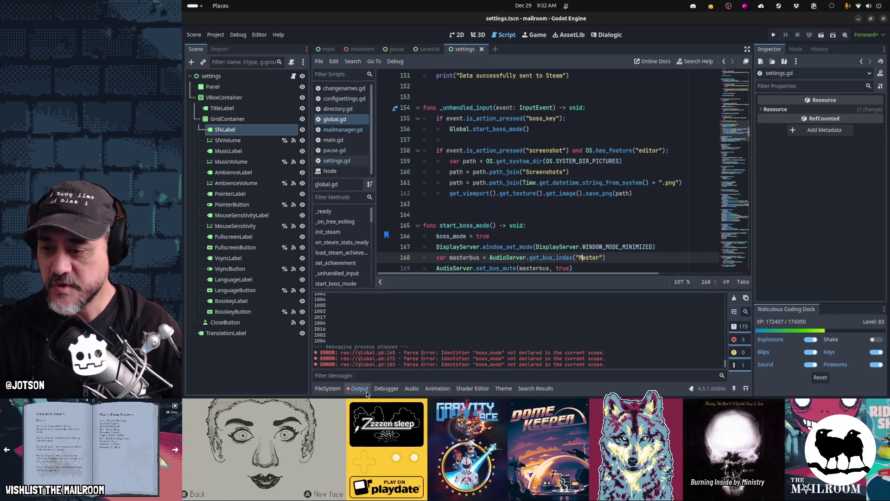
click(733, 299)
click(351, 391)
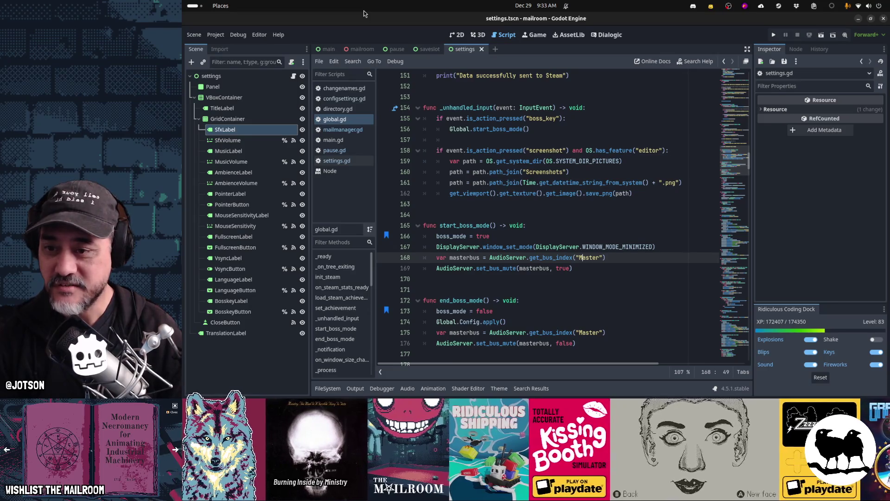
- Open configsettings.gd and move to the top of the script
click(350, 100)
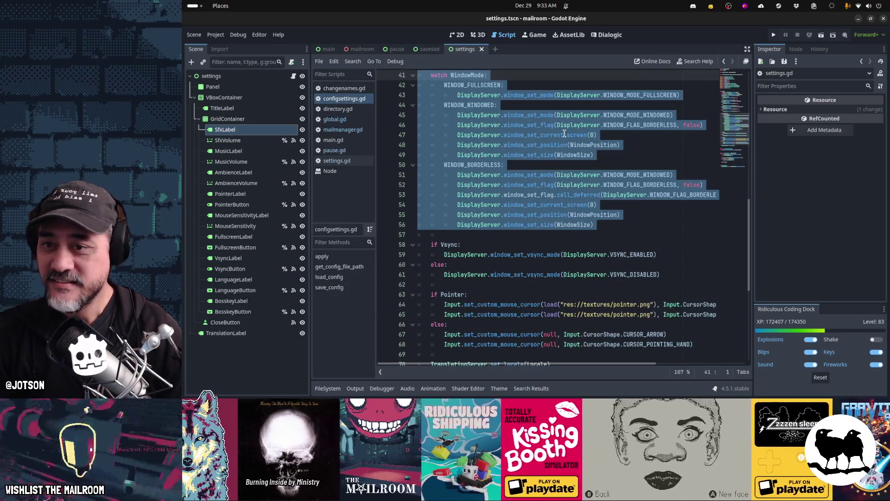
click(564, 135)
key(ctrl+Home)
key(Down)
key(Down)
key(Down)
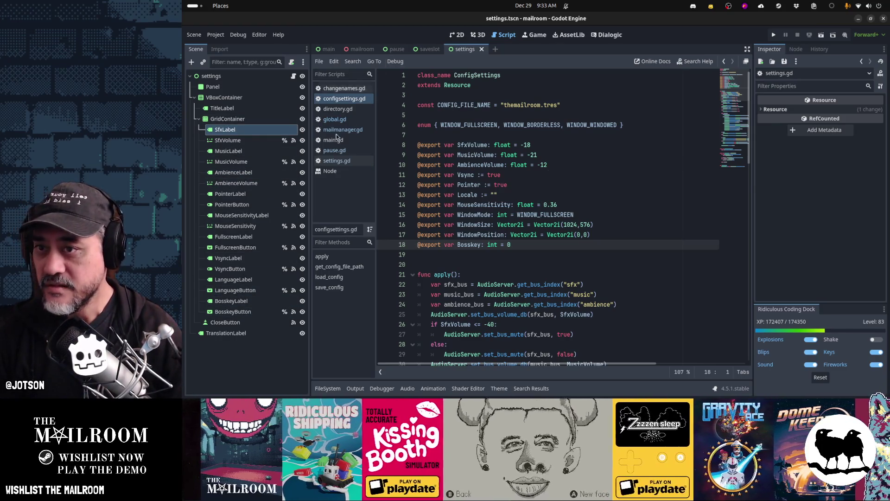
- Drag BosskeyButton's Productivity item above Minimize in the Inspector Items and save
click(241, 311)
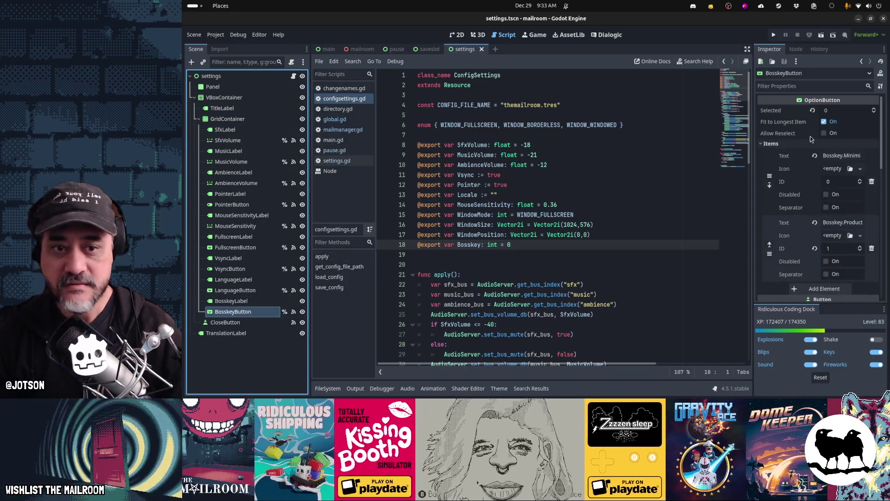
drag(768, 175, 770, 276)
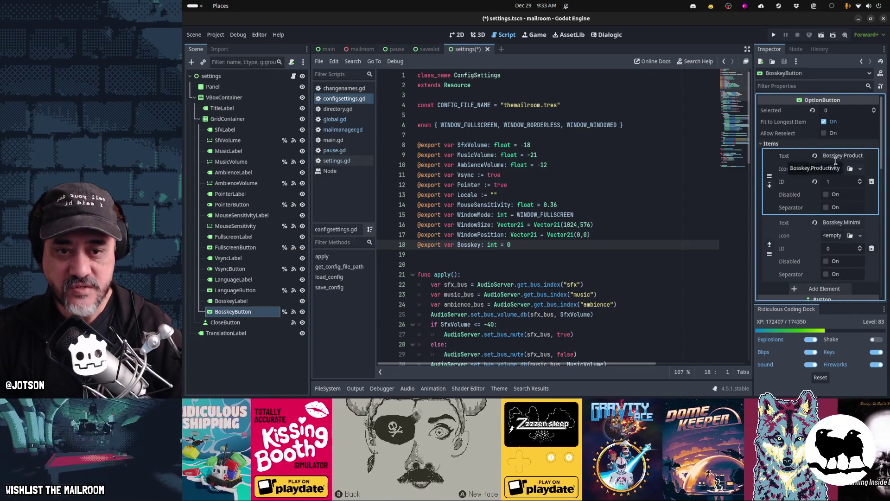
click(561, 215)
key(ctrl+s)
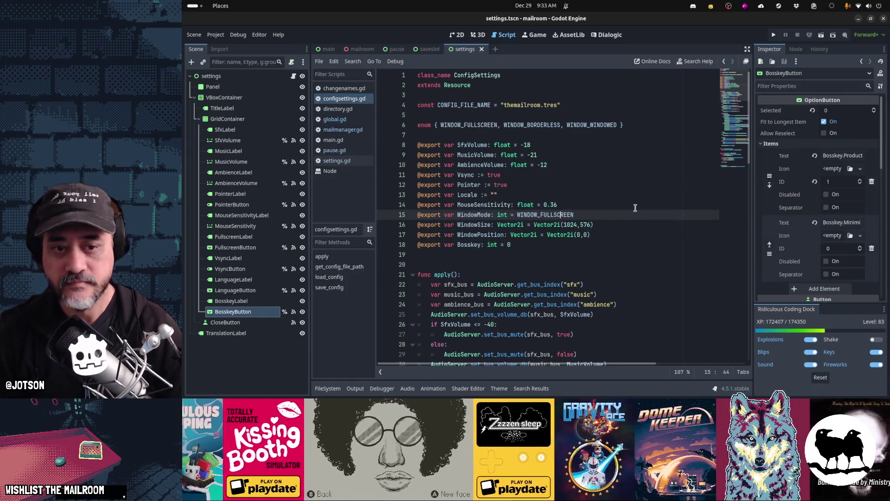
- Set the Productivity item's ID to 0 and Minimize's to 1, save, and run the game with F5
click(860, 184)
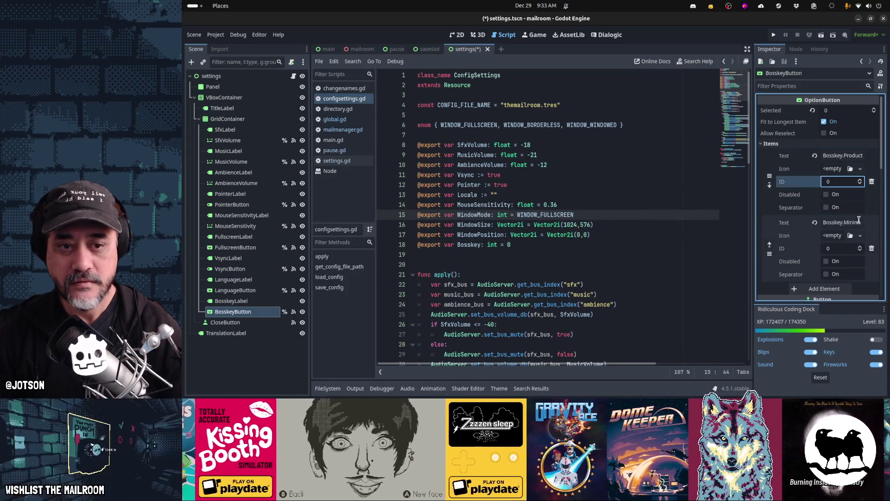
click(860, 246)
key(ctrl+s)
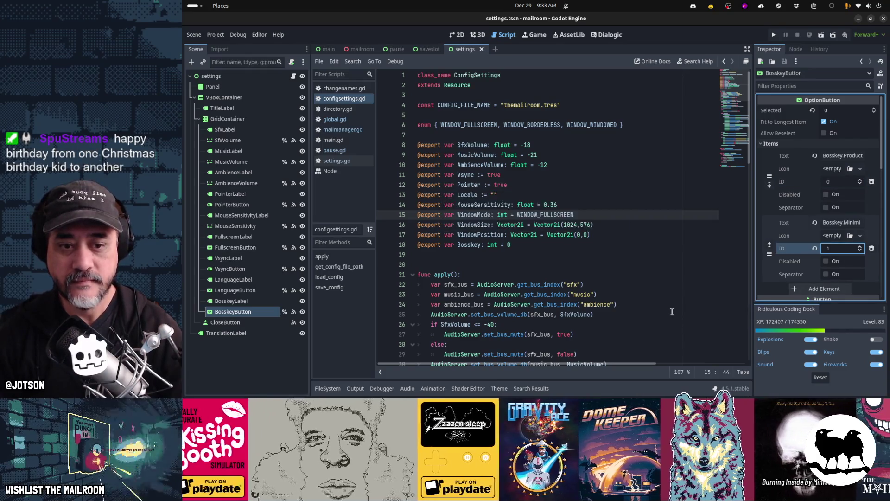
click(620, 263)
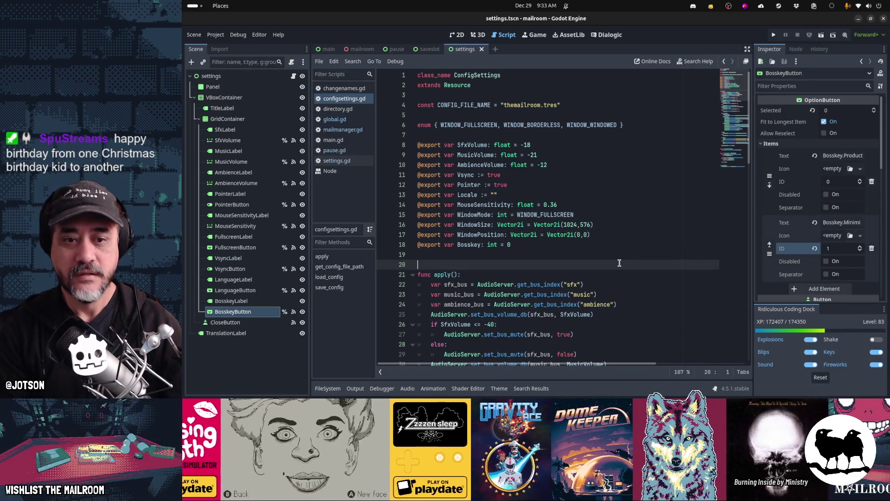
click(585, 236)
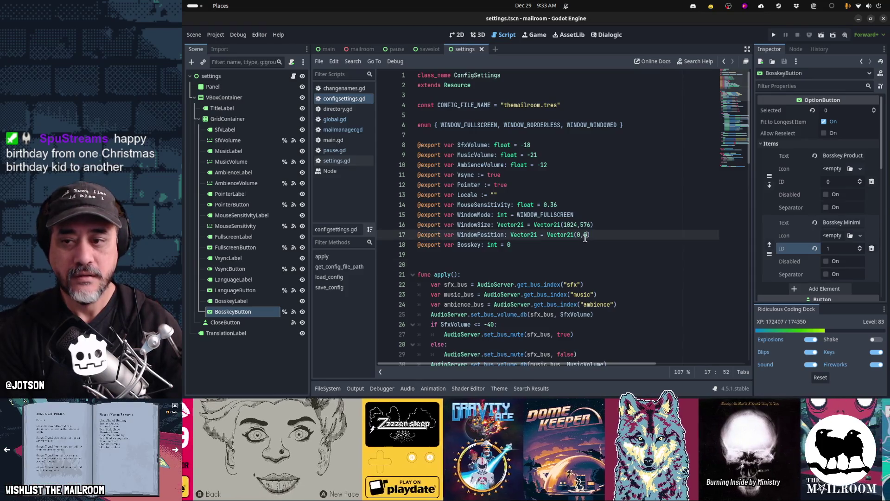
key(F5)
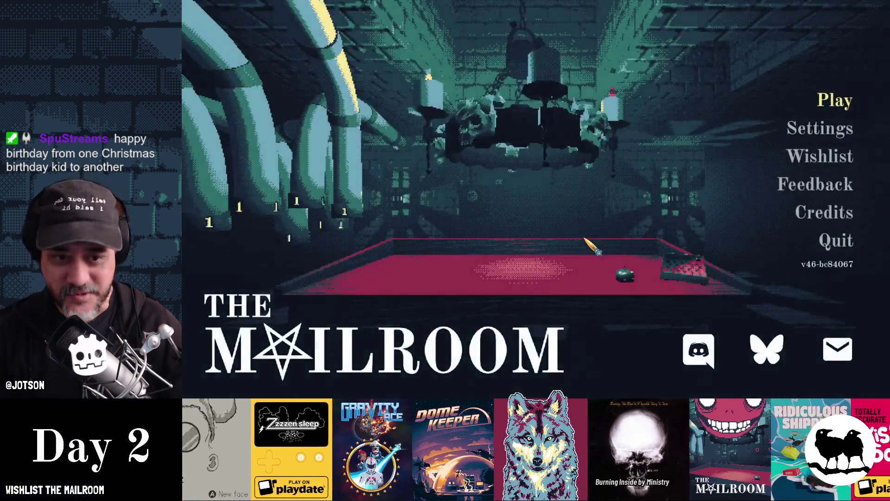
- Set the in-game Boss key setting to Minimize, trigger it with Escape, then stop the game
click(842, 129)
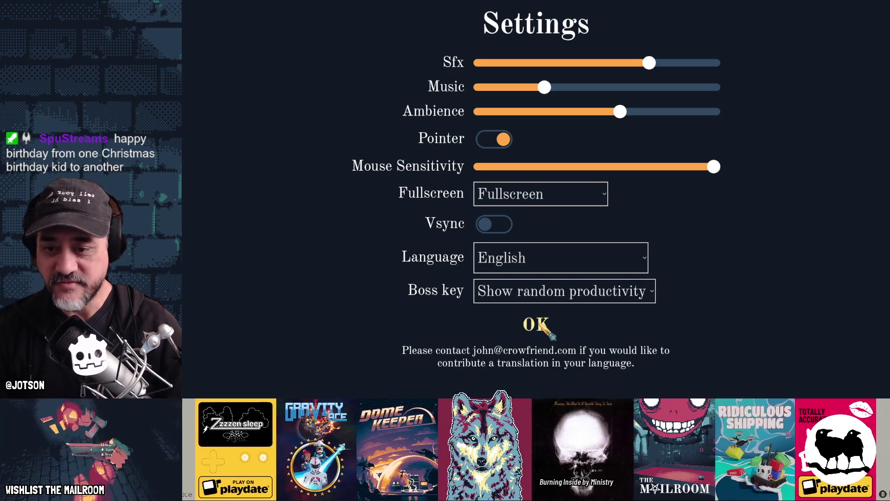
click(545, 301)
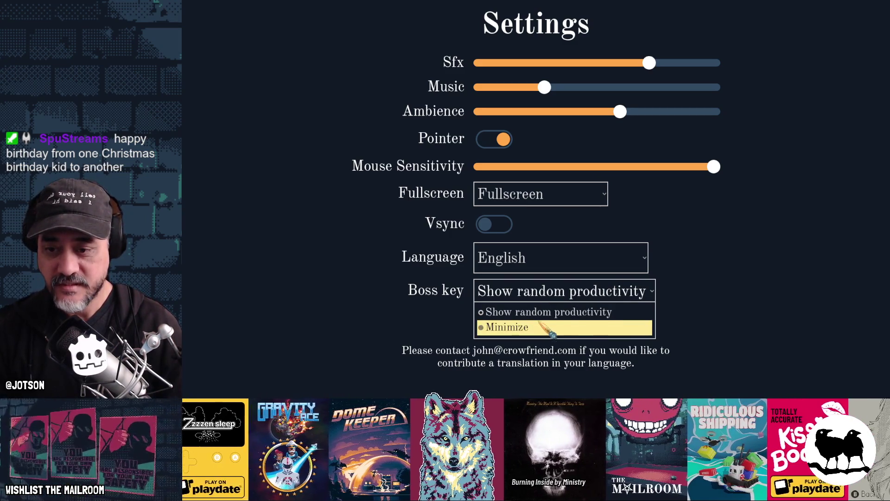
click(542, 327)
click(539, 324)
key(Escape)
key(F8)
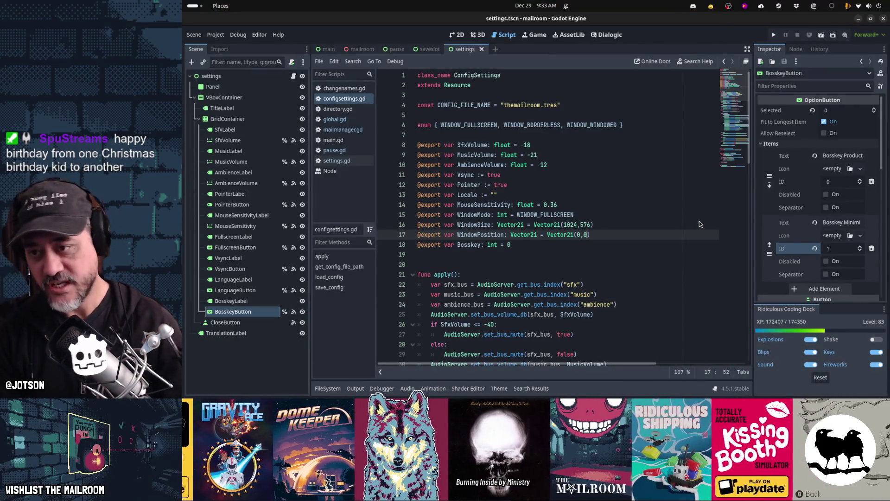
- In global.gd, add a blank line after boss_mode = true
click(335, 120)
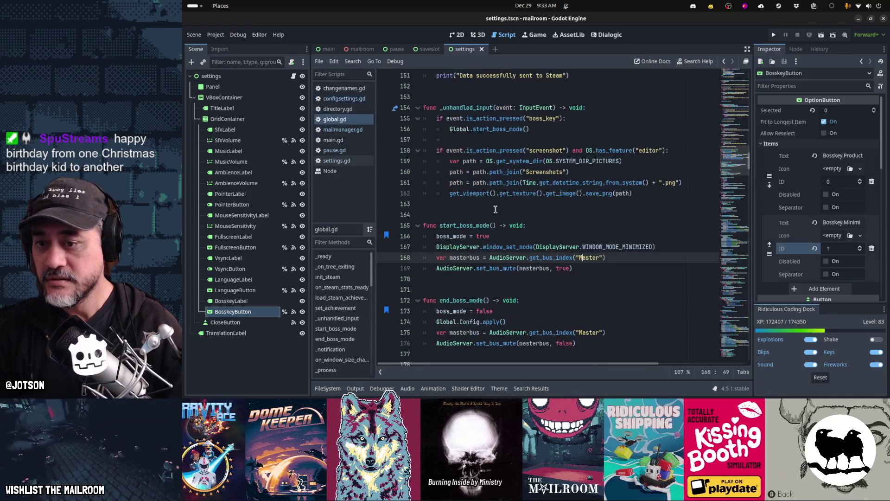
click(533, 237)
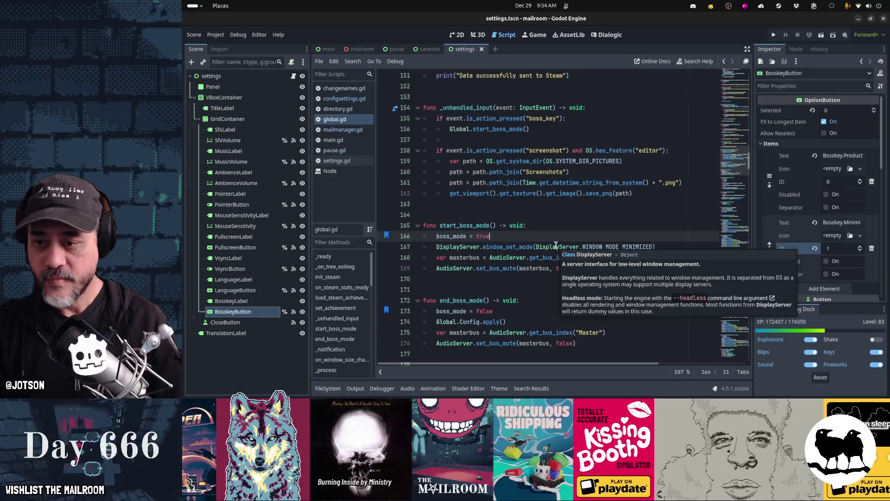
key(Return)
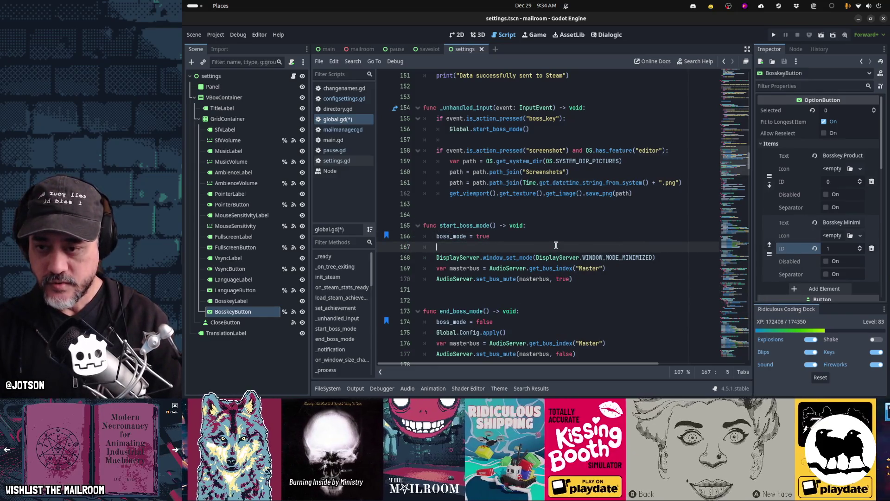
- Cut the boss_mode variable declaration out of global.gd's variable list
key(Up)
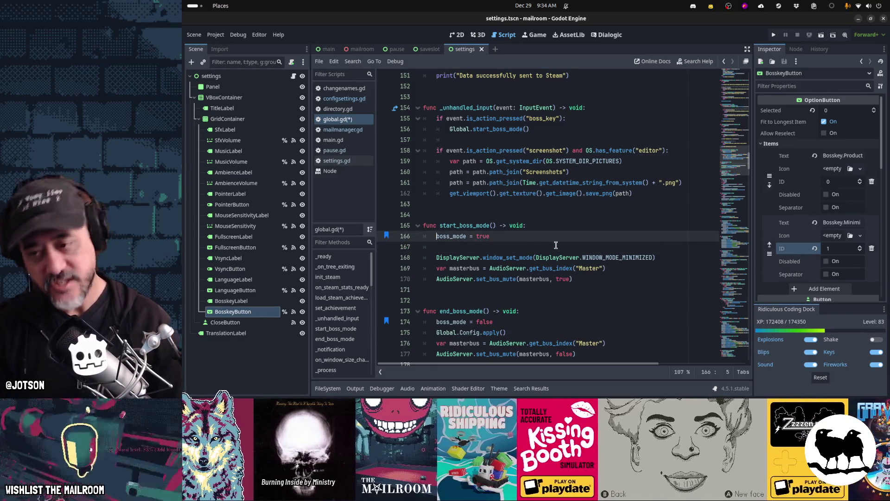
key(ctrl+Home)
key(Down)
key(Down)
key(Down)
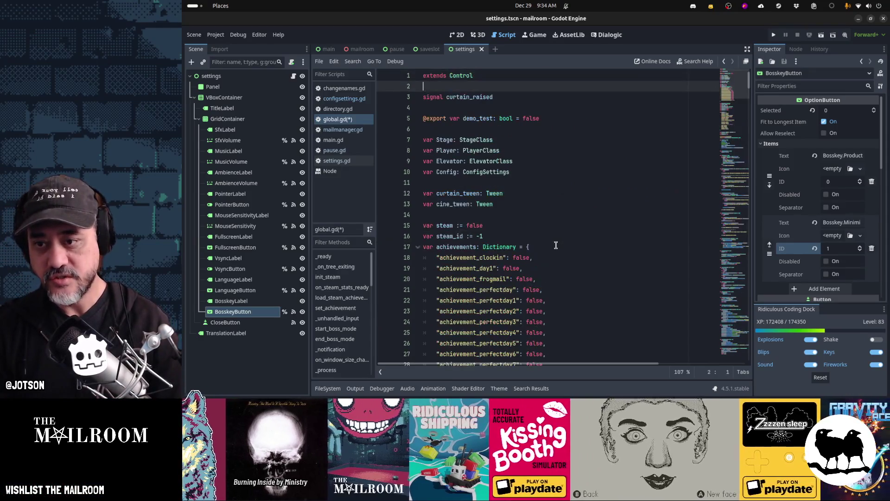
key(Down)
key(Down)
key(Down)
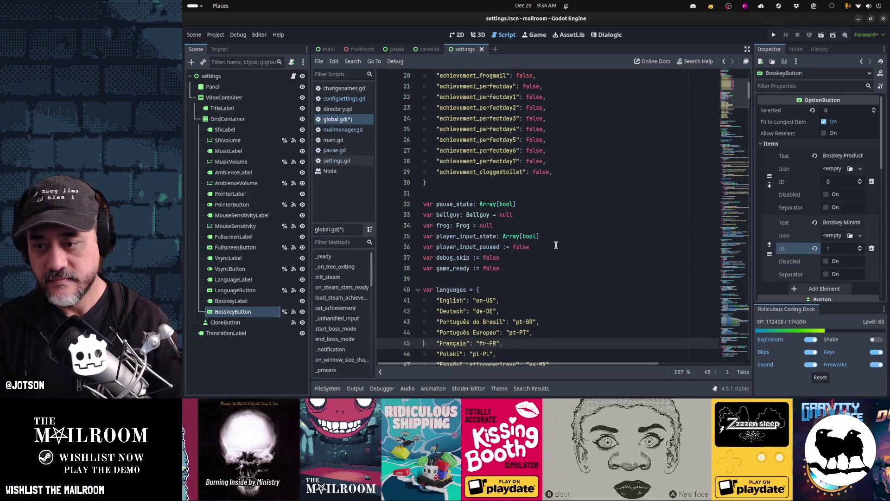
key(Up)
key(Up)
key(Up)
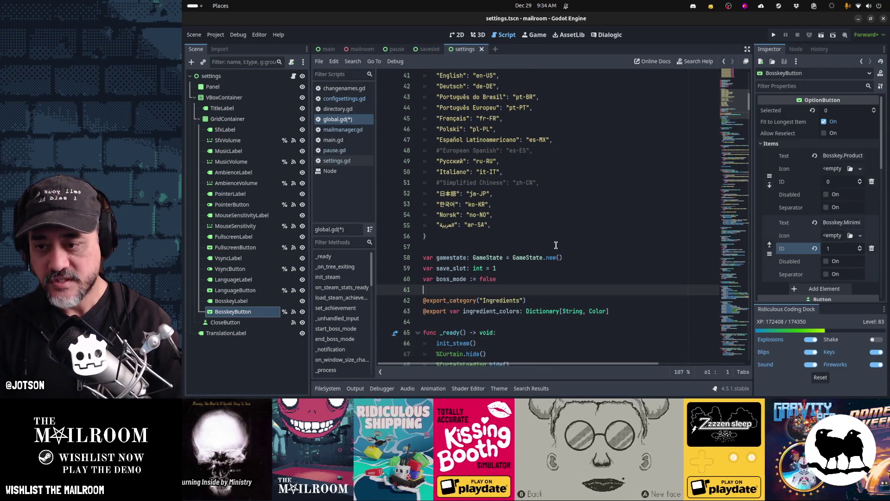
key(ctrl+x)
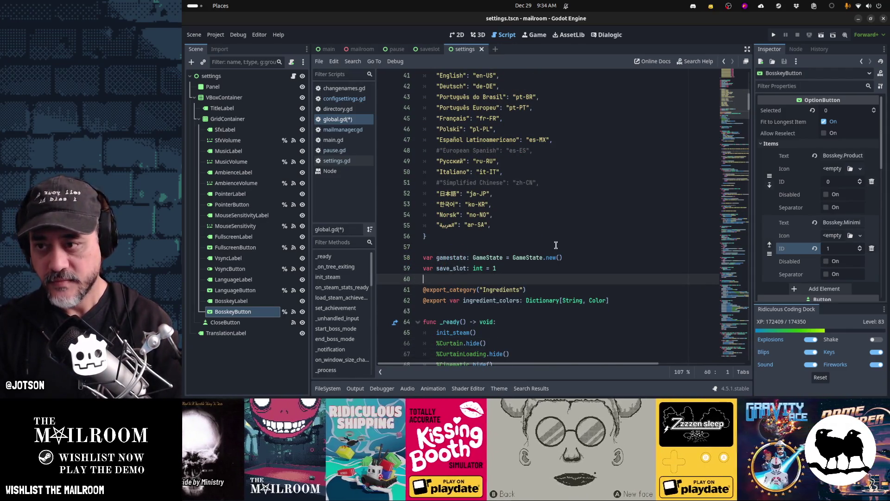
key(shift+alt+o)
- Open gamestate.gd and declare var boss_mode: bool among its variables
text(gamestate)
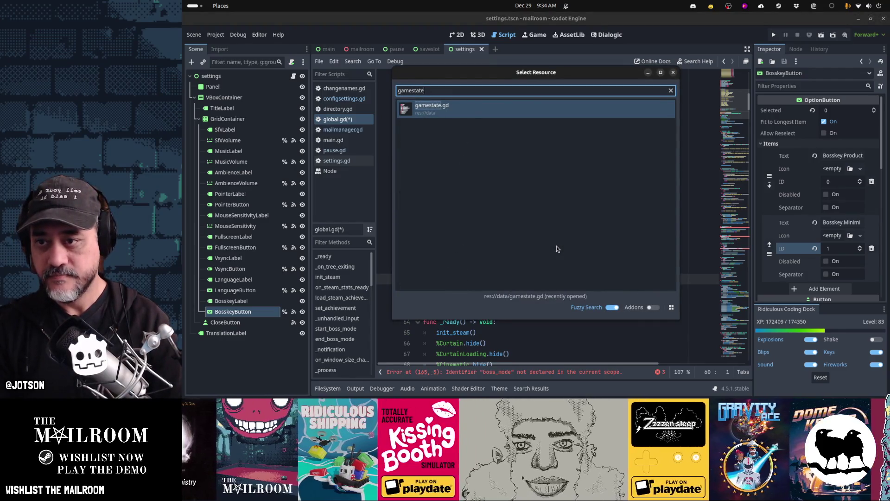
key(Return)
key(Down)
key(Down)
key(Down)
key(Down)
key(Down)
key(Down)
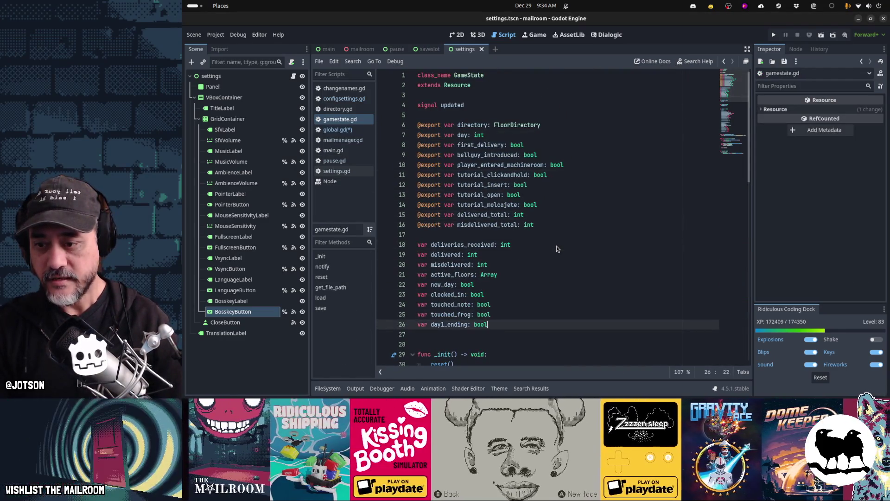
text(var boss_mode: bool)
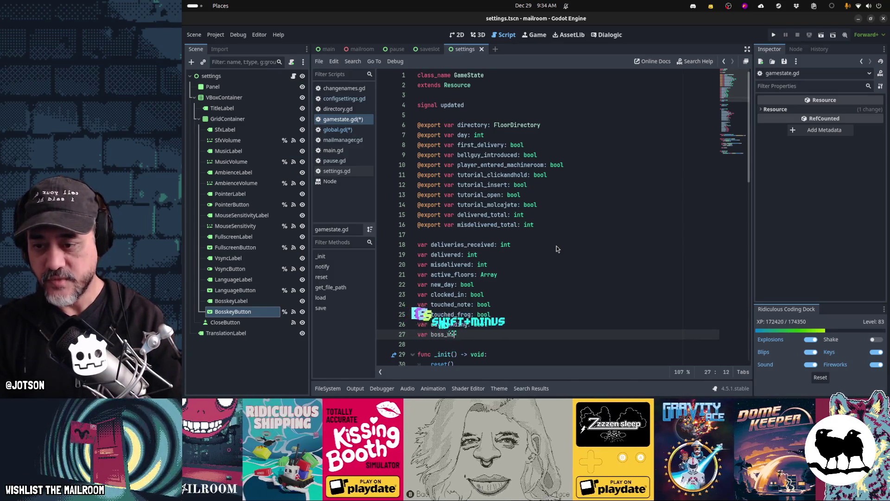
key(Escape)
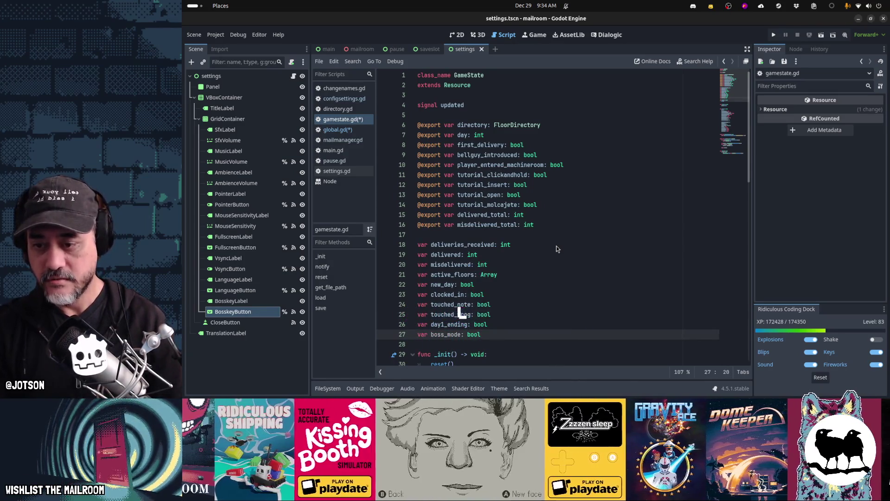
key(Down)
key(Return)
- Add boss_mode = false after day1_ending = false in reset(), save, and return to global.gd's error
key(Down)
key(Down)
key(Down)
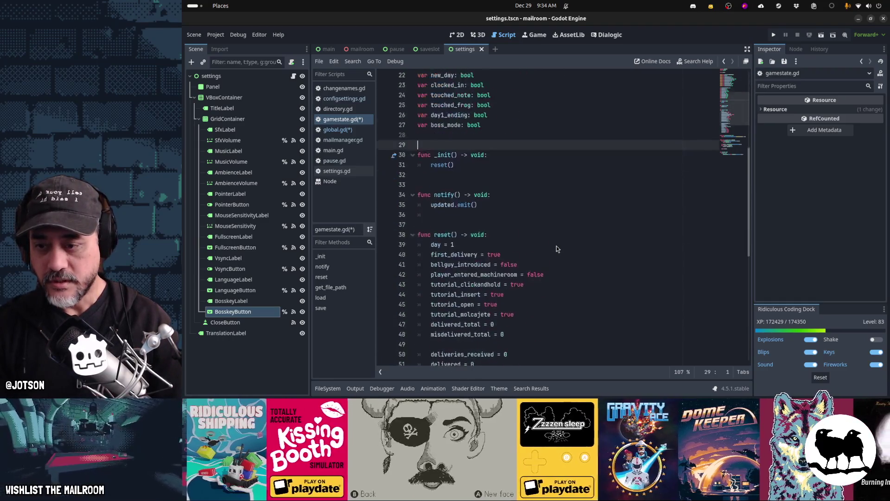
key(Down)
key(Down)
key(Down)
key(End)
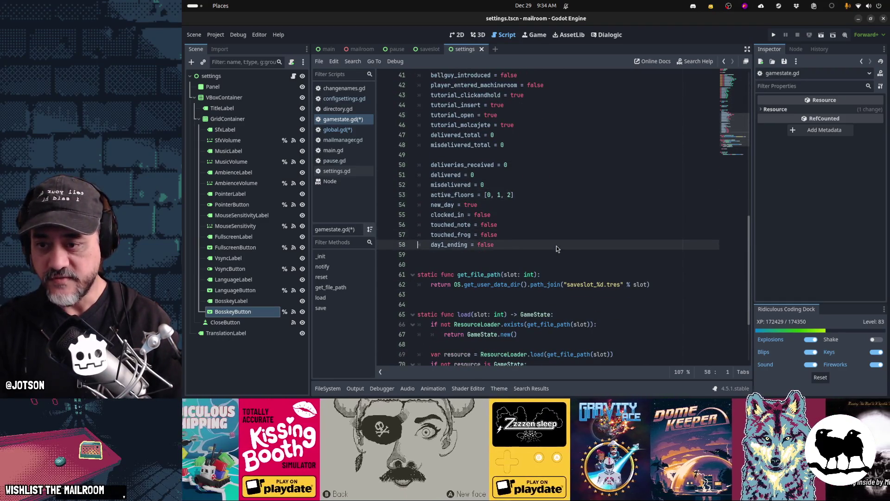
key(Return)
text(boss_mode = false)
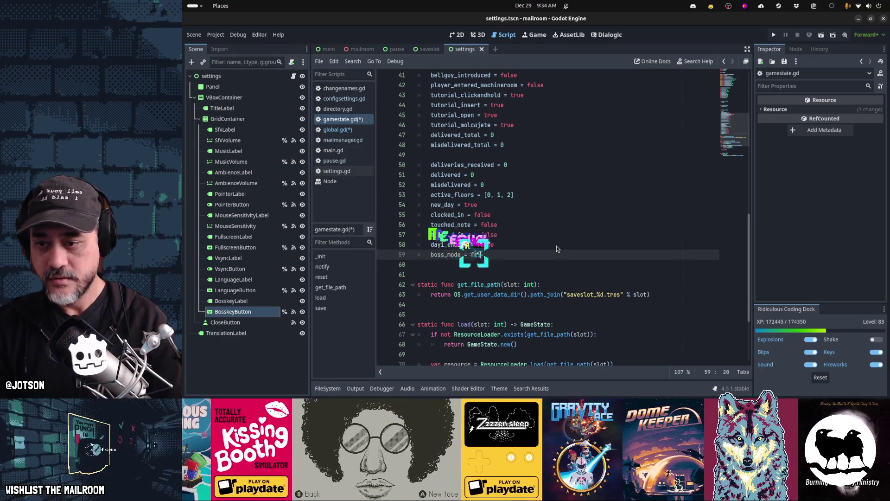
key(Down)
key(Down)
key(ctrl+s)
click(344, 130)
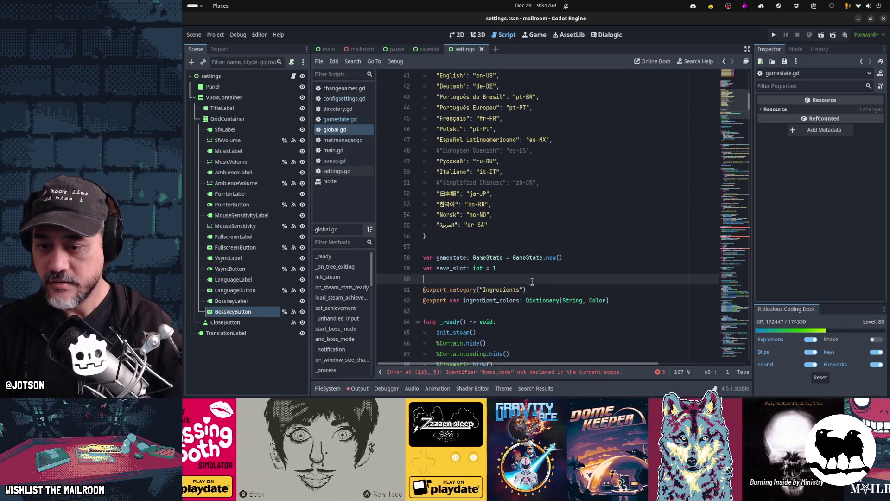
click(556, 373)
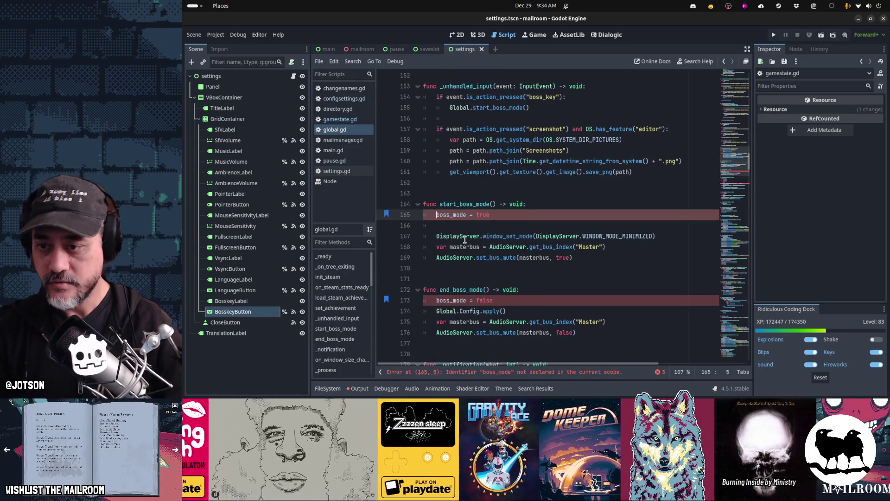
- Prefix boss_mode with Global.gamestate. in start_boss_mode and end_boss_mode
text(Globa)
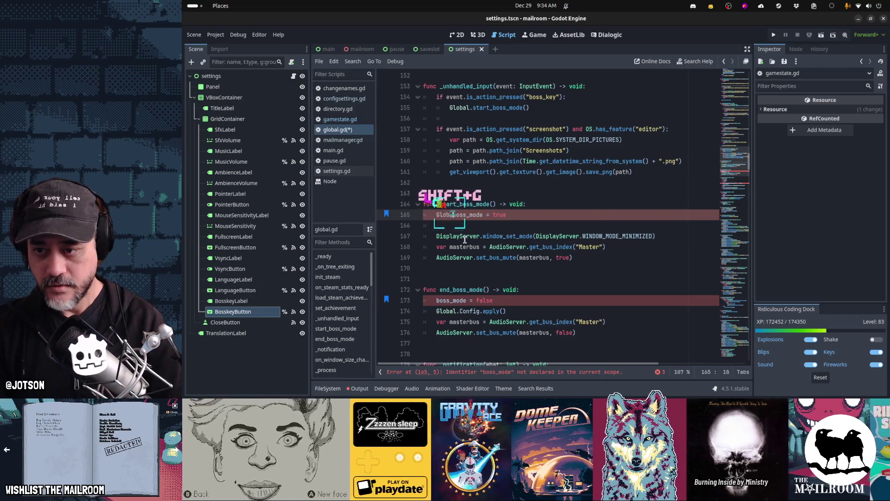
text(l.gamestate.)
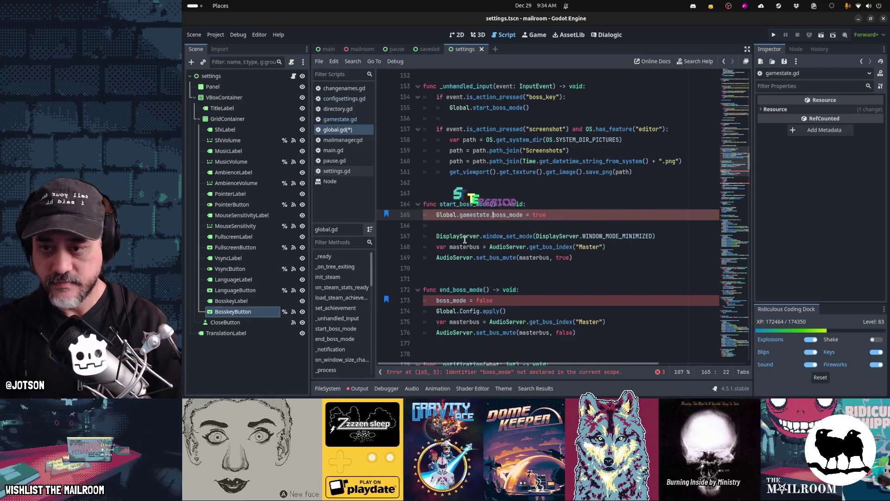
key(Down)
key(Down)
key(Down)
key(ctrl+v)
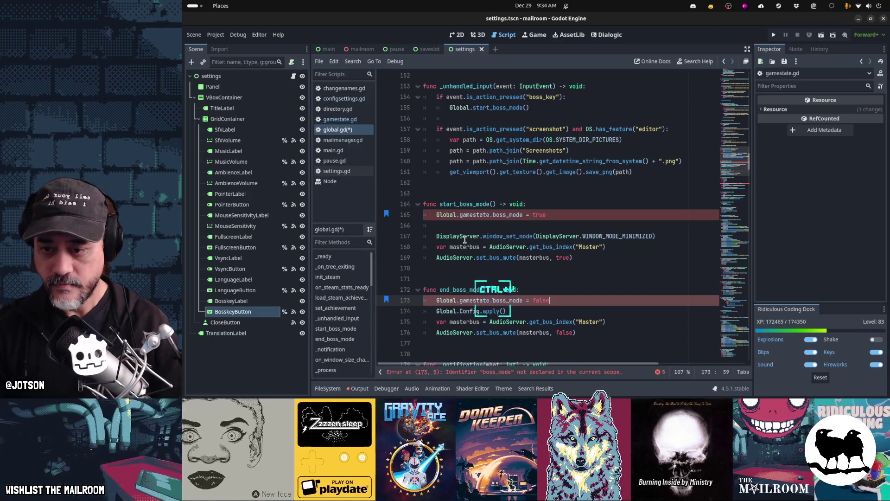
key(Up)
key(Up)
key(Up)
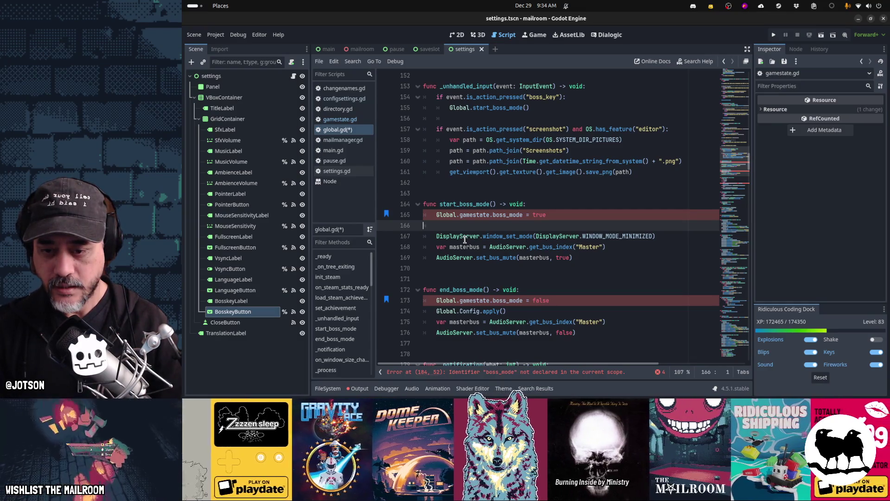
- Fix line 165 to reference Global.gamestate.boss_mode via autocomplete and save
key(Up)
key(Home)
key(ctrl+Right)
key(ctrl+Right)
key(ctrl+shift+Right)
key(ctrl+shift+Right)
key(ctrl+shift+Right)
key(BackSpace)
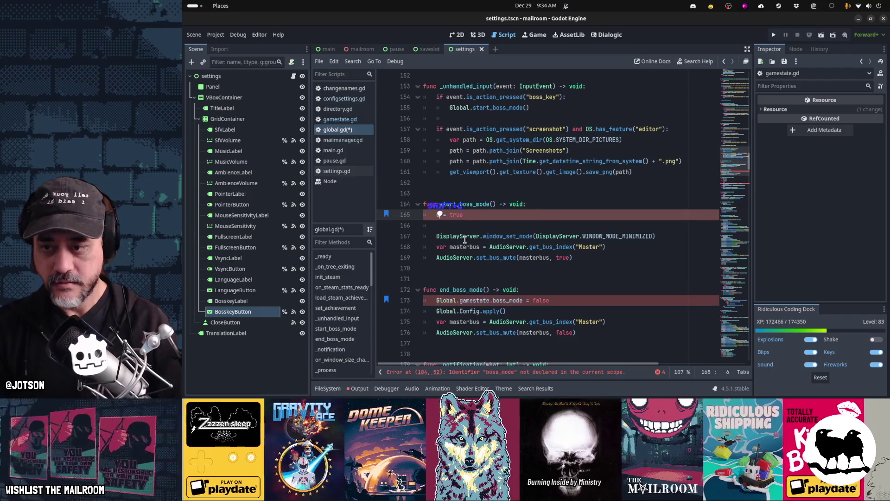
text(Global.g)
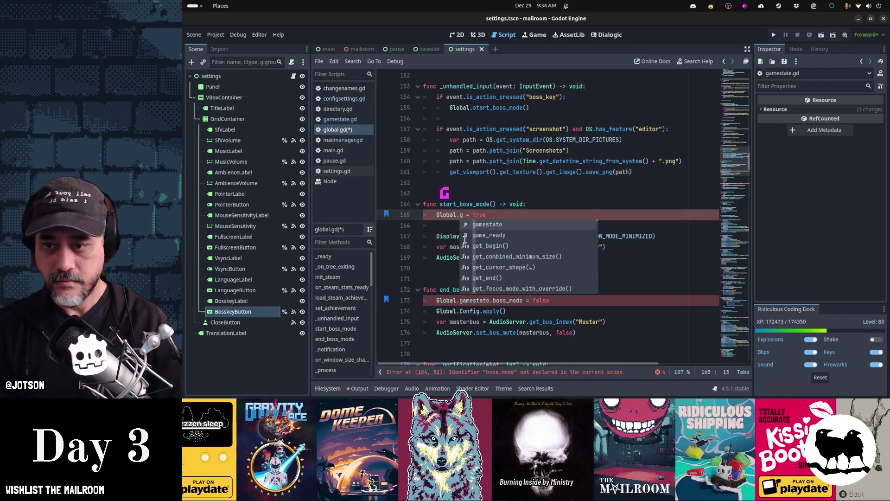
key(Return)
text(.boss)
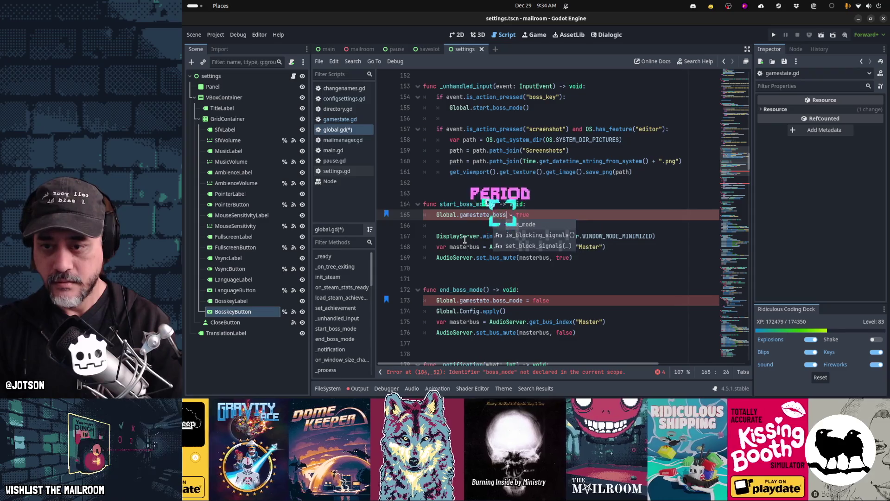
key(Return)
key(Down)
key(Down)
key(Down)
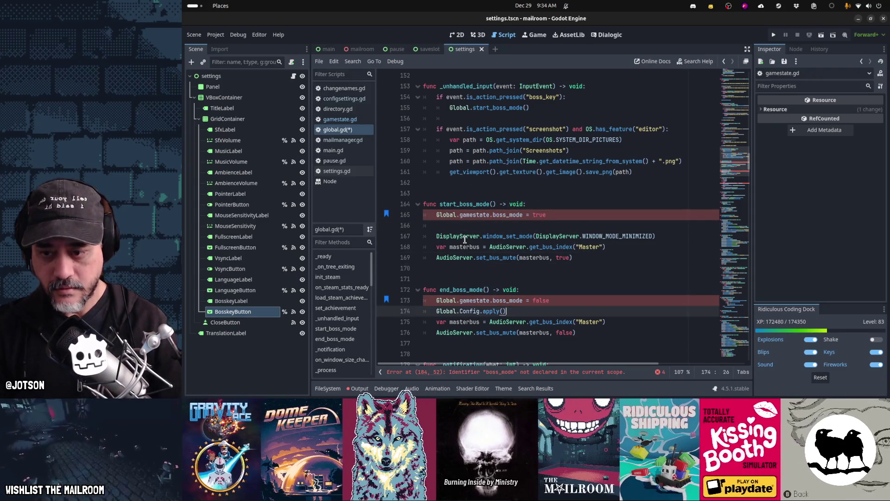
key(ctrl+s)
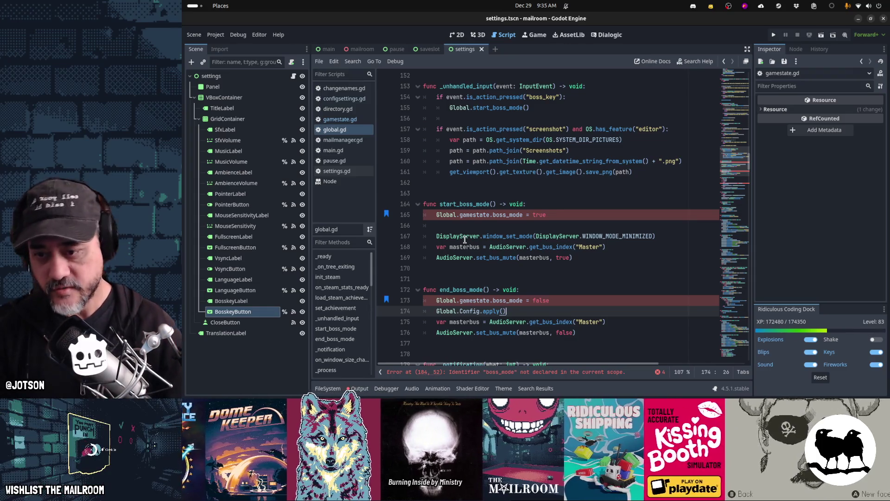
- Add the Global.gamestate. prefix to boss_mode on line 184 and save global.gd
click(519, 372)
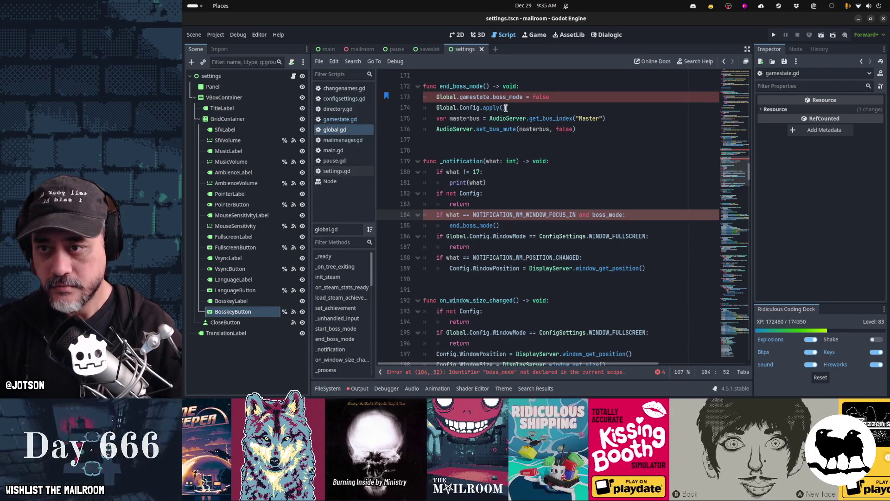
key(ctrl+z)
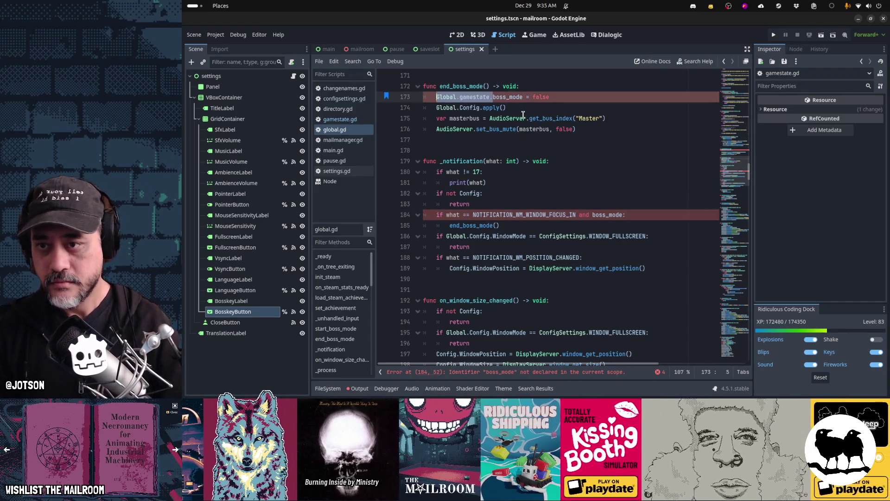
click(593, 215)
key(ctrl+v)
key(ctrl+s)
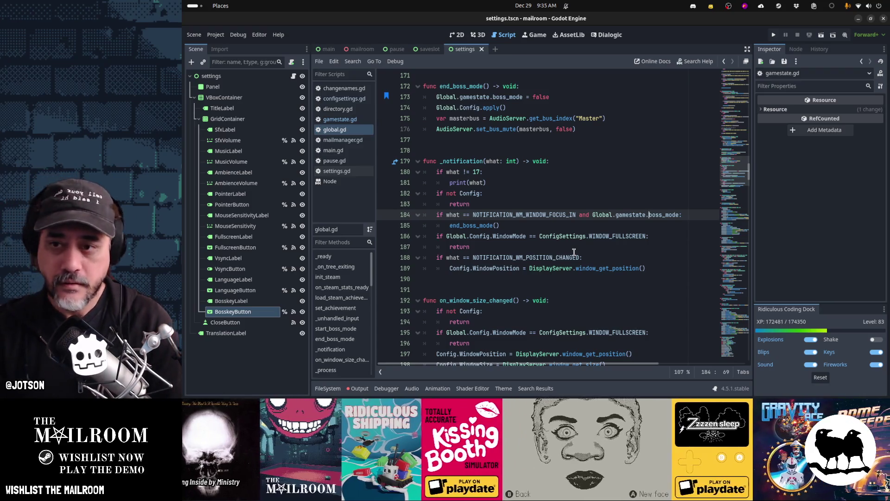
scroll(574, 252, up, 4)
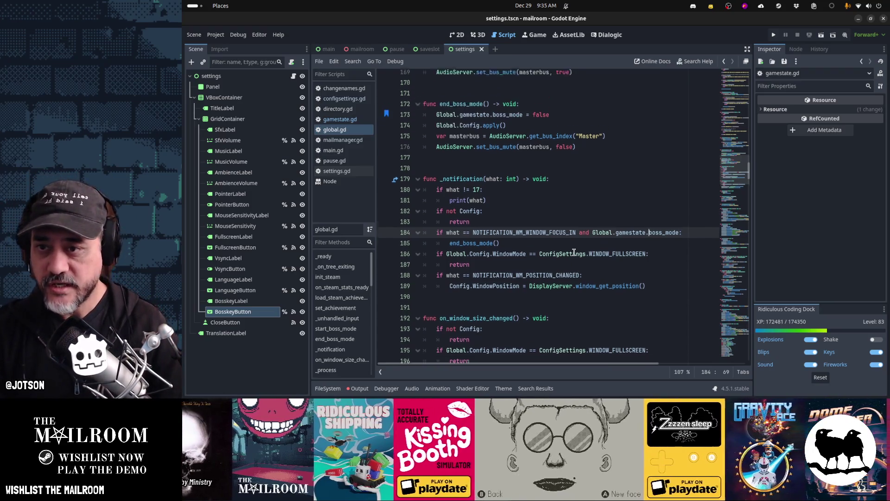
- Add an 'if Global.Config.Bosskey == 0:' check at the start of start_boss_mode
click(523, 140)
click(525, 151)
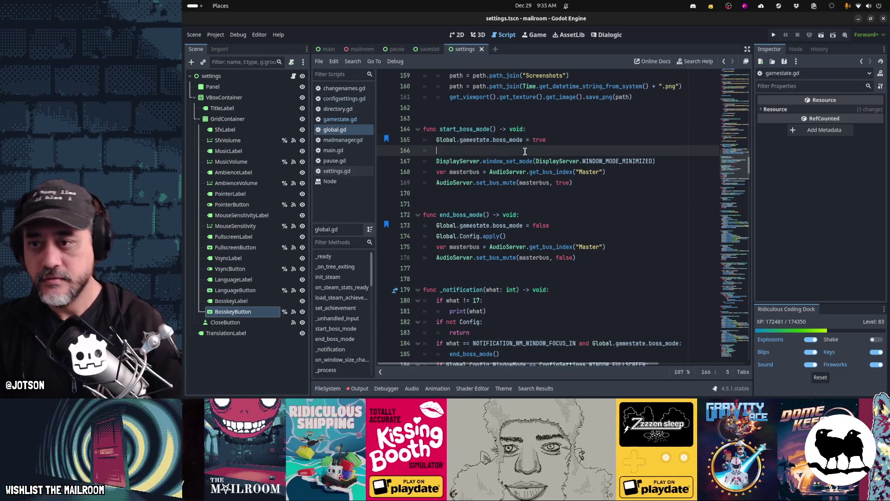
text(if Global.config.)
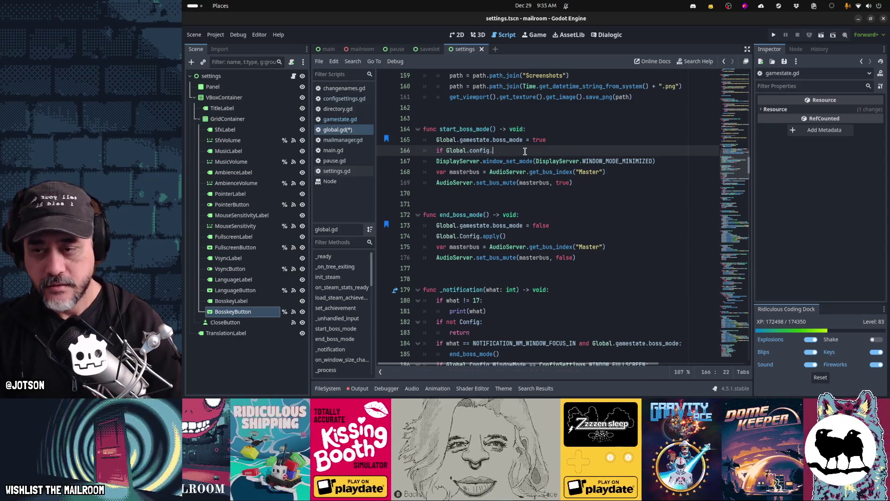
key(BackSpace)
key(BackSpace)
key(BackSpace)
text(Config.)
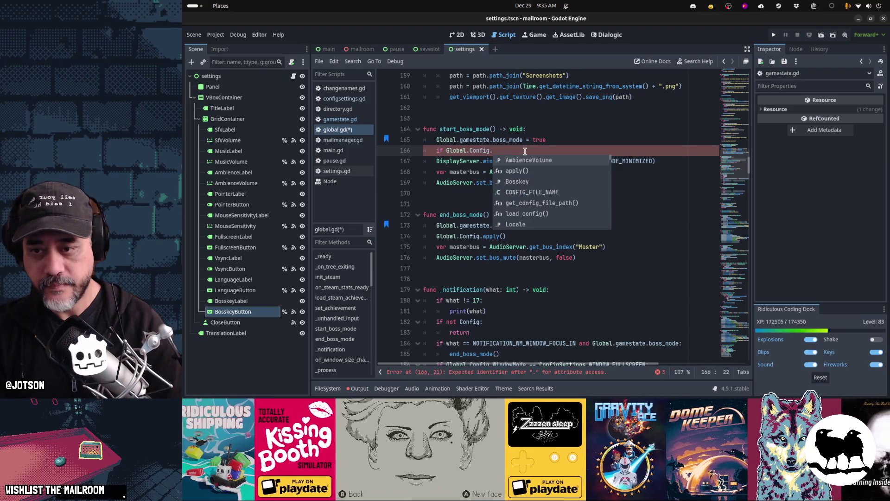
text(Bos)
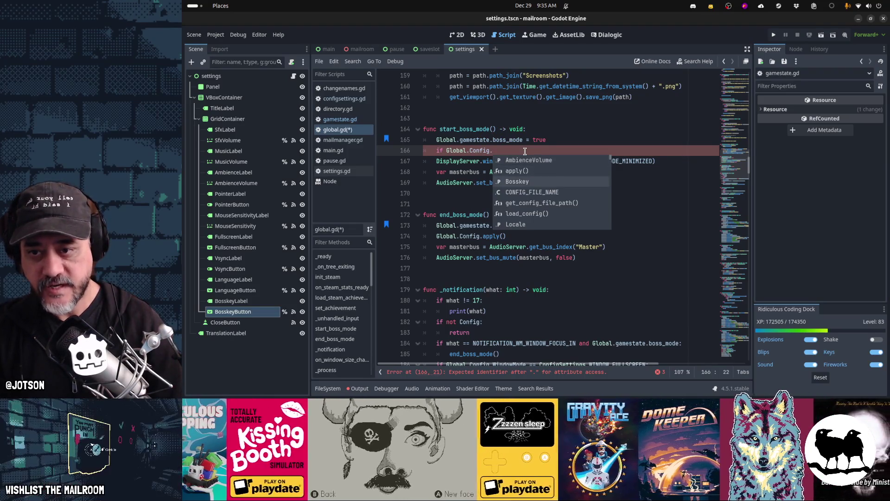
key(Return)
text(= )
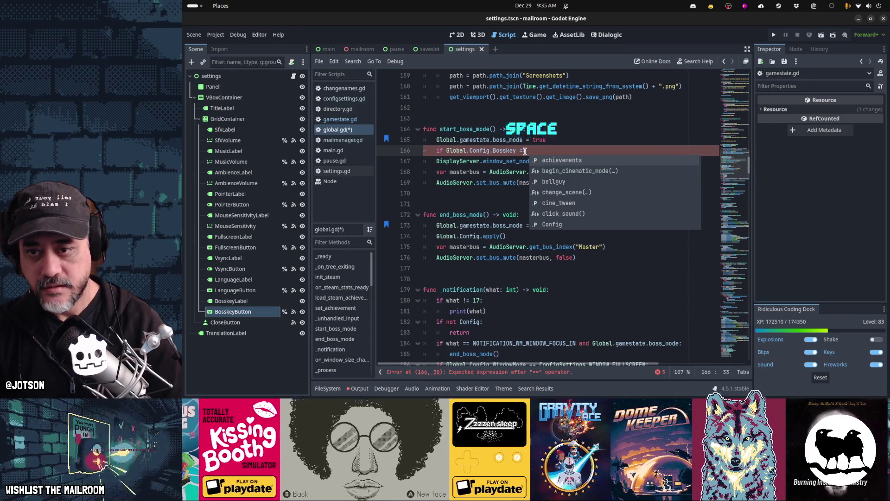
text(=)
text(:)
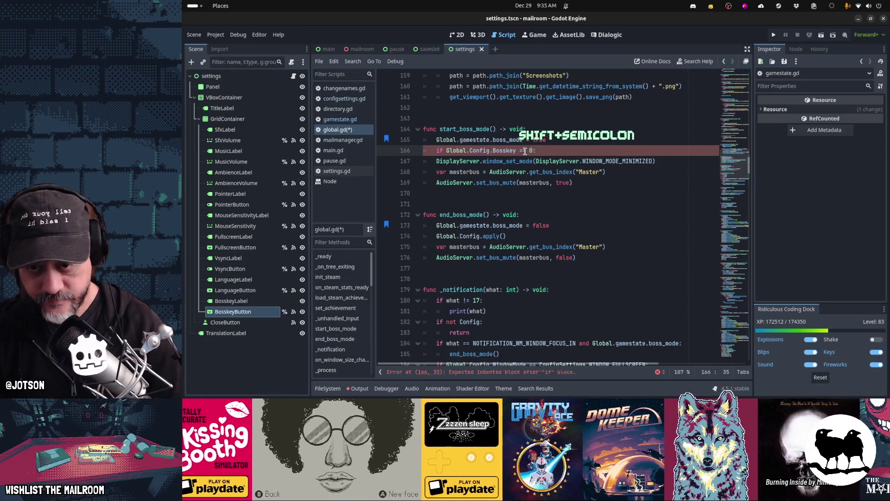
key(Down)
key(Home)
- Add the Bosskey branching with an else to end_boss_mode, save, and close the saveslot and pause scenes
key(ctrl+v)
text(if Global.Config.Bosskey == 0:)
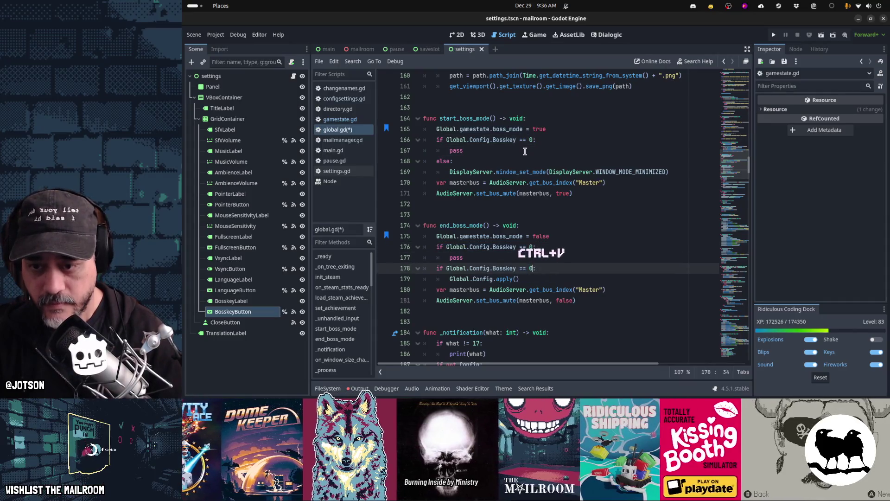
key(BackSpace)
text(1)
key(Up)
key(Up)
key(Up)
key(Down)
key(Down)
key(Down)
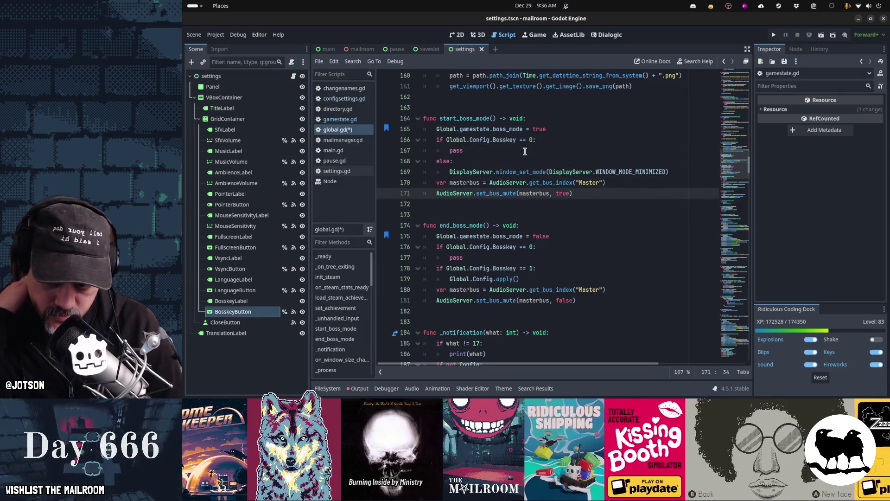
key(ctrl+z)
key(ctrl+z)
key(ctrl+z)
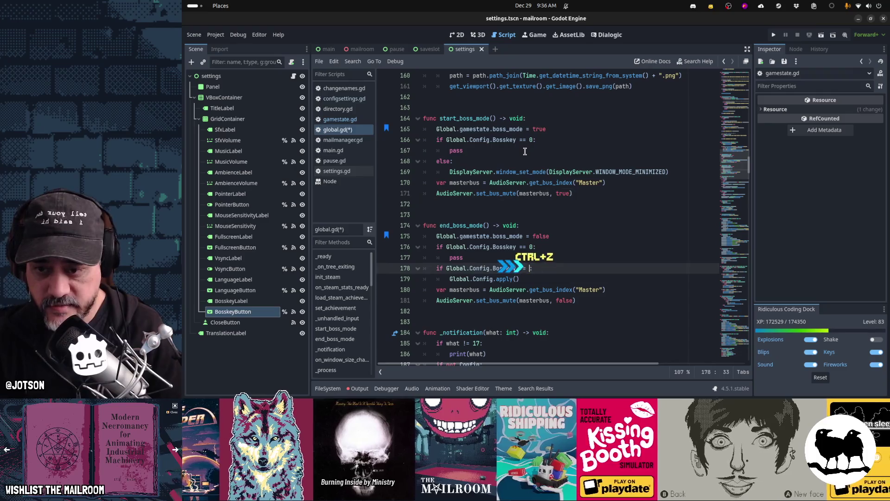
key(Up)
key(Up)
key(Up)
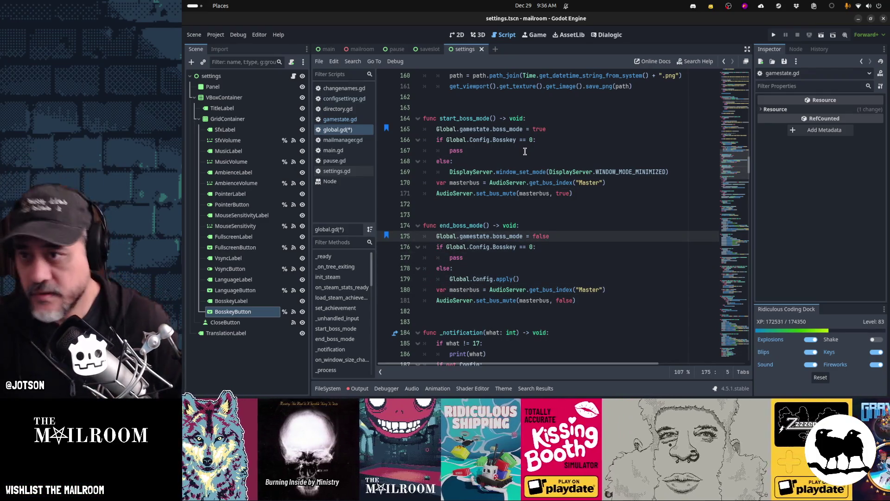
key(ctrl+s)
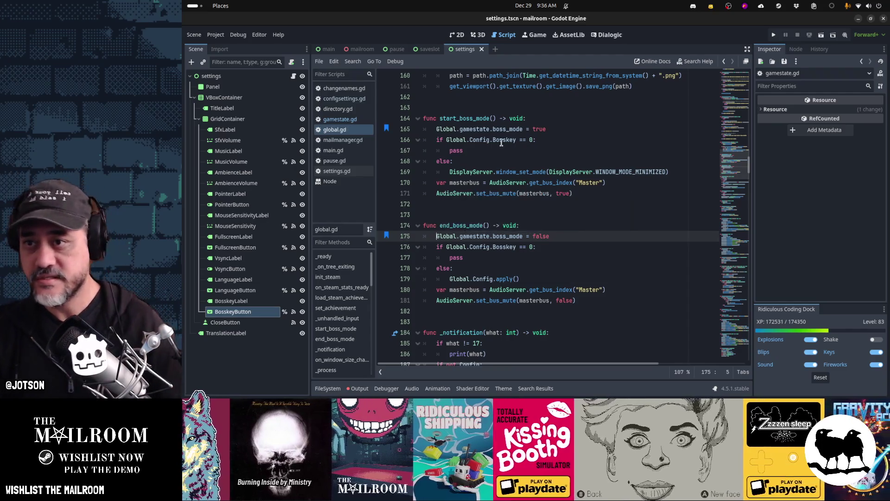
middle_click(420, 52)
middle_click(394, 50)
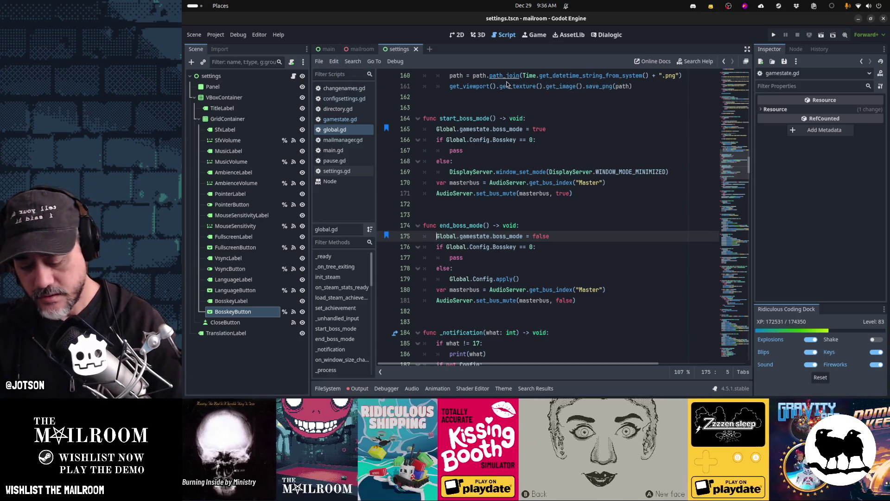
- Open global.tscn and add a CanvasLayer child node to Global
key(shift+alt+o)
text(global)
key(Down)
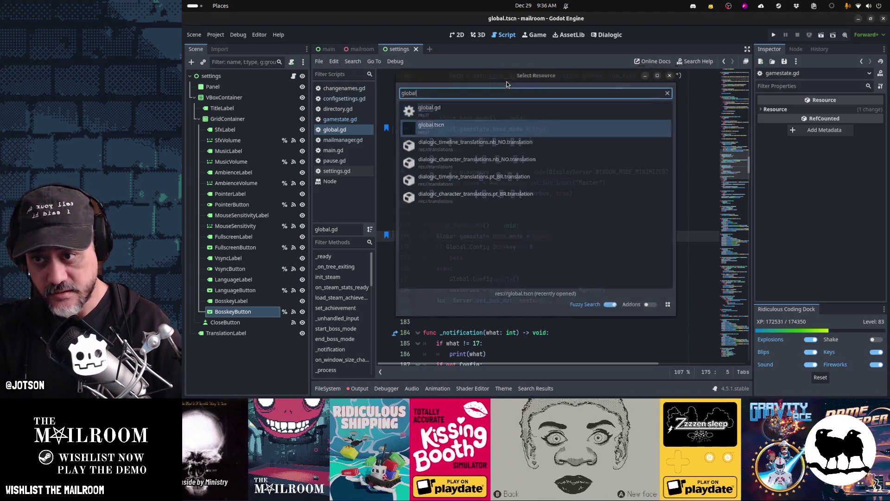
key(Return)
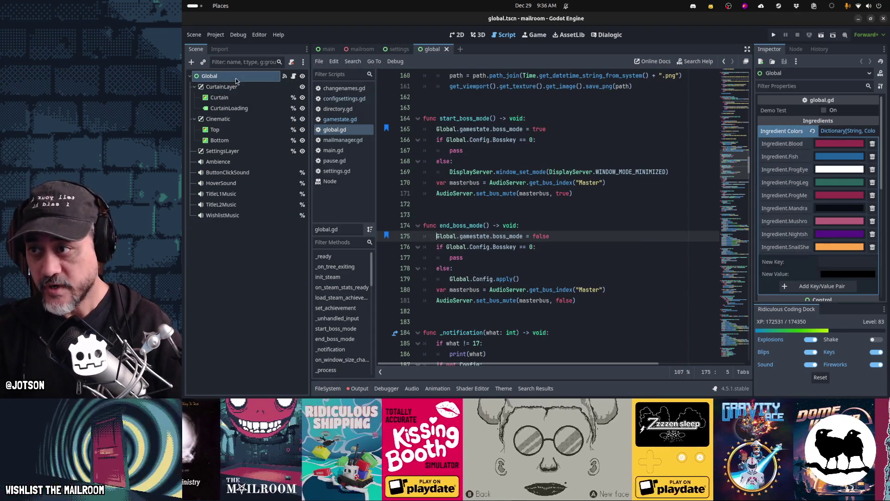
click(192, 62)
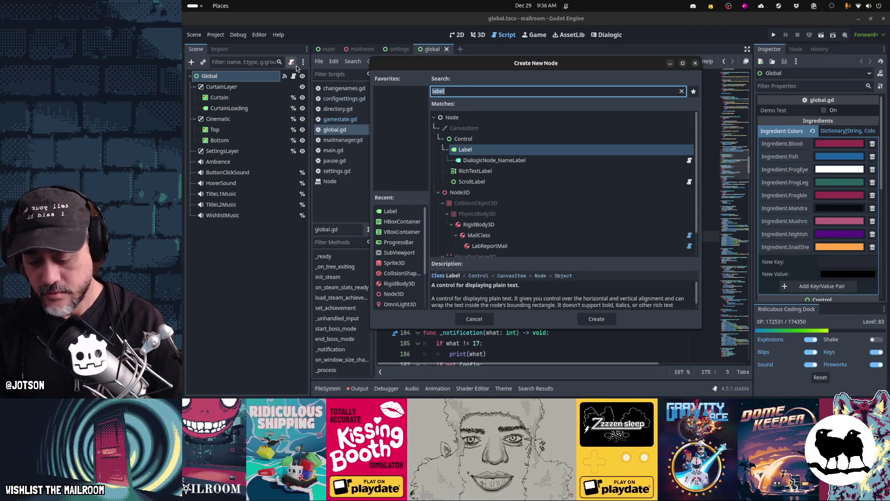
text(layer)
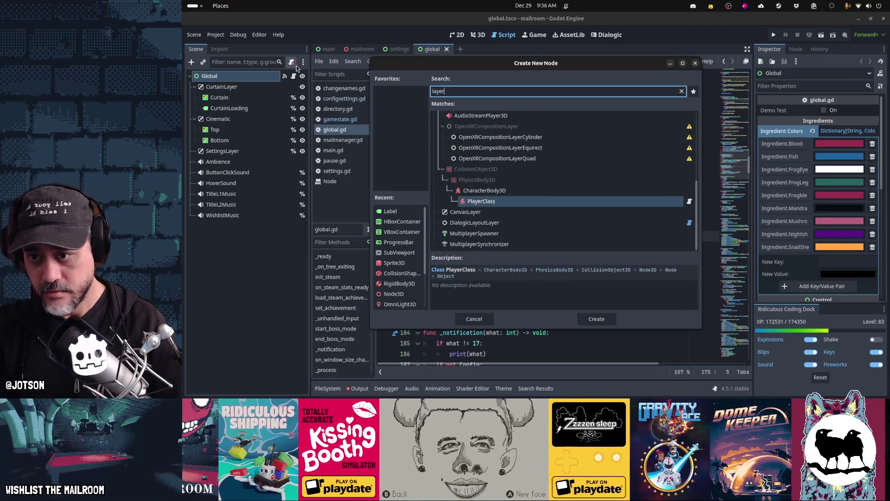
key(Down)
key(Return)
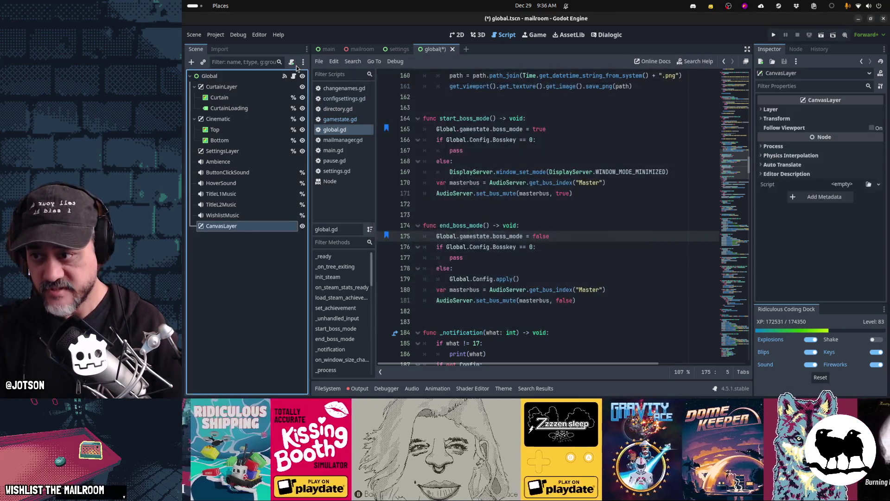
- Move the CanvasLayer just below SettingsLayer and rename it BossLayer
drag(246, 226, 245, 161)
key(F2)
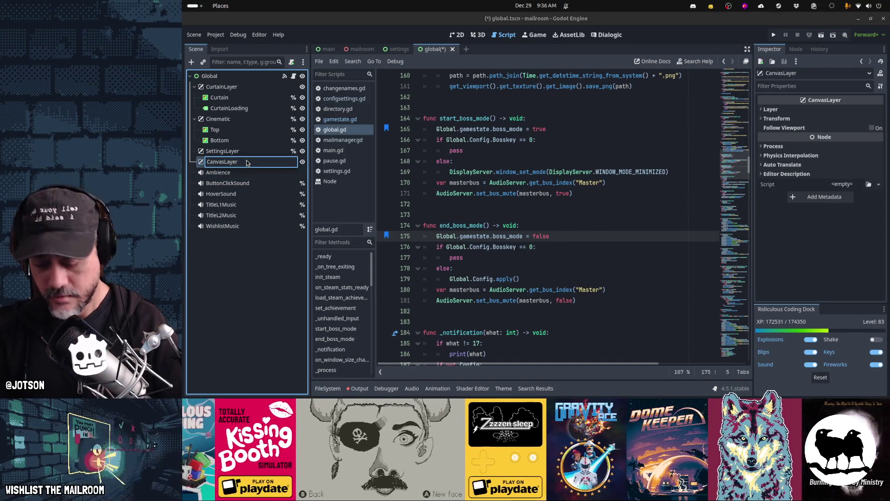
text(ayer)
key(Return)
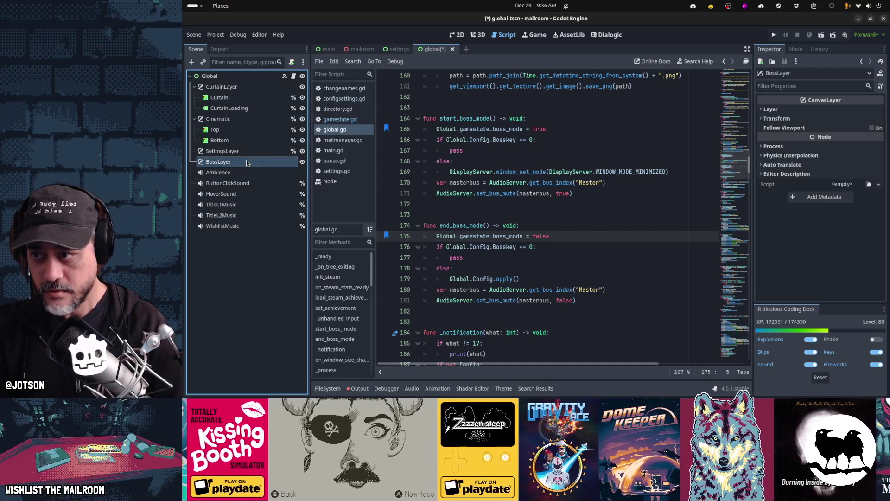
click(243, 154)
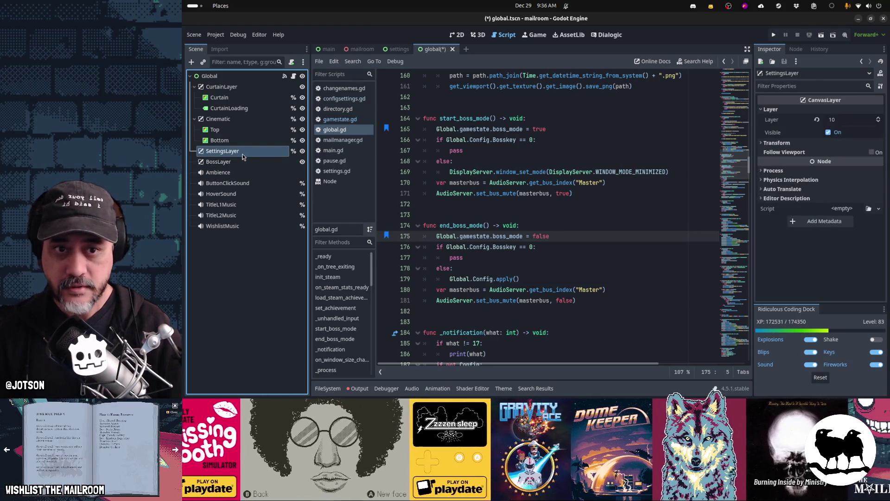
click(226, 120)
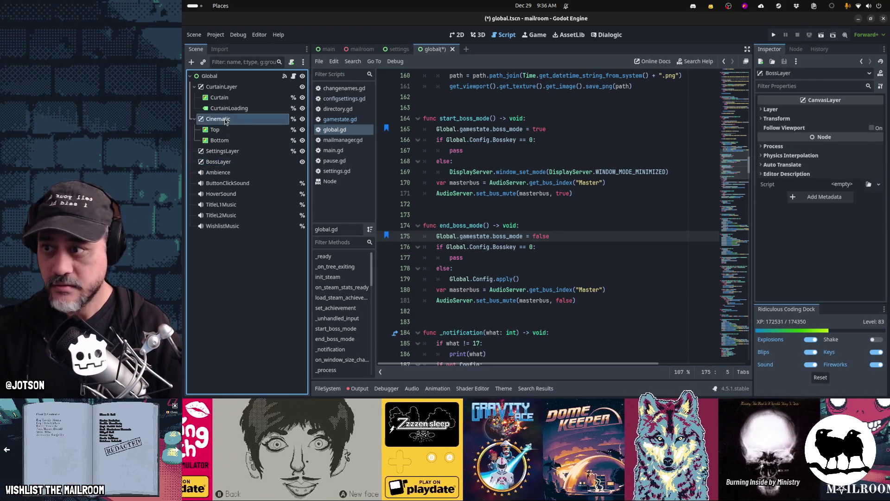
click(222, 86)
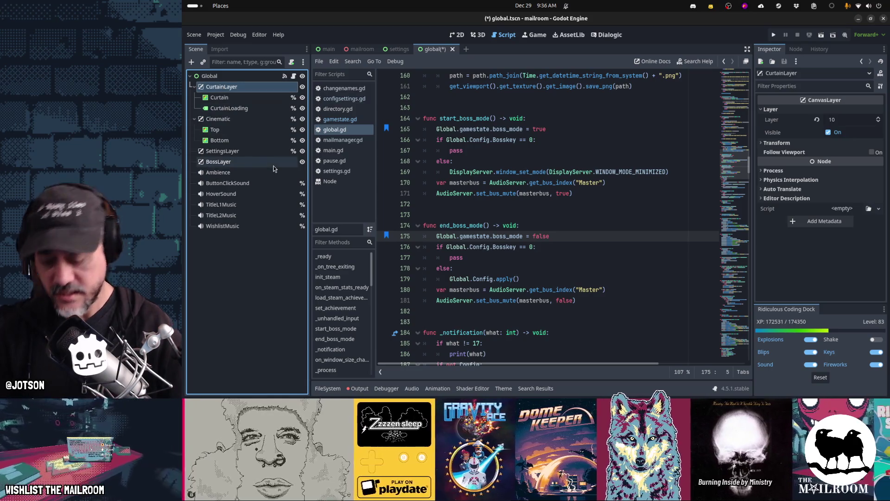
- Open main.gd and search it for 'pause' to find the pause handling
key(shift+alt+o)
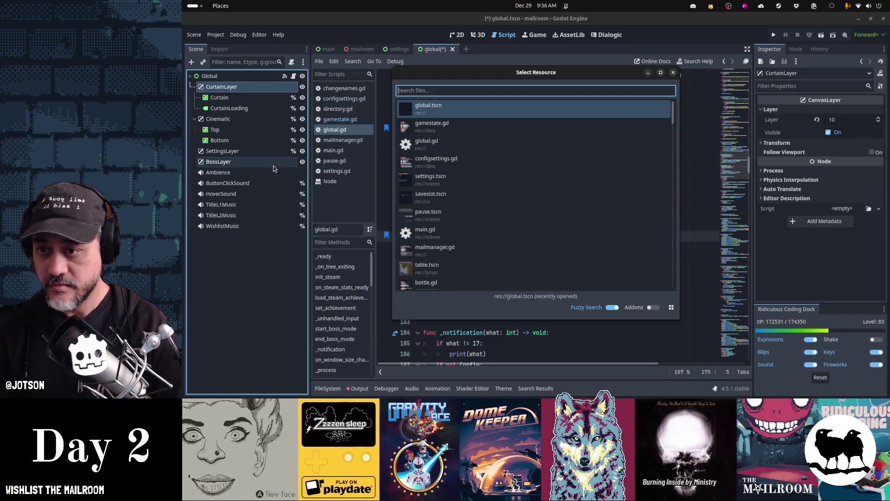
text(pau)
key(Escape)
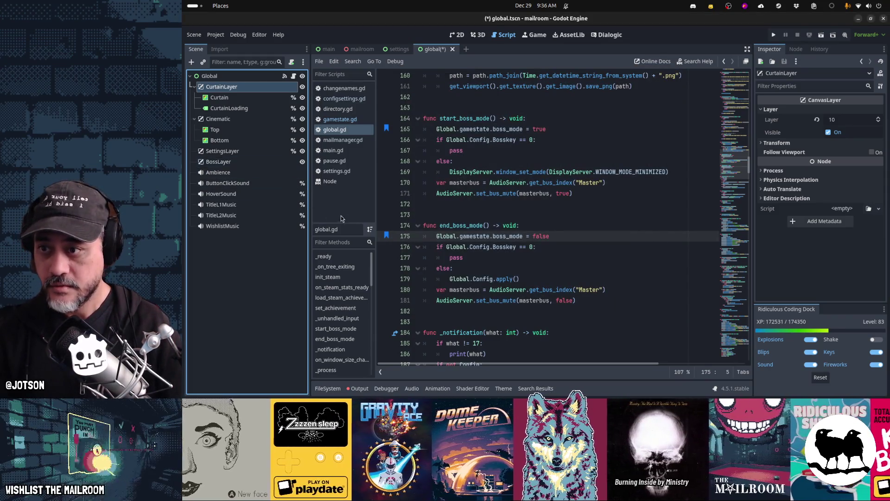
click(334, 151)
key(ctrl+f)
text(pause)
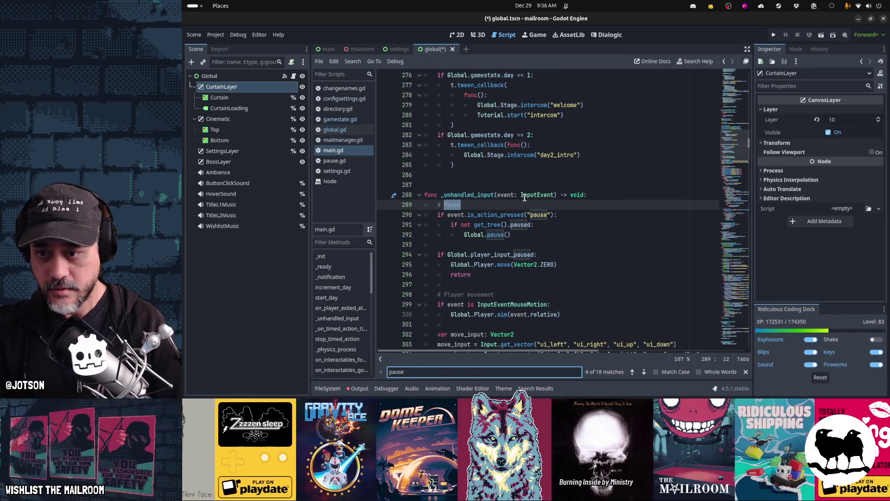
- Compare SettingsLayer's layer number and set BossLayer's Layer value to 20
key(Escape)
ctrl+click(500, 236)
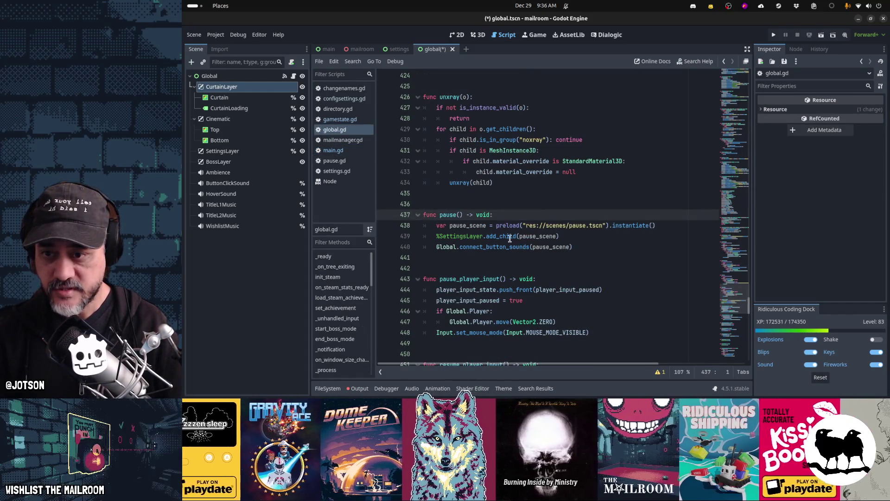
click(219, 153)
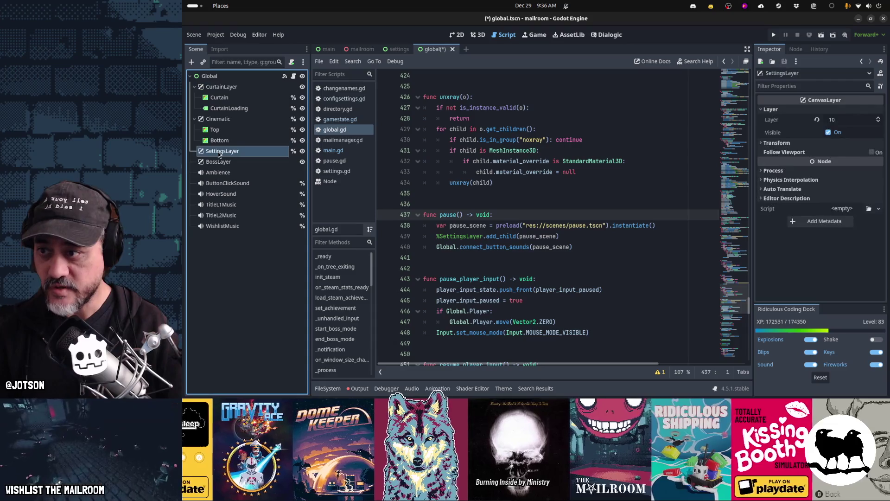
click(217, 161)
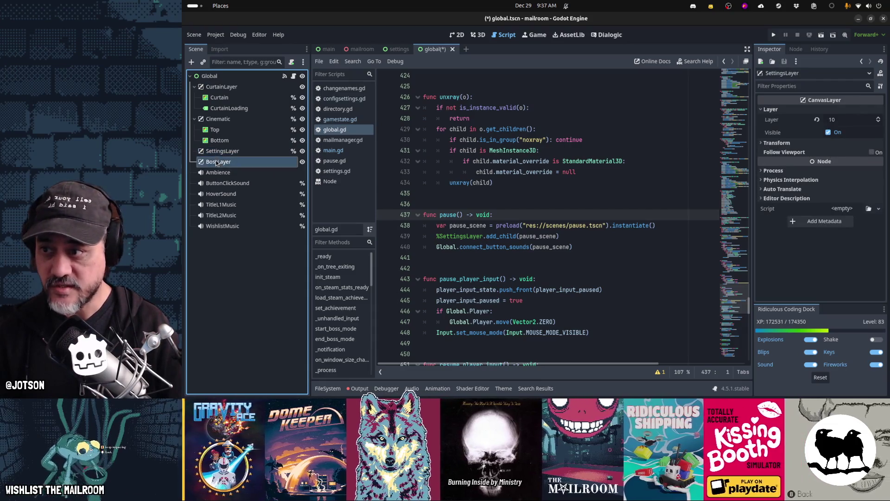
click(840, 123)
text(20)
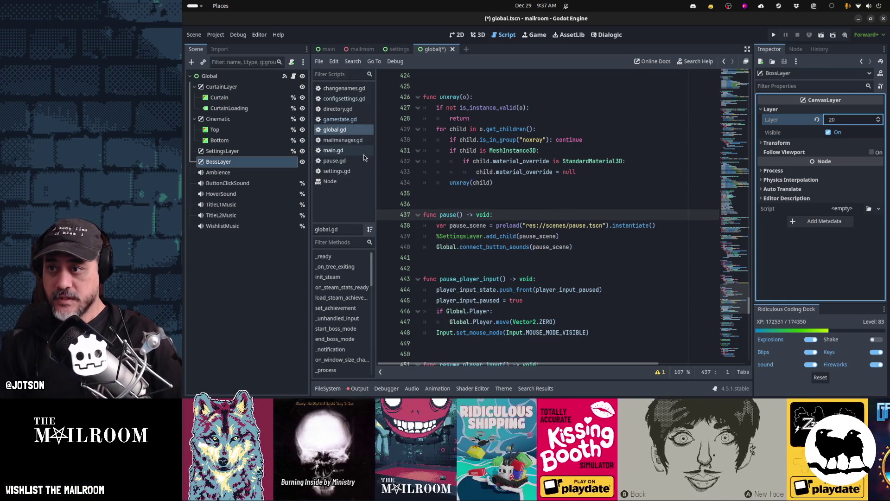
- Check the Global.pause() call in main.gd, then return to global.gd
click(363, 154)
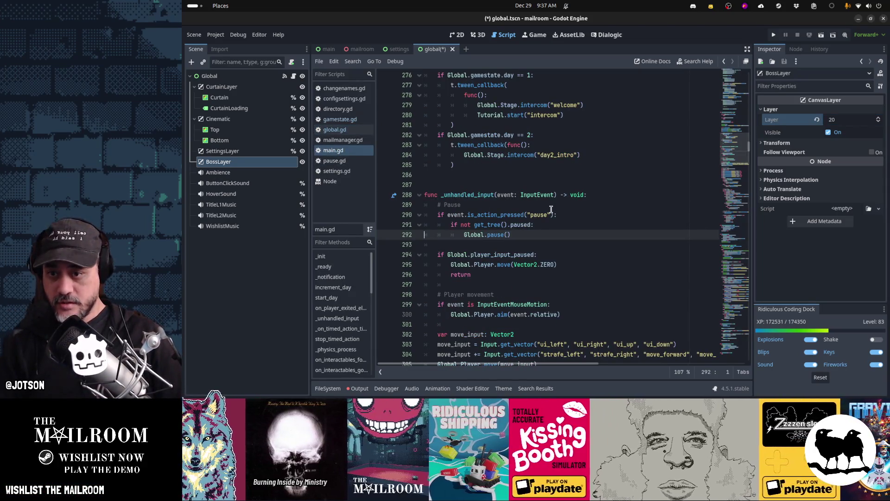
click(533, 246)
scroll(534, 246, up, 3)
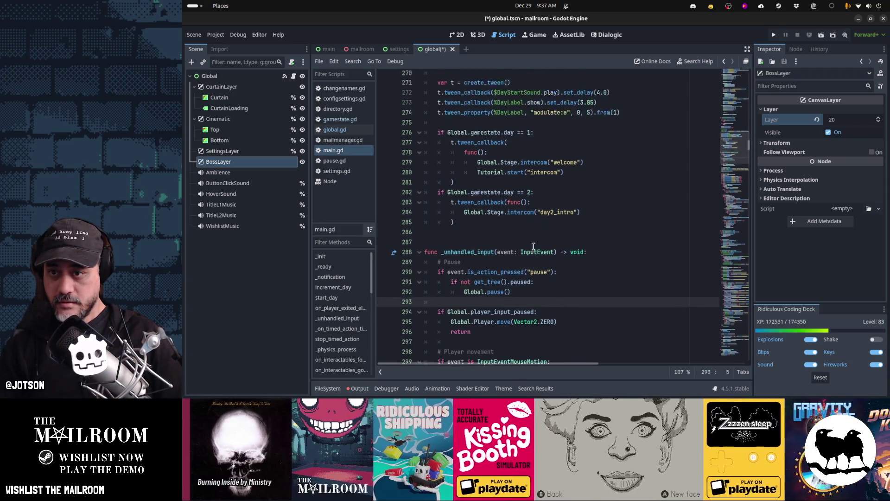
scroll(533, 246, down, 6)
key(ctrl+b)
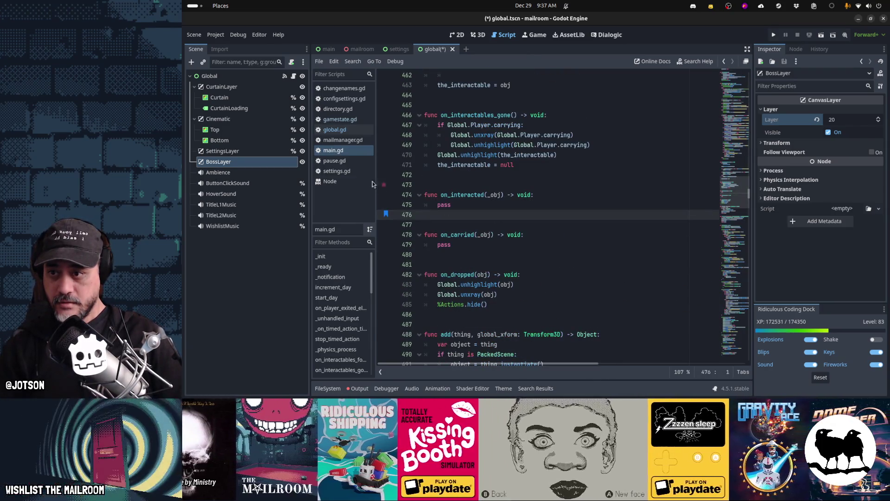
key(alt+Left)
- Make BossLayer a unique name and replace pass in start_boss_mode with %BossLayer.show()
key(ctrl+b)
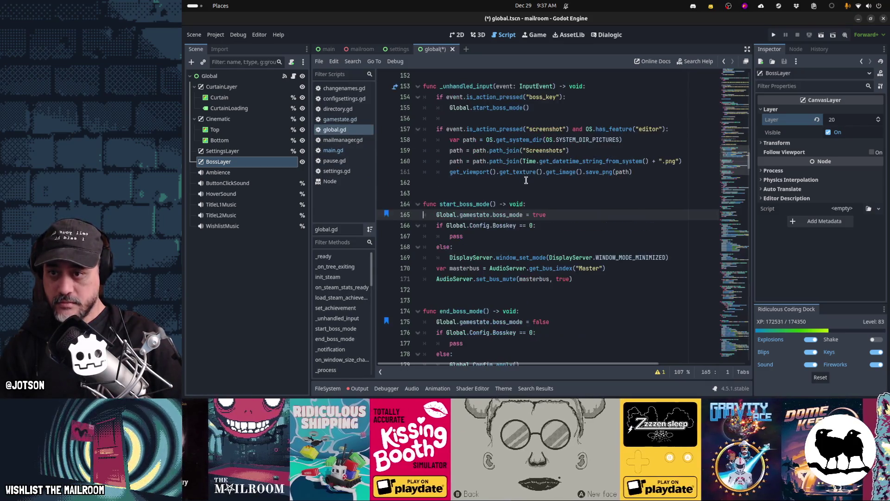
click(523, 237)
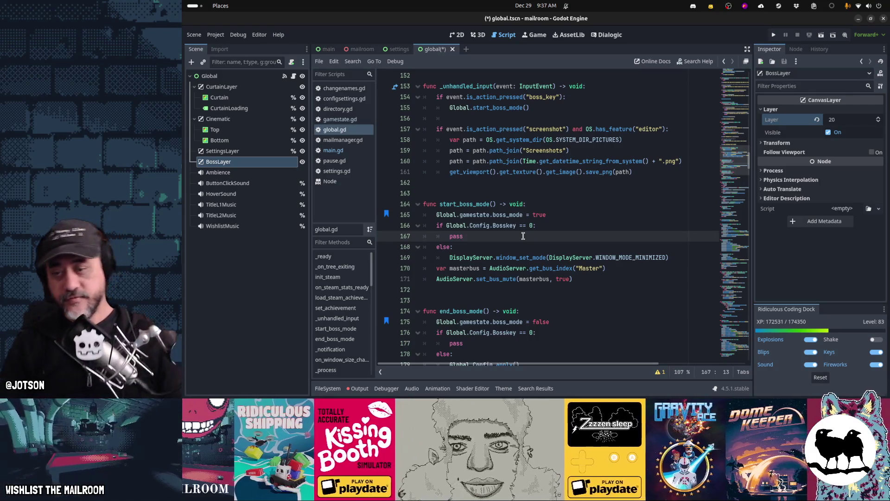
key(BackSpace)
key(BackSpace)
key(BackSpace)
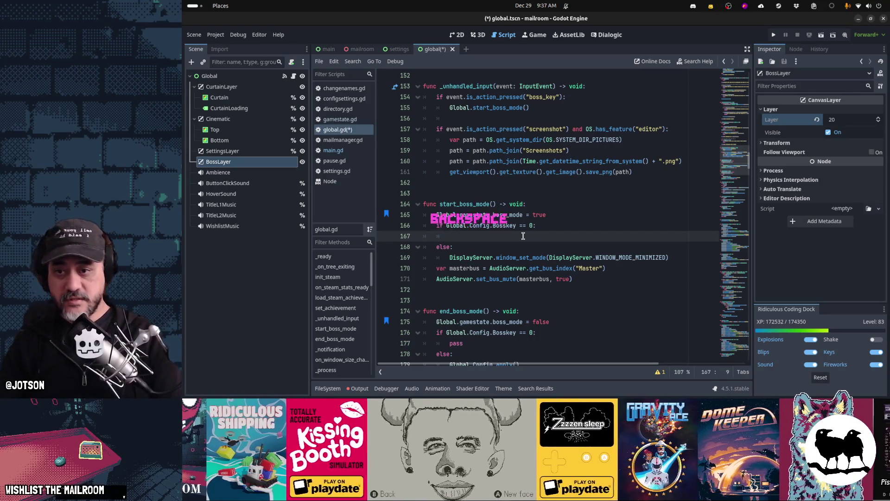
text(%)
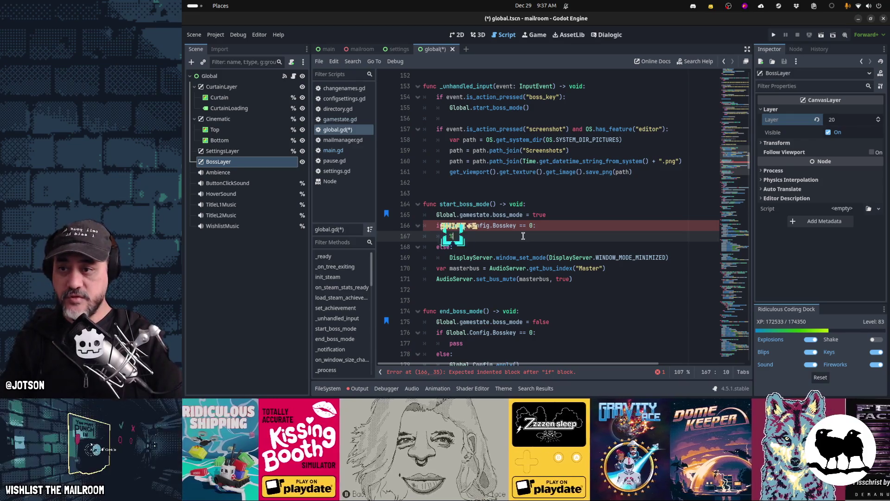
right_click(298, 161)
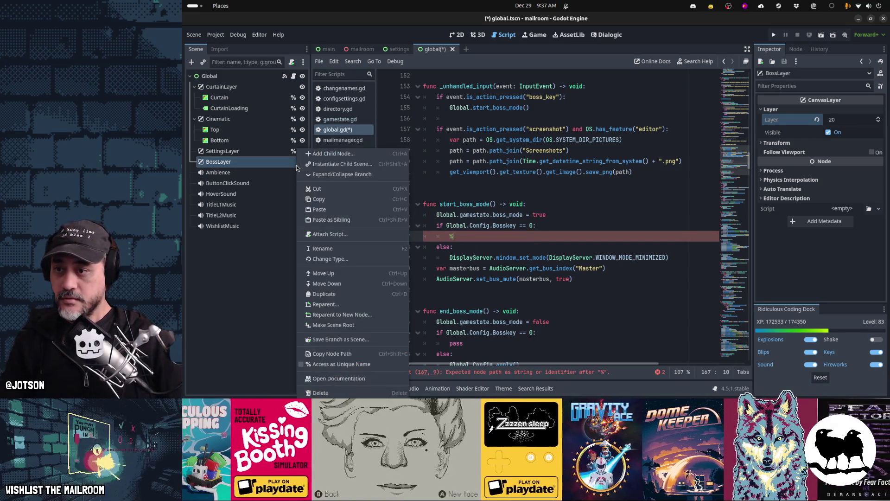
click(349, 364)
drag(218, 161, 458, 237)
text(.show()
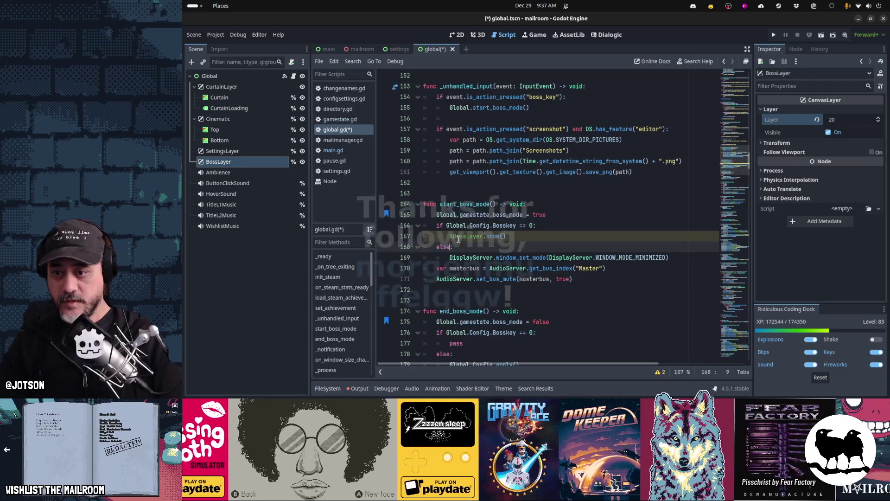
- Paste the BossLayer line over pass in end_boss_mode and add %BossLayer.hide() to _ready
click(449, 343)
double_click(456, 343)
key(ctrl+v)
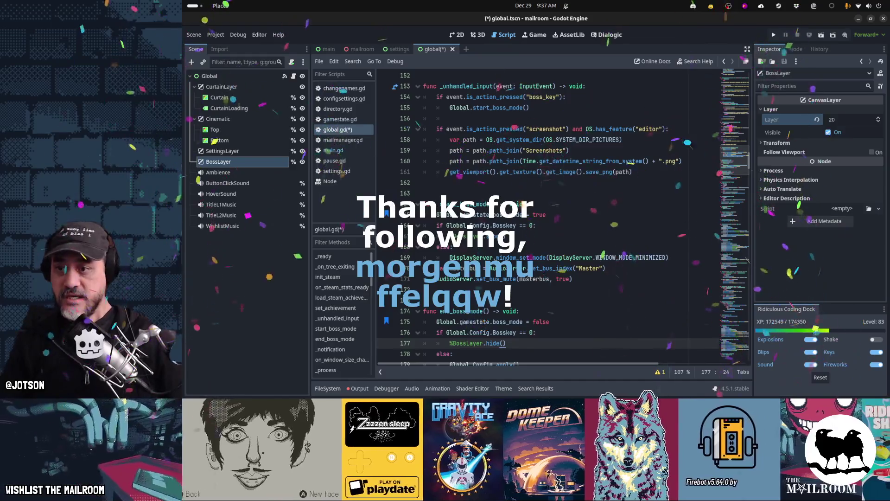
scroll(482, 183, up, 20)
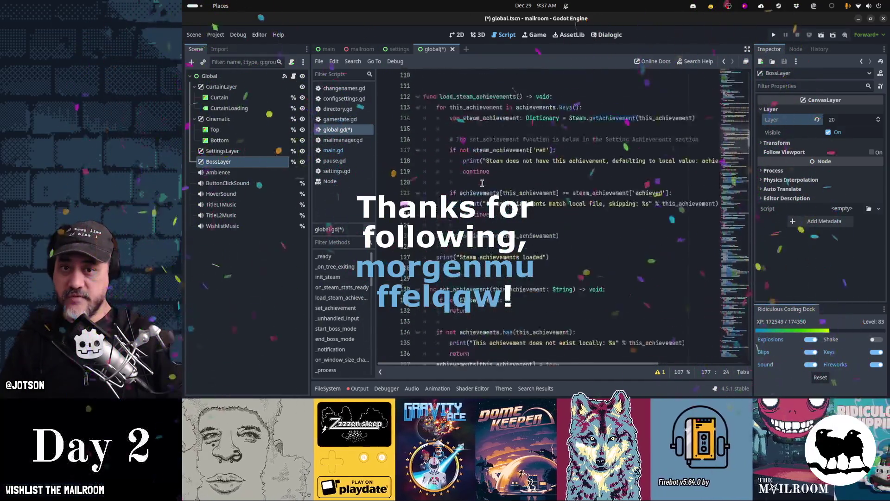
scroll(483, 183, up, 4)
scroll(487, 194, down, 12)
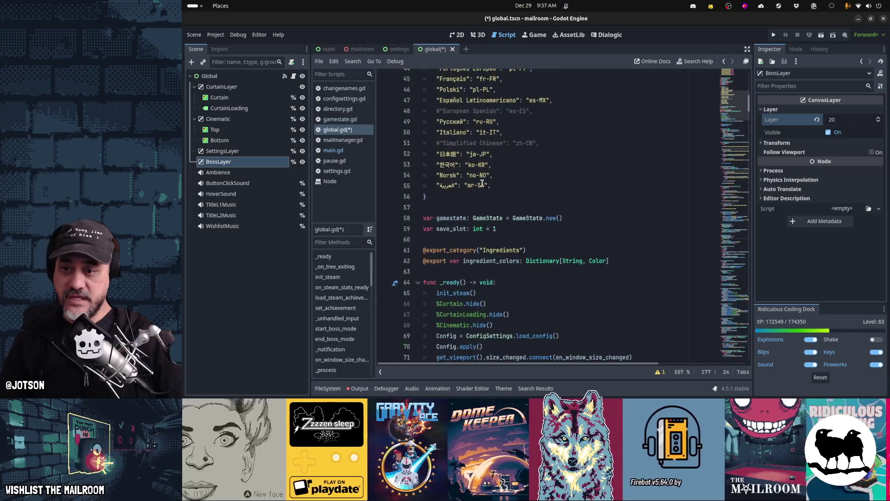
click(510, 228)
key(Return)
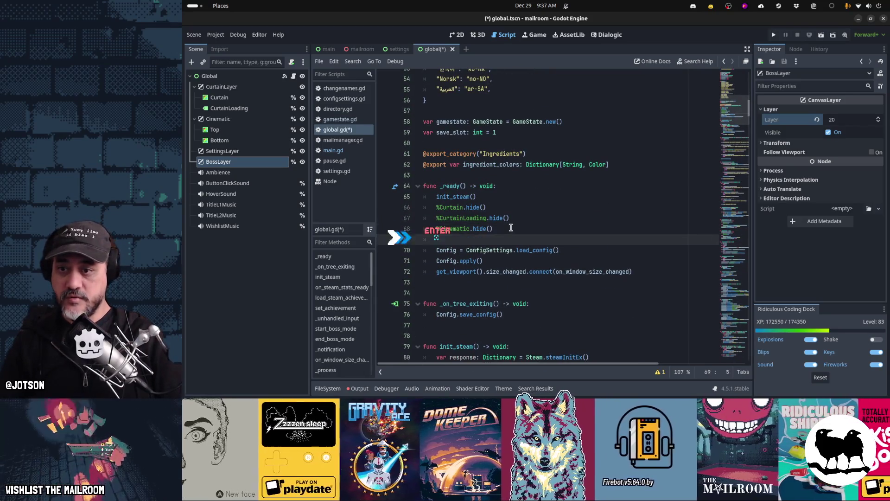
text(%BossLayer.show())
text(hide)
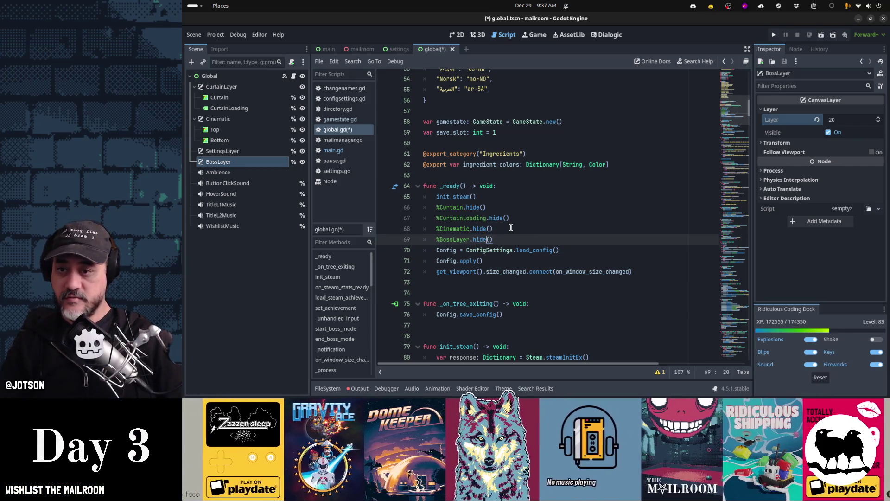
key(ctrl+b)
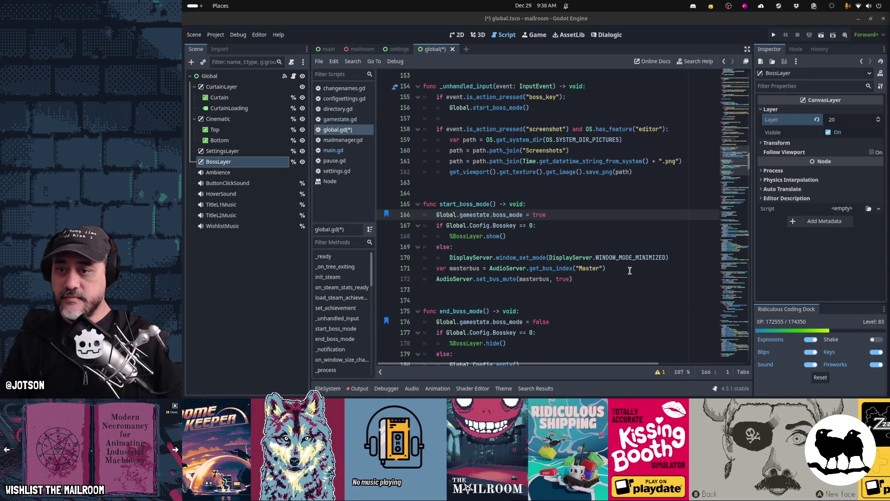
scroll(630, 271, down, 3)
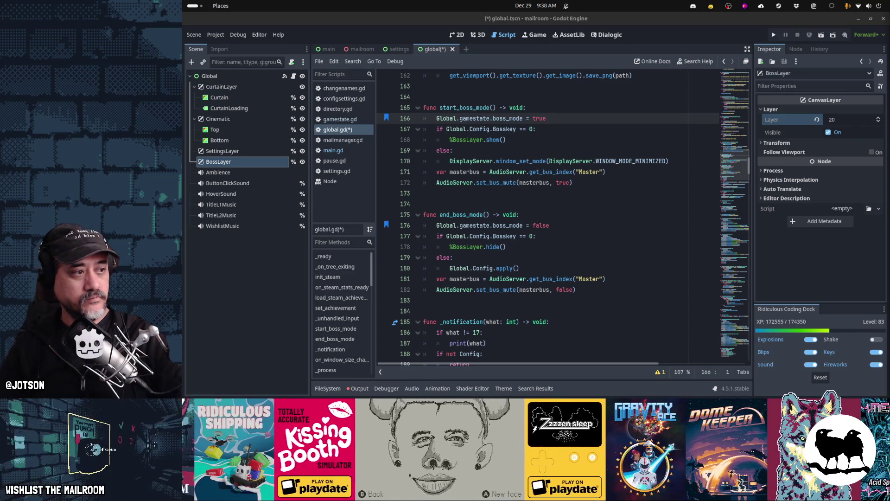
mouse_move(749, 388)
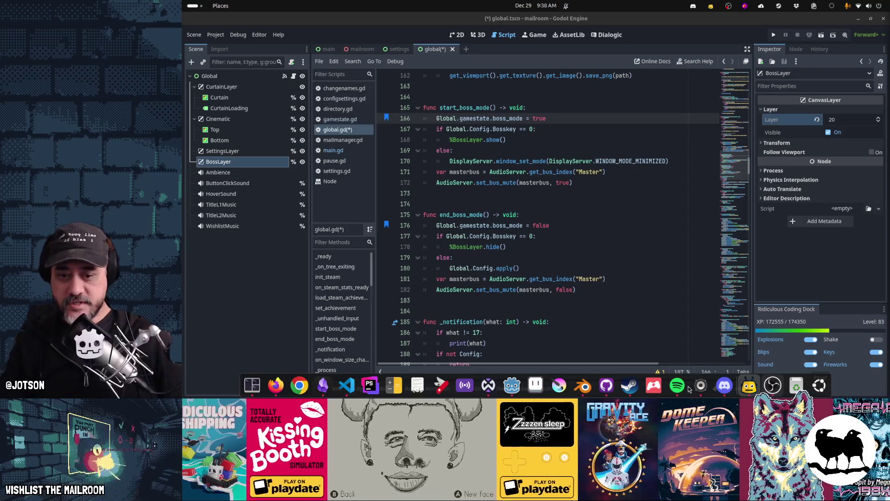
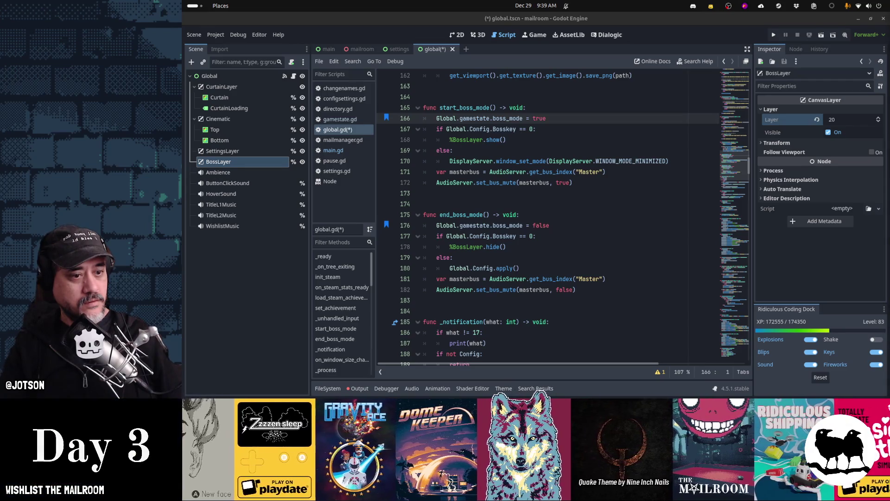
- Add a TextureRect child under BossLayer and rename it Spreadsheet
click(503, 236)
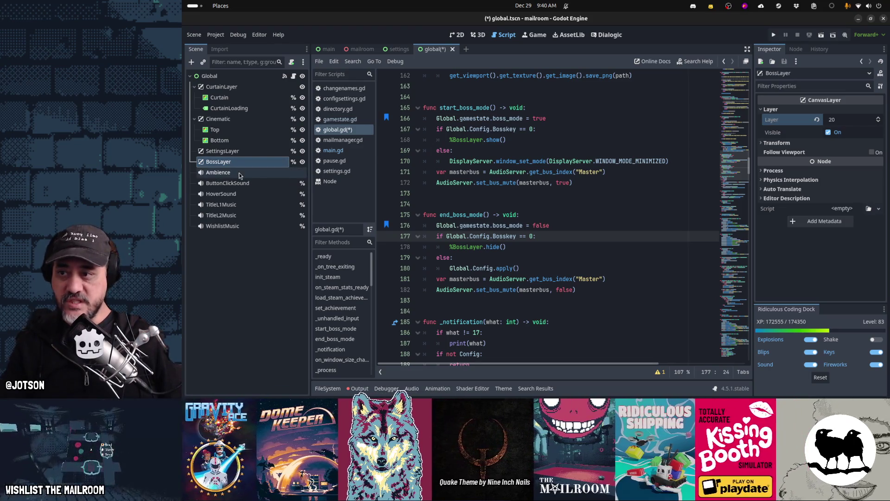
key(ctrl+a)
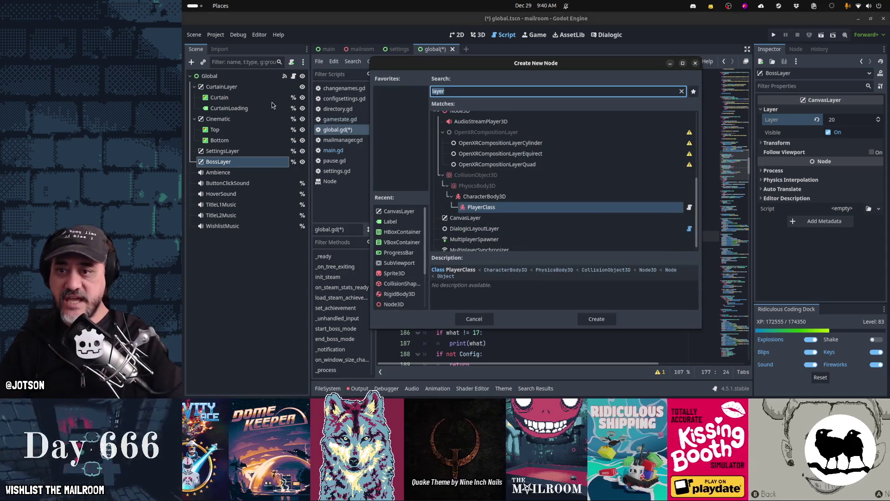
text(texturerect)
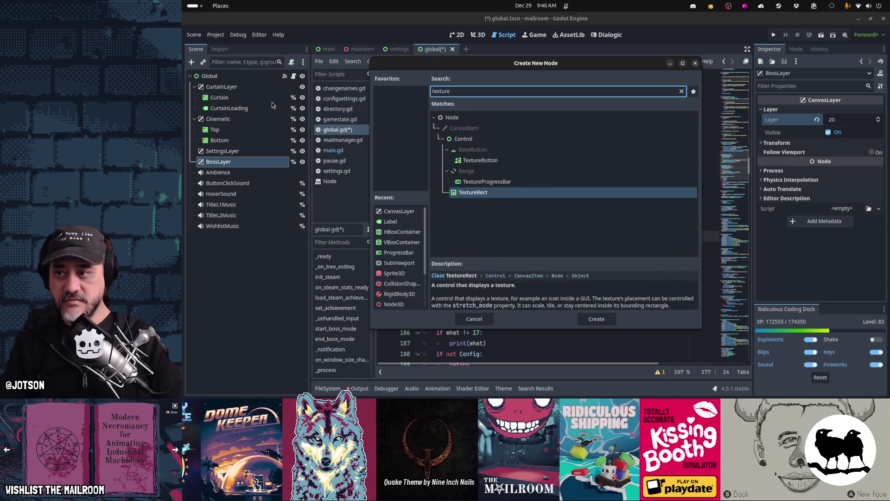
key(Return)
key(F2)
text(Sp)
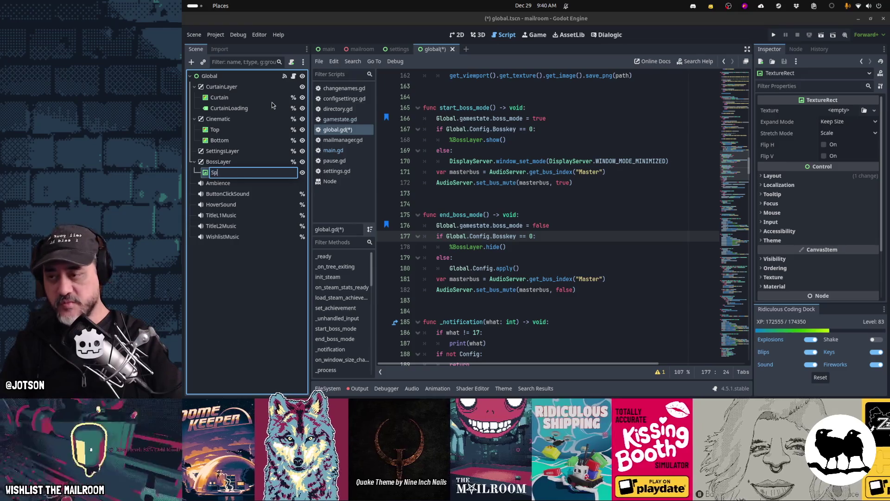
text(readsheet)
key(Return)
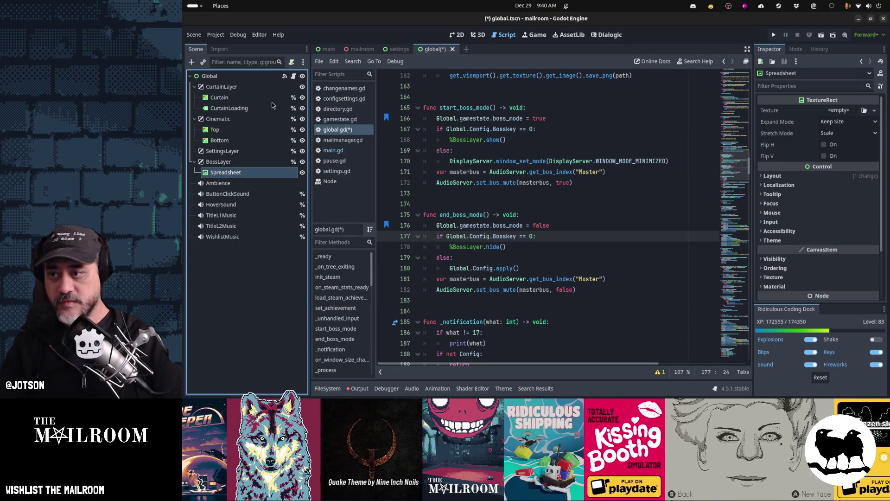
- Switch to the 2D canvas view to display the Spreadsheet node
right_click(280, 178)
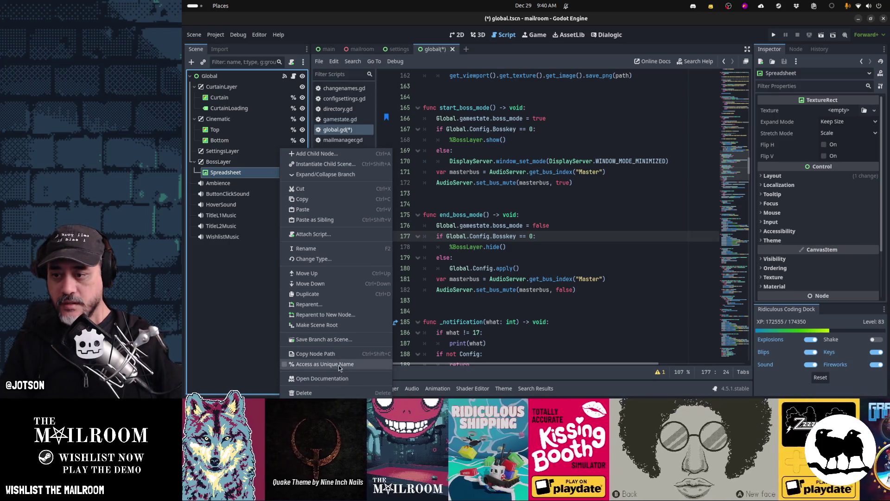
click(238, 199)
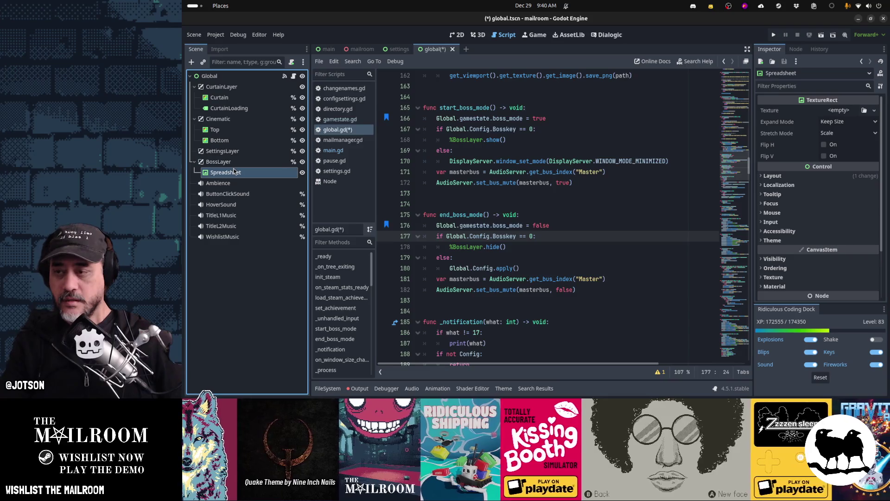
key(ctrl+F2)
click(234, 171)
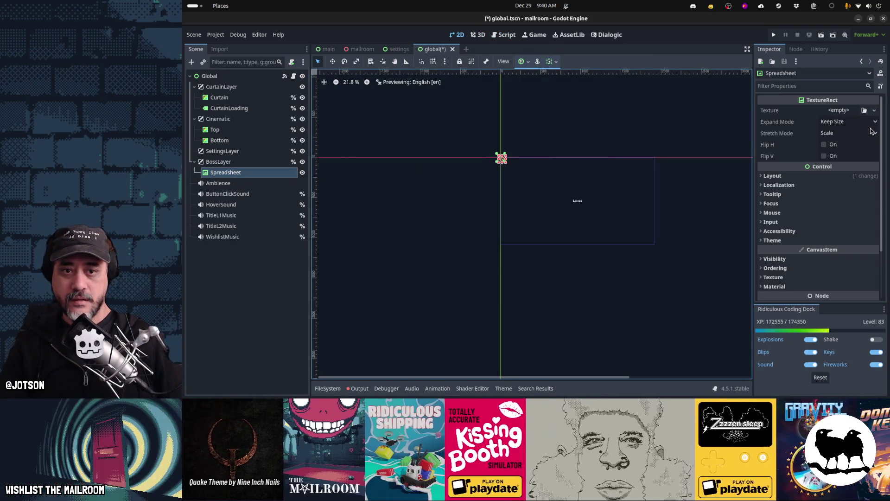
- Apply the Full Rect anchor preset to Spreadsheet and save the global scene
click(525, 62)
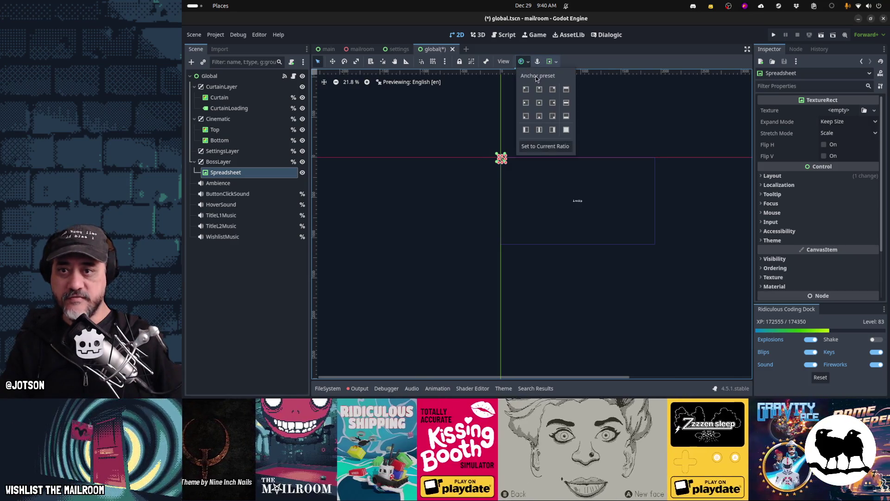
click(566, 130)
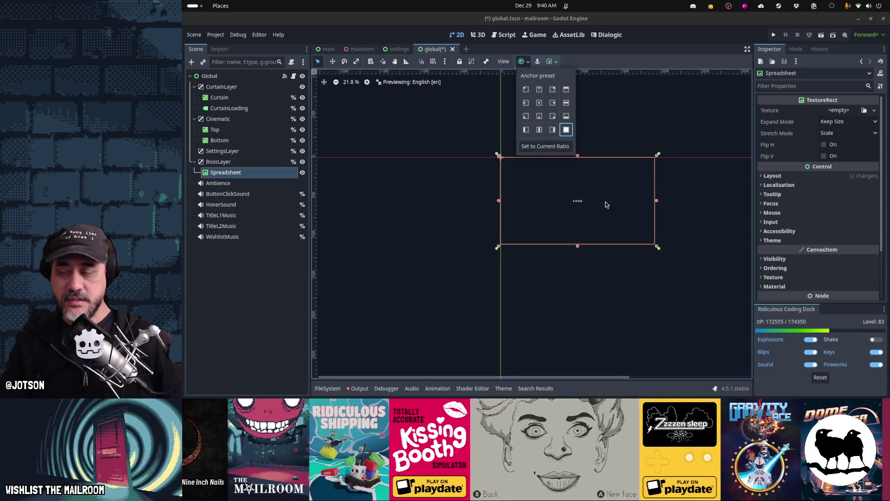
click(406, 240)
key(ctrl+s)
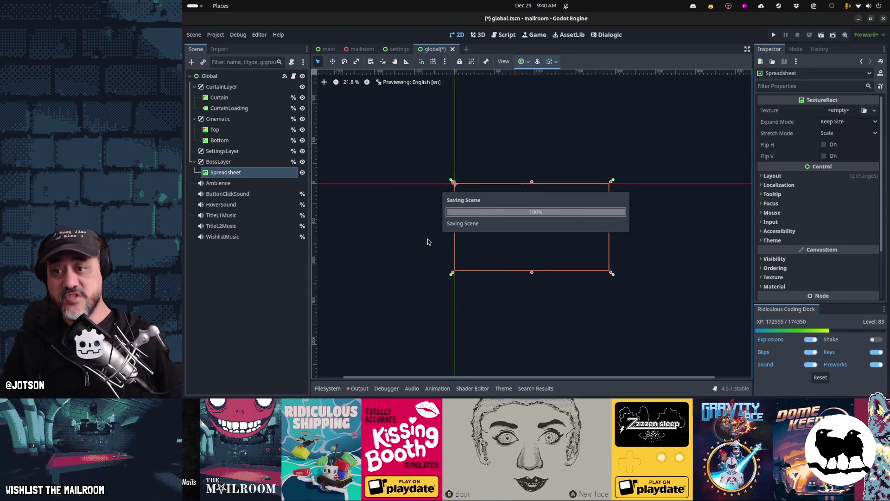
- Bring the Firefox window up over the editor with a new tab
mouse_move(512, 392)
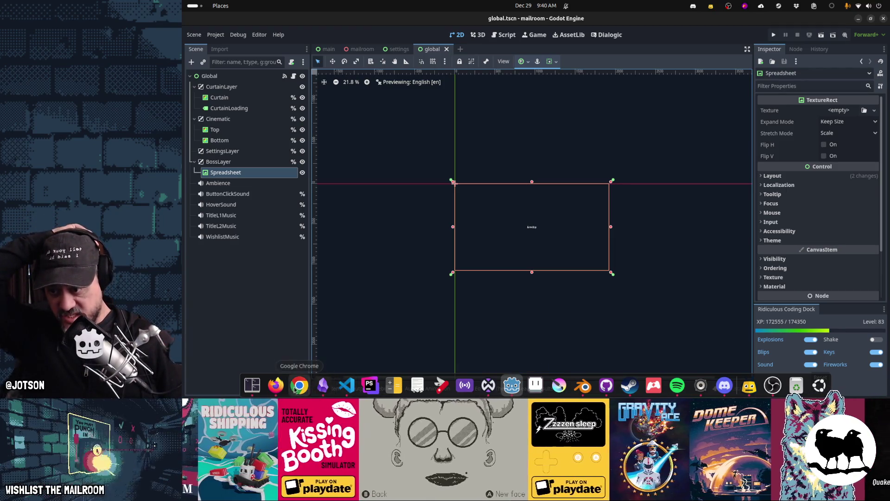
click(276, 384)
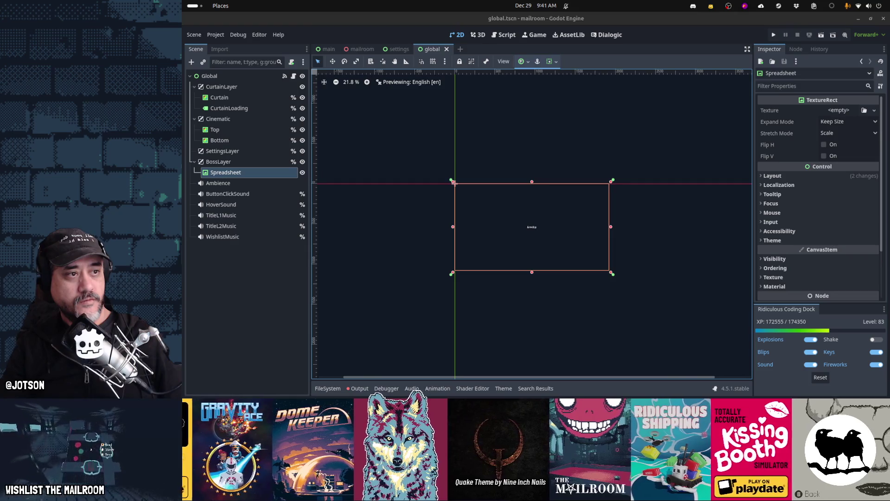
key(super+b)
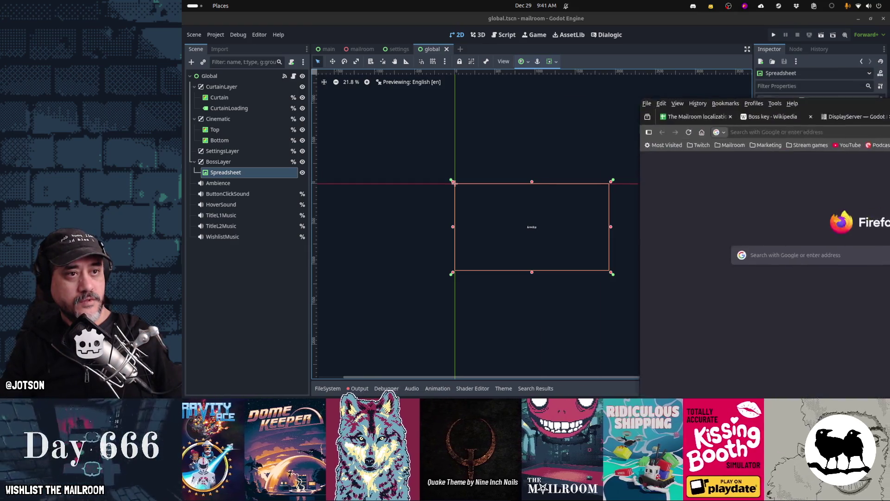
- Search Google Images for 'excel screenshot productivity'
click(671, 89)
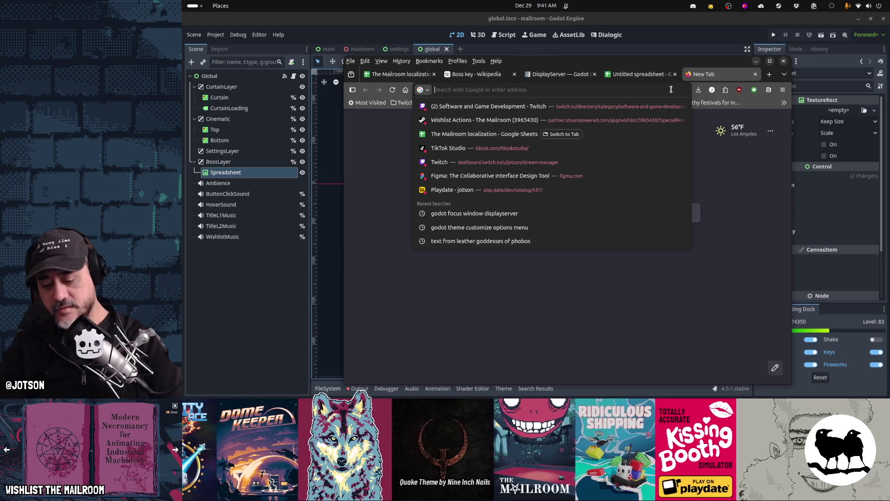
text(excel sc)
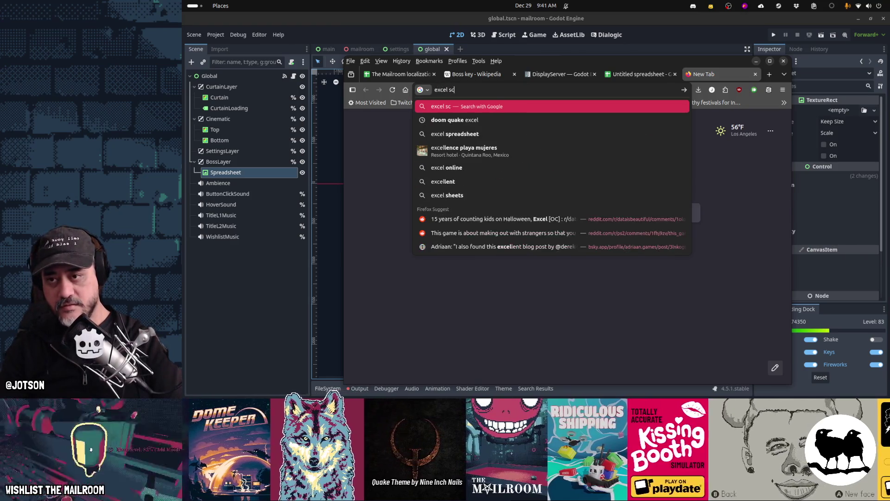
text(reenshot productivity)
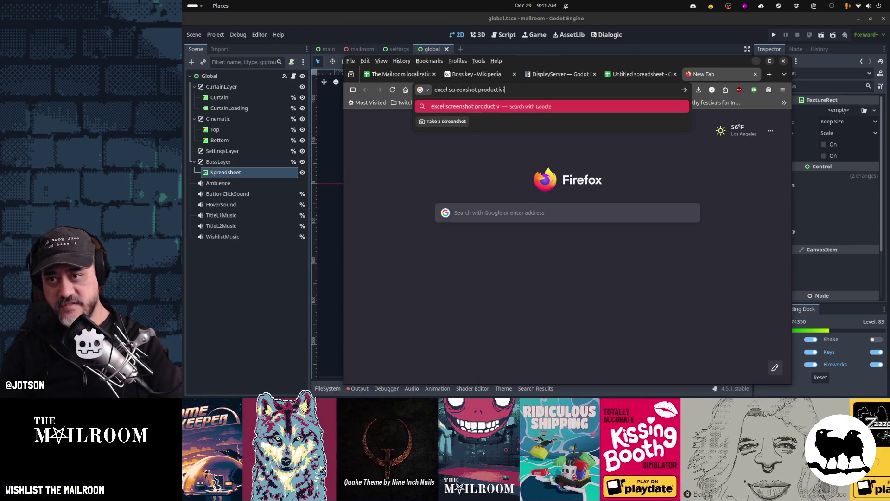
key(Return)
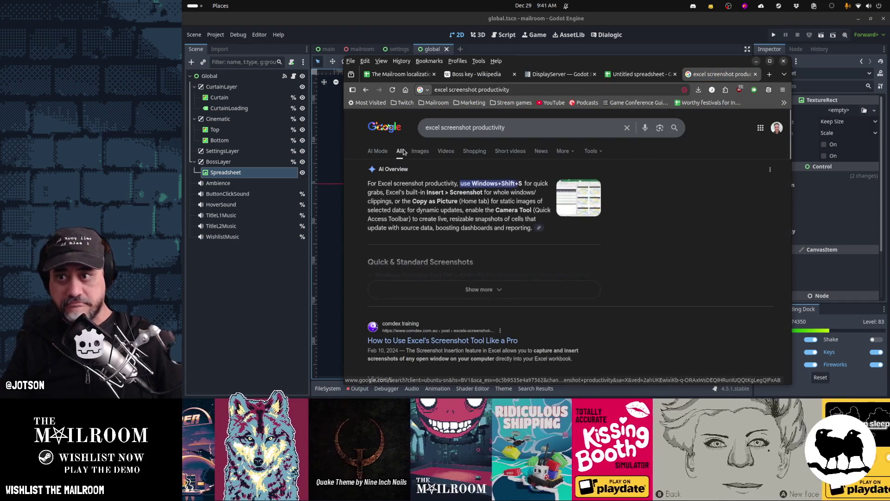
click(413, 153)
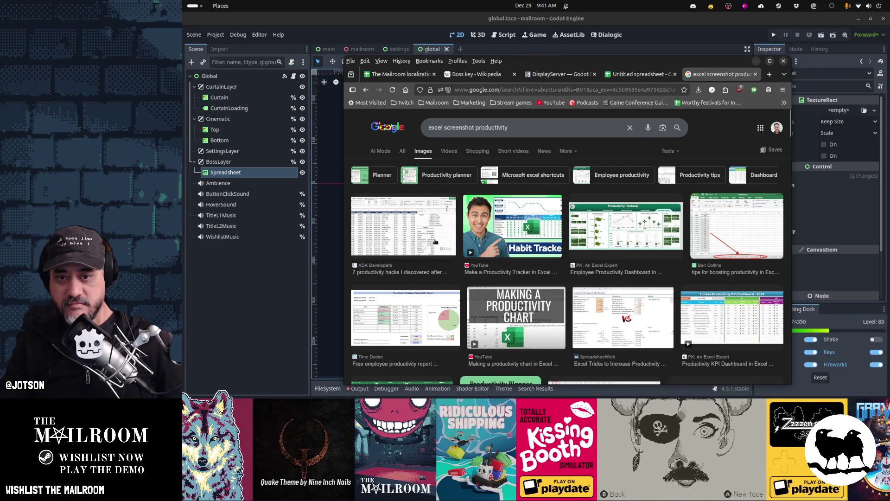
- Preview the XDA, Employee Productivity and Time-to-Productivity KPI Dashboard image results
click(415, 237)
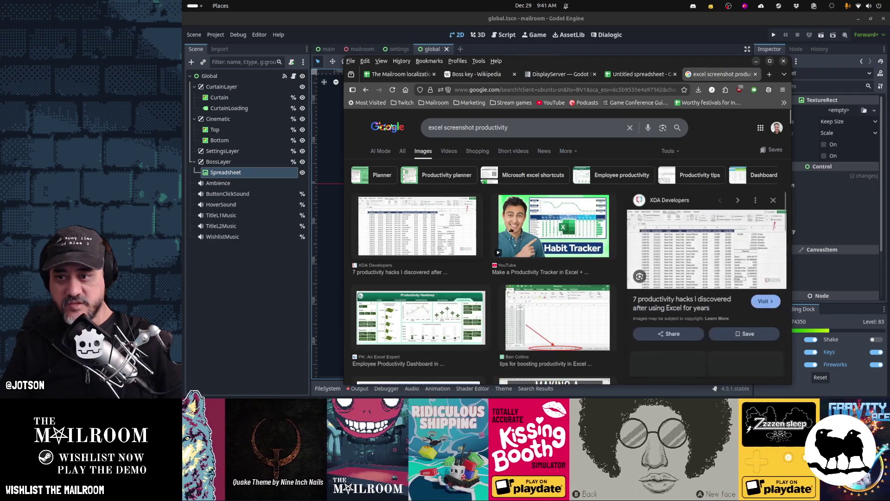
scroll(462, 200, down, 3)
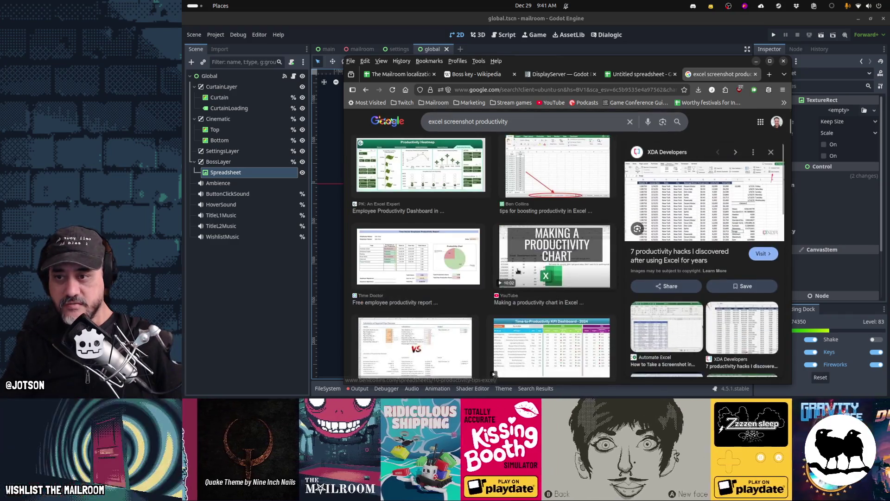
click(452, 183)
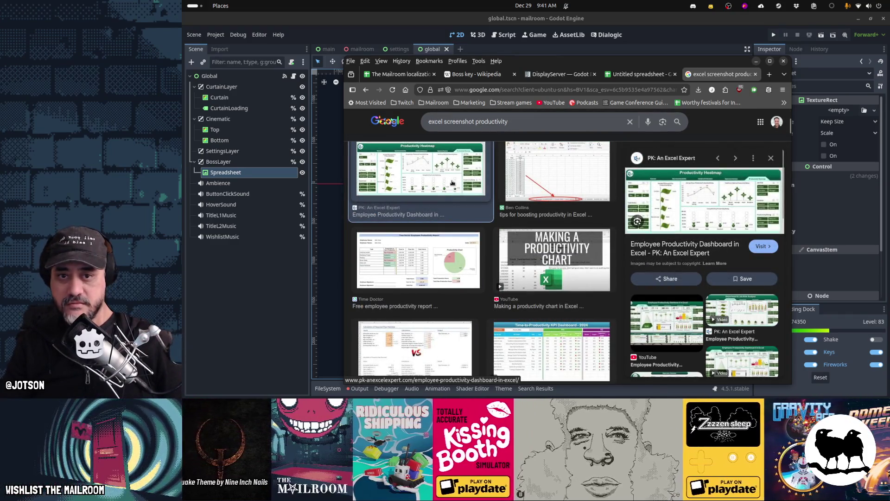
scroll(453, 183, down, 2)
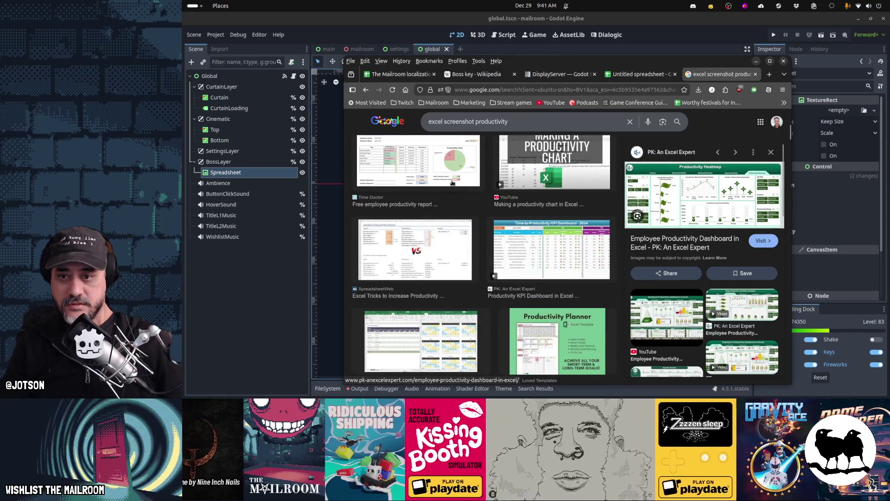
click(547, 254)
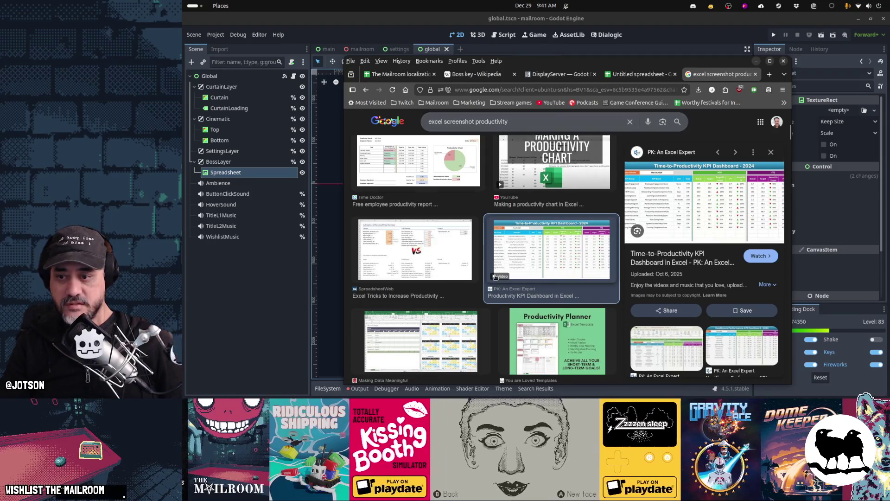
scroll(496, 277, down, 3)
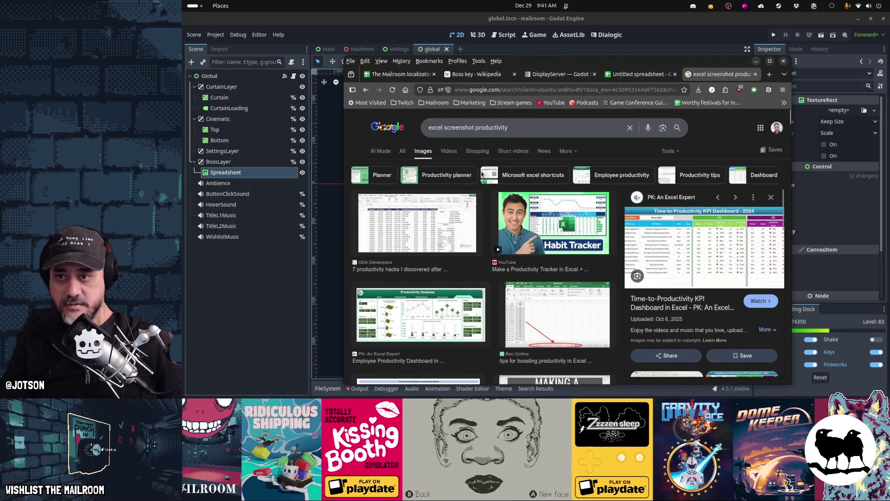
double_click(490, 126)
- Narrow the search to 'excel screenshot' and inspect the UiPath forum's spreadsheet screenshot
key(BackSpace)
key(Return)
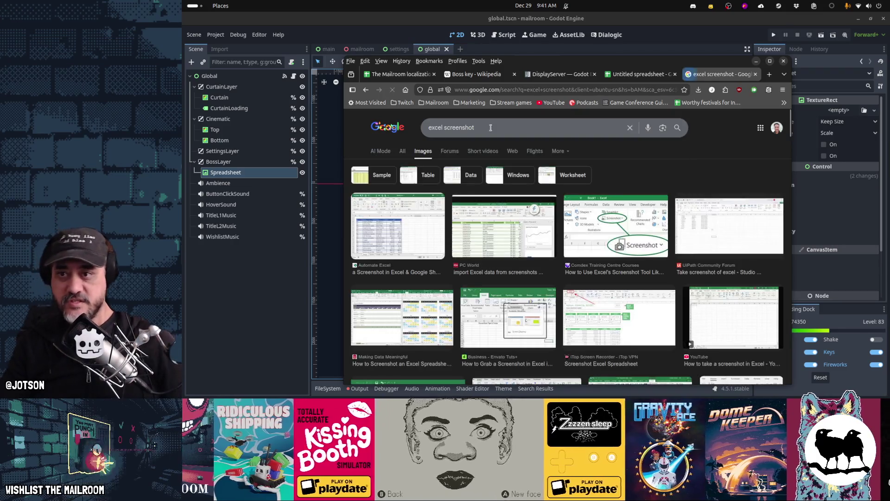
double_click(490, 127)
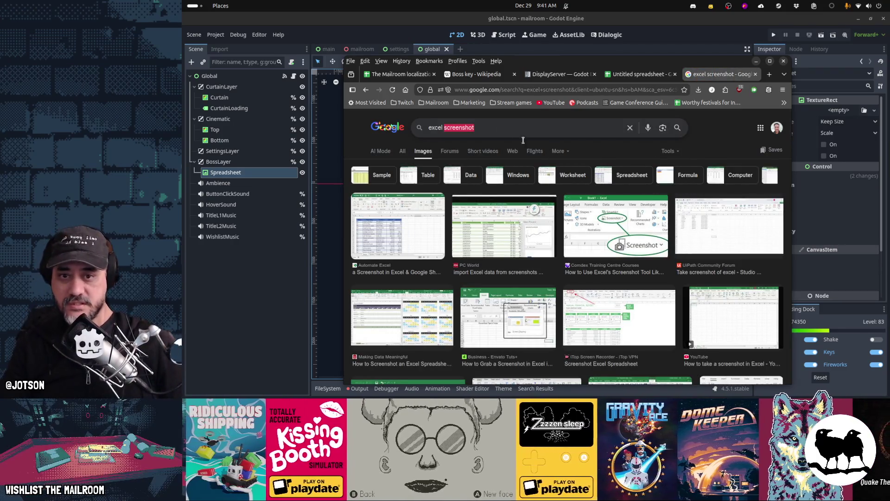
click(712, 232)
click(712, 235)
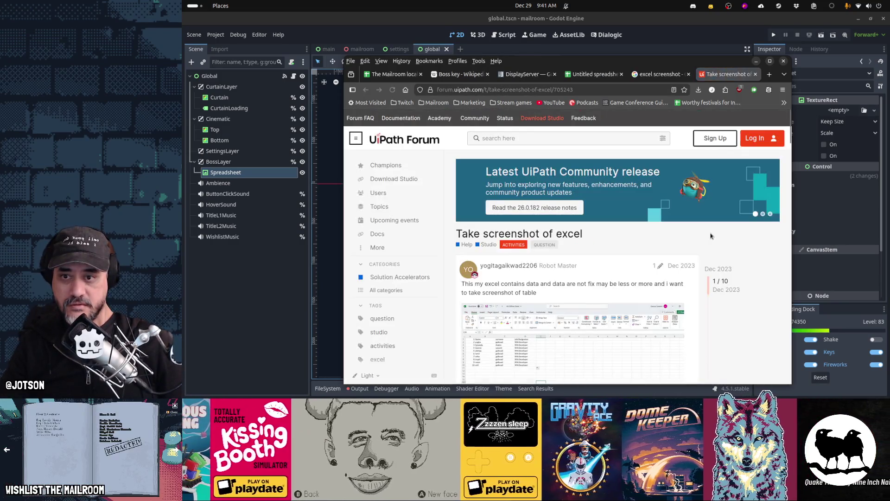
scroll(711, 235, down, 3)
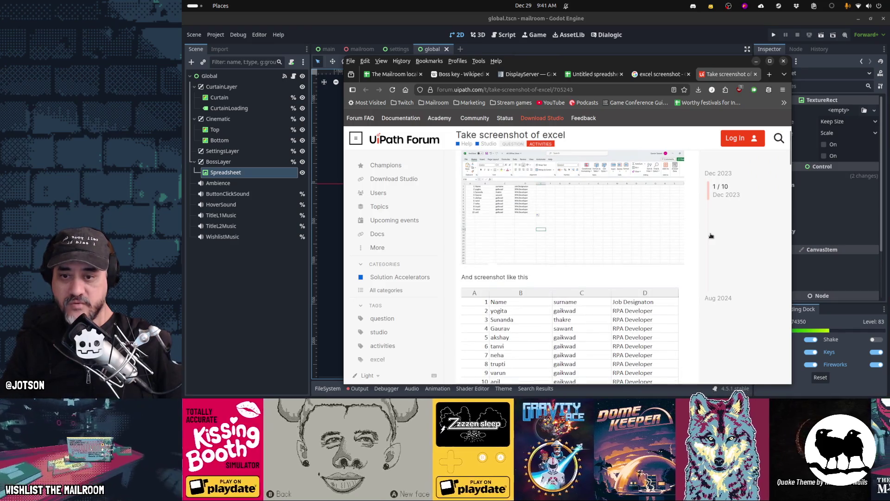
click(577, 177)
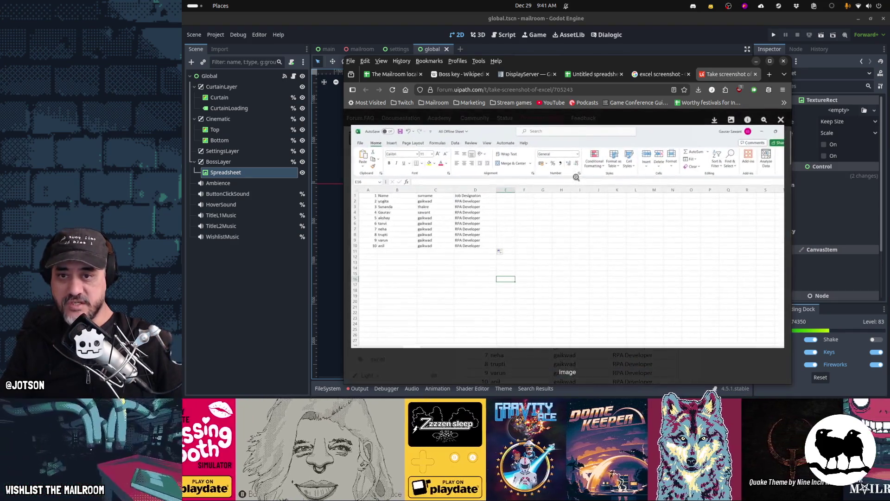
click(577, 163)
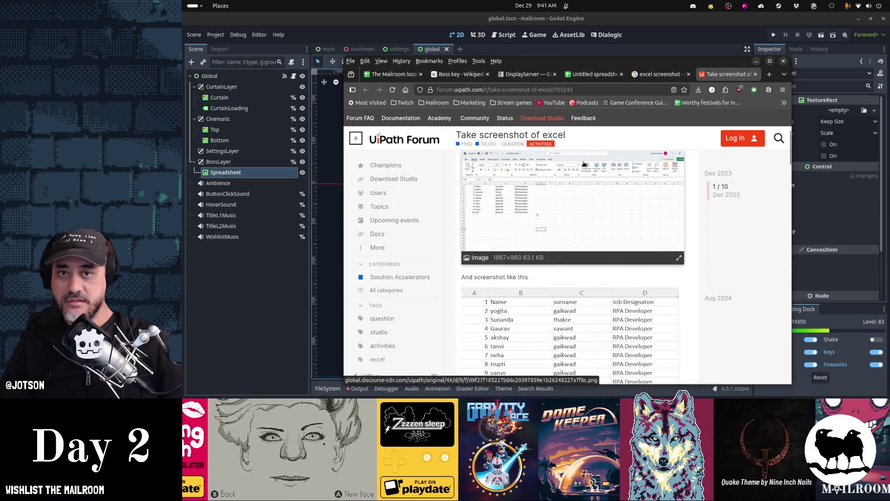
key(ctrl+w)
- Filter the image results by size, first Medium and then Large
click(668, 151)
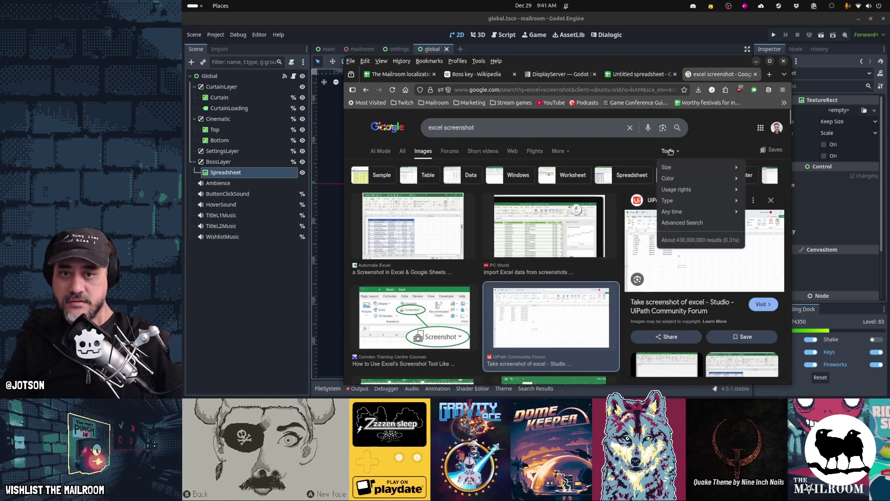
mouse_move(672, 167)
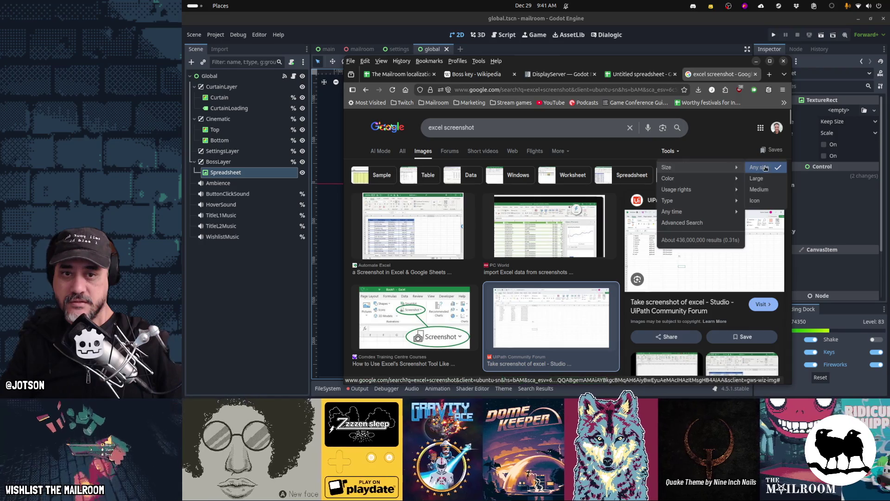
click(760, 189)
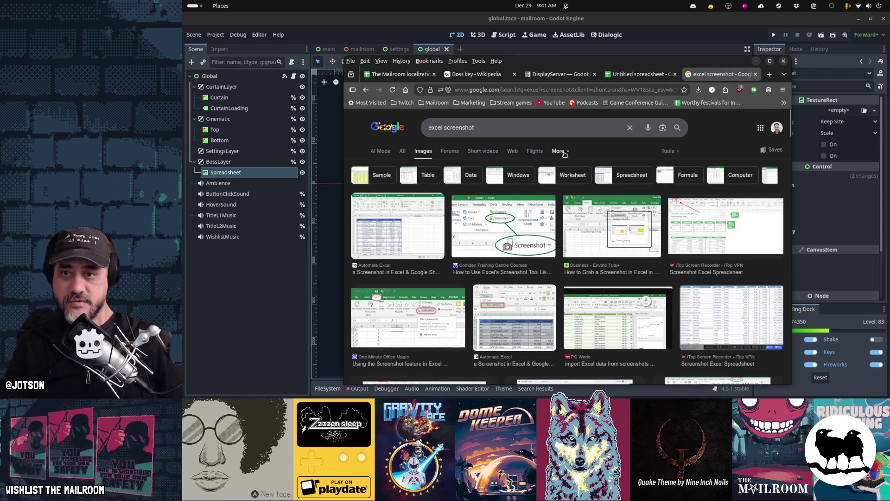
click(560, 151)
click(669, 152)
mouse_move(672, 167)
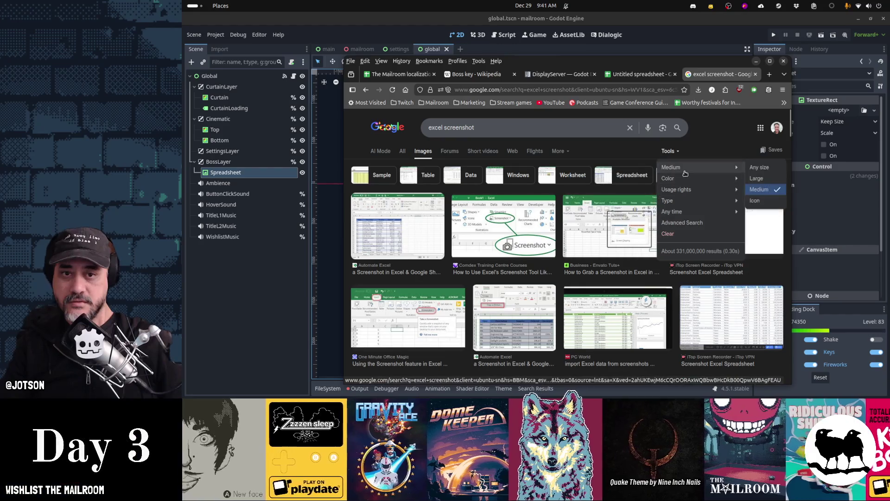
click(767, 178)
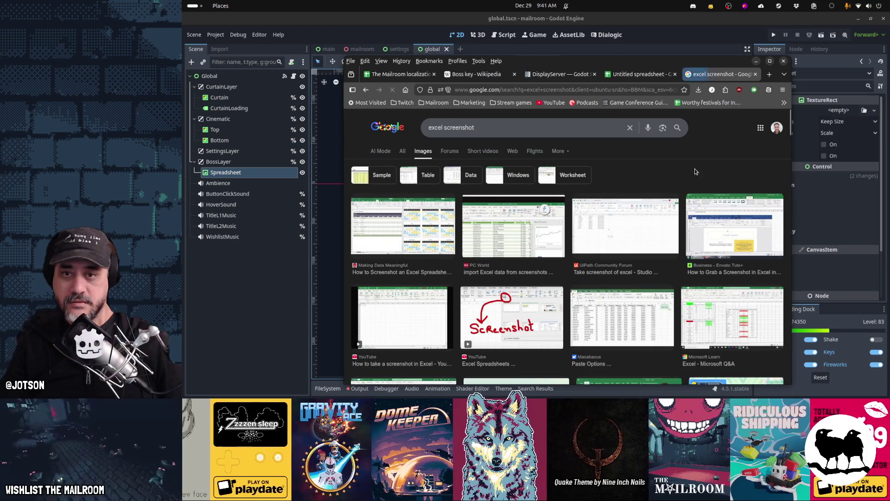
scroll(680, 171, down, 1)
scroll(679, 170, down, 3)
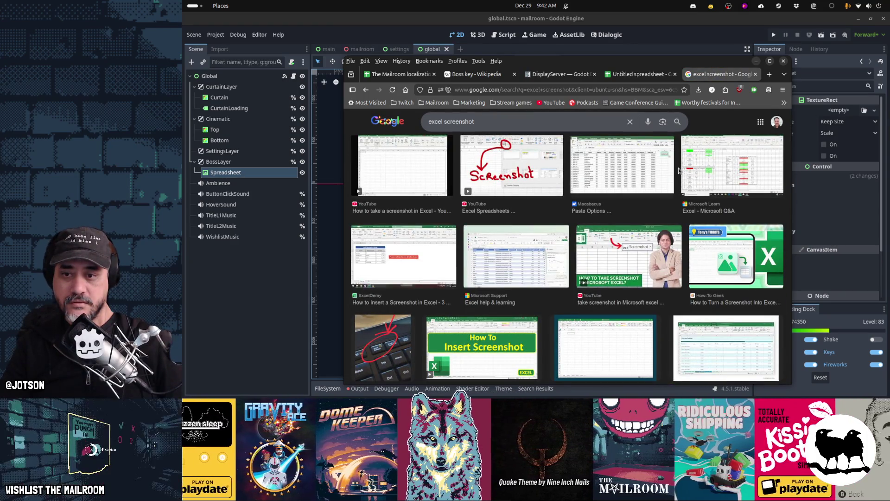
- Open the Microsoft Excel help page's spreadsheet image in its own tab, then close both
click(504, 253)
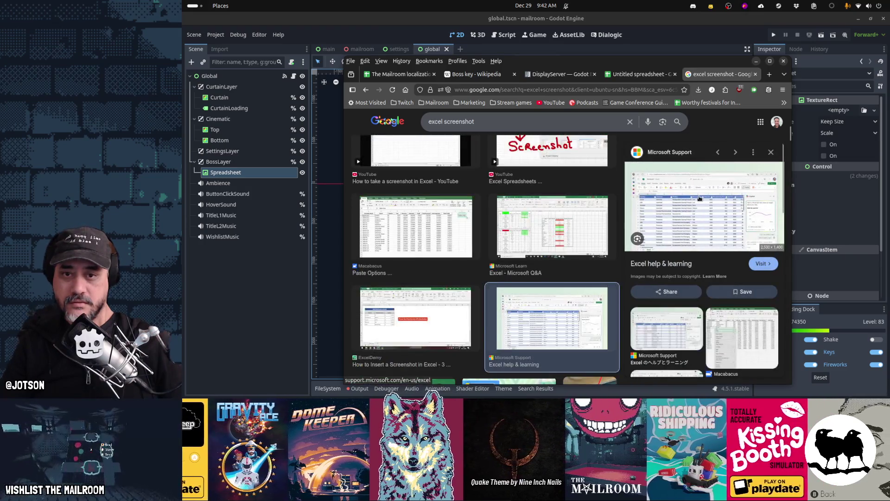
click(699, 198)
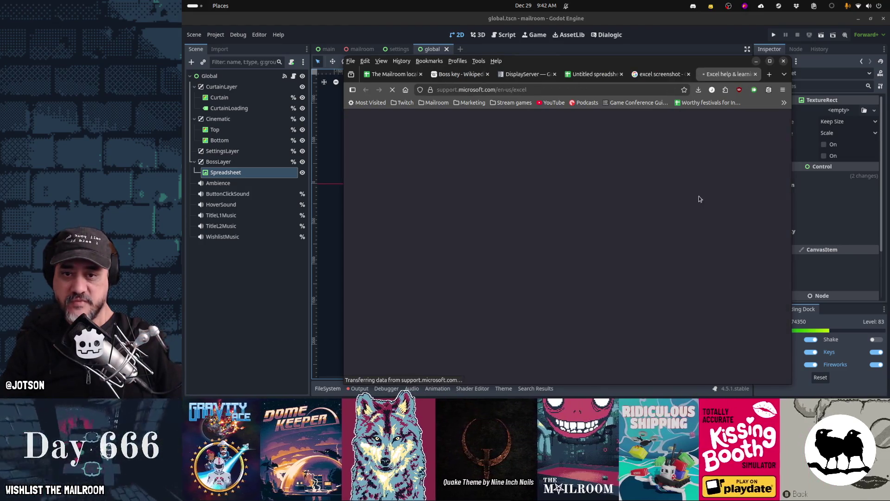
scroll(699, 196, down, 3)
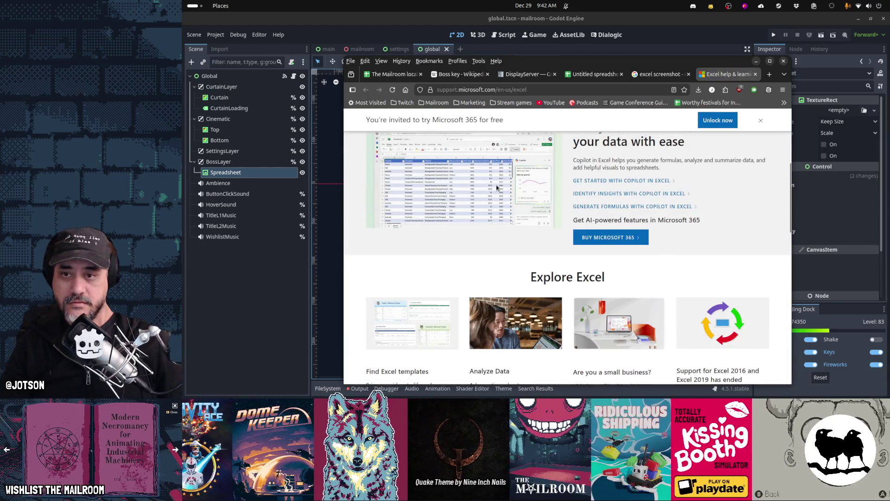
right_click(497, 187)
click(509, 192)
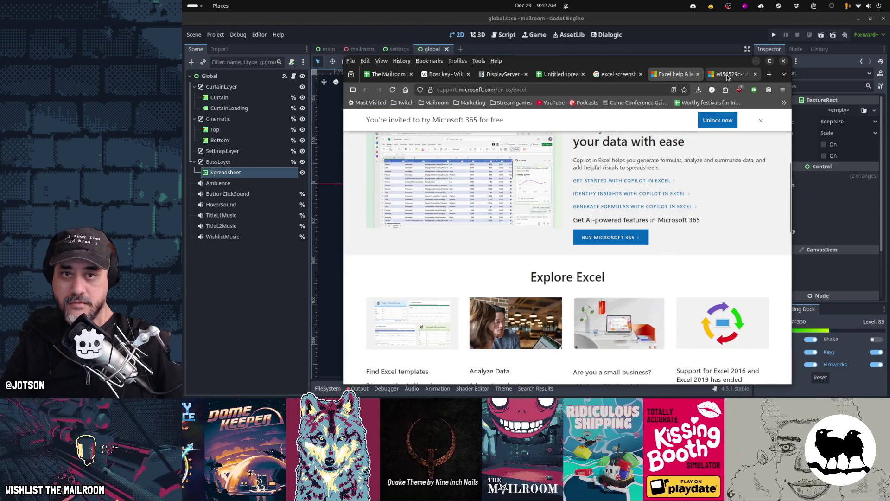
click(728, 76)
key(ctrl+w)
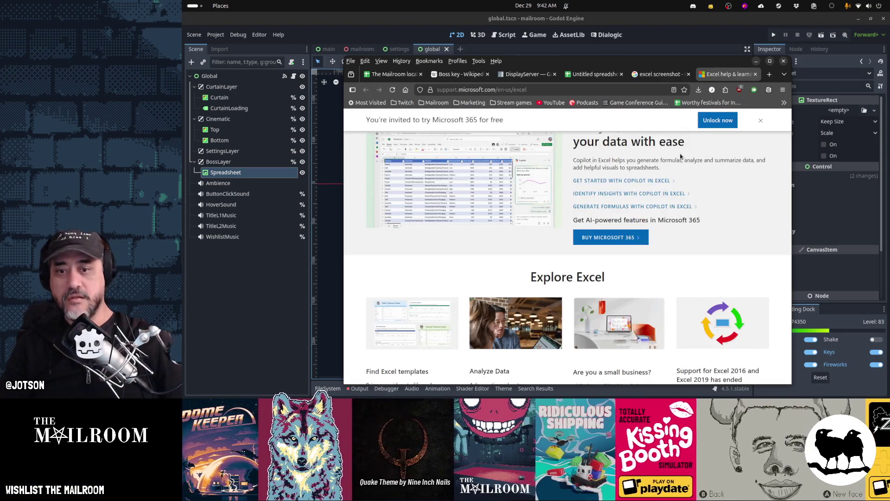
scroll(681, 157, down, 4)
scroll(681, 156, up, 10)
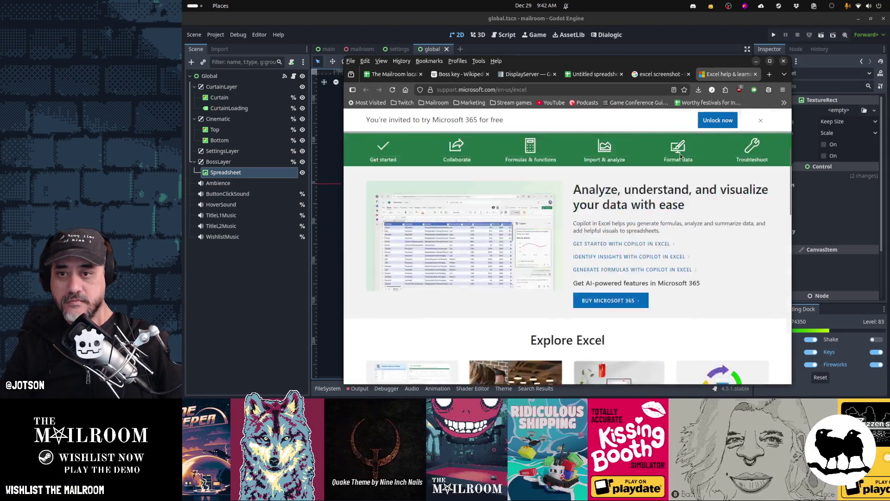
key(ctrl+w)
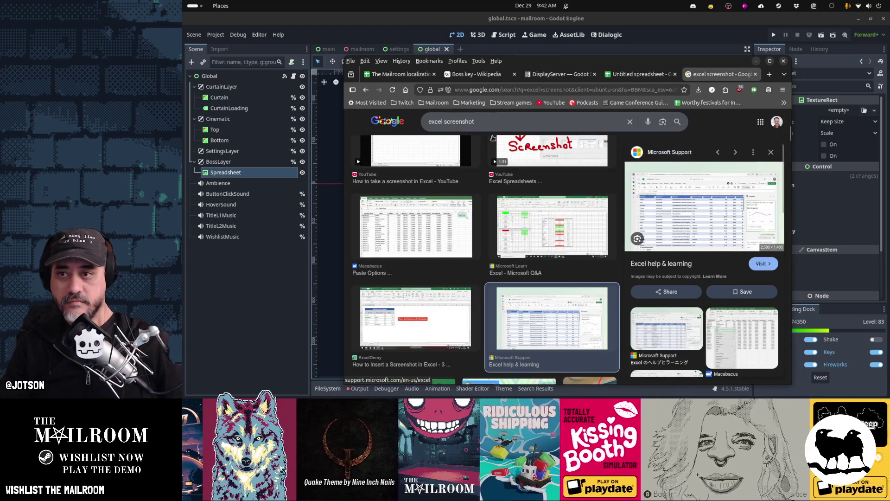
- Show the All web results for the 'excel screenshot' search
scroll(492, 194, up, 5)
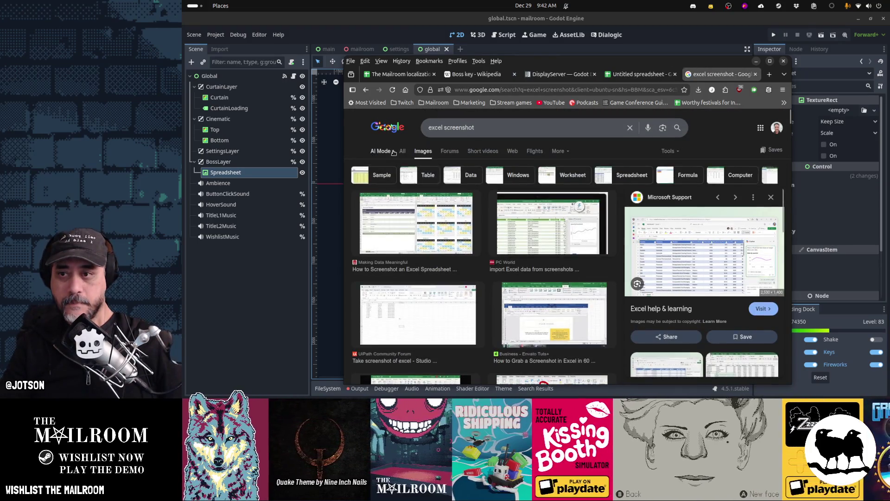
click(402, 151)
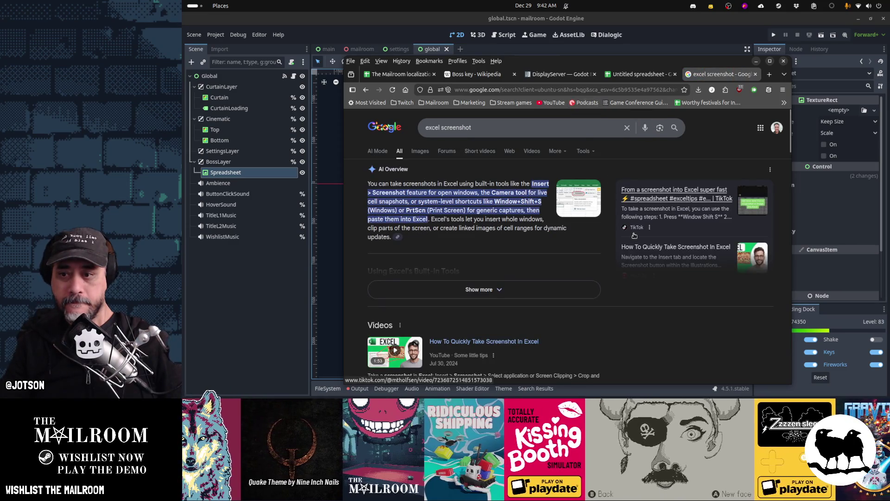
scroll(635, 235, down, 5)
scroll(633, 233, up, 5)
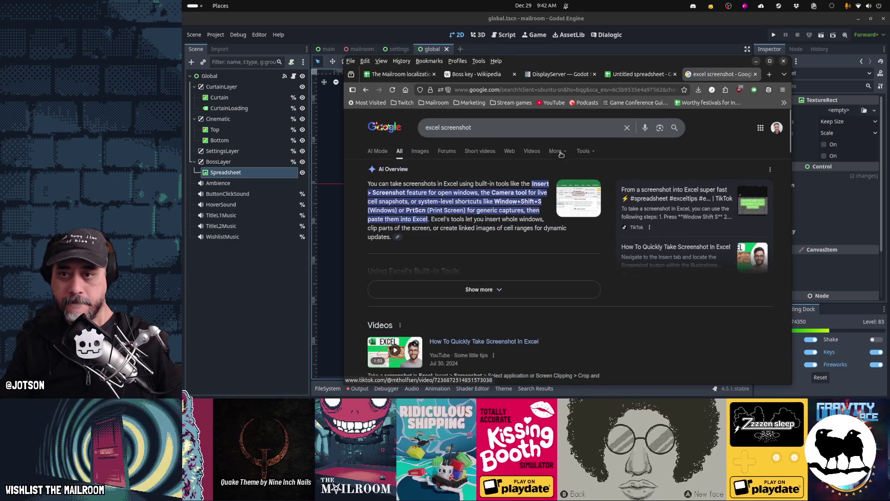
click(555, 127)
- Search for 'fake excel screenshot 1080' and view its image results
key(Home)
text(fake)
key(Return)
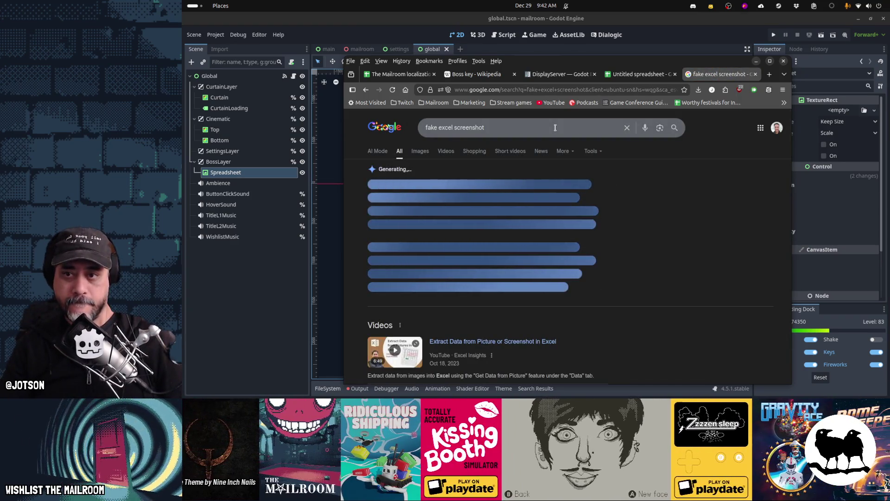
click(555, 128)
text(1080)
key(Return)
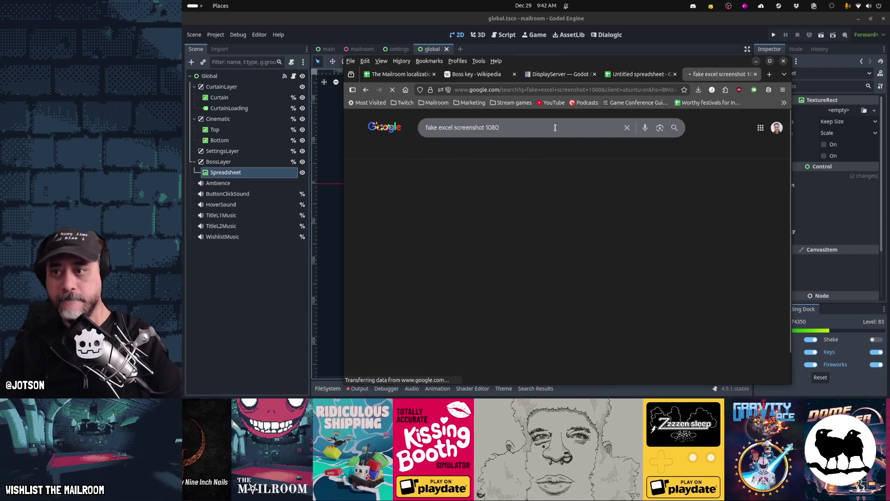
scroll(642, 229, down, 5)
scroll(642, 229, down, 4)
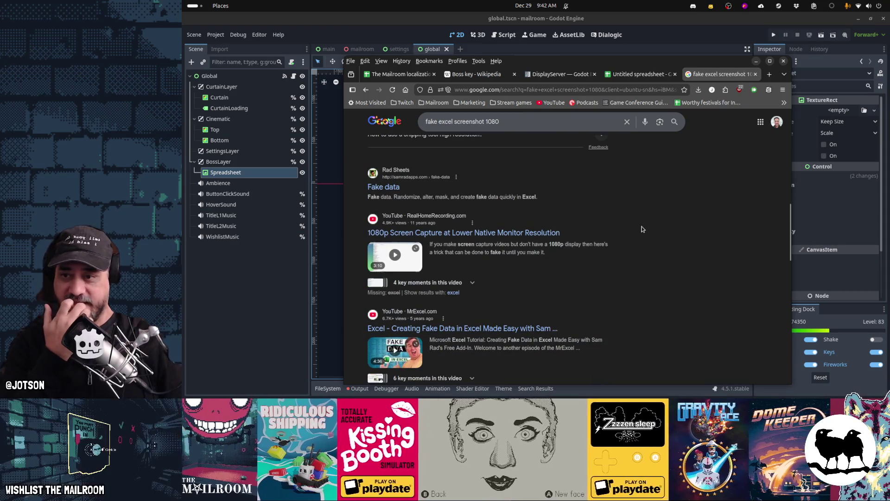
scroll(643, 229, down, 4)
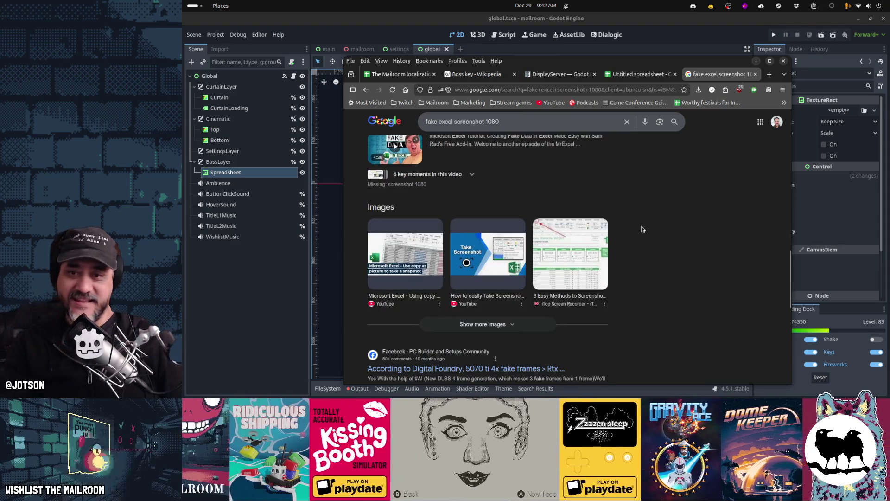
scroll(569, 225, up, 13)
click(420, 151)
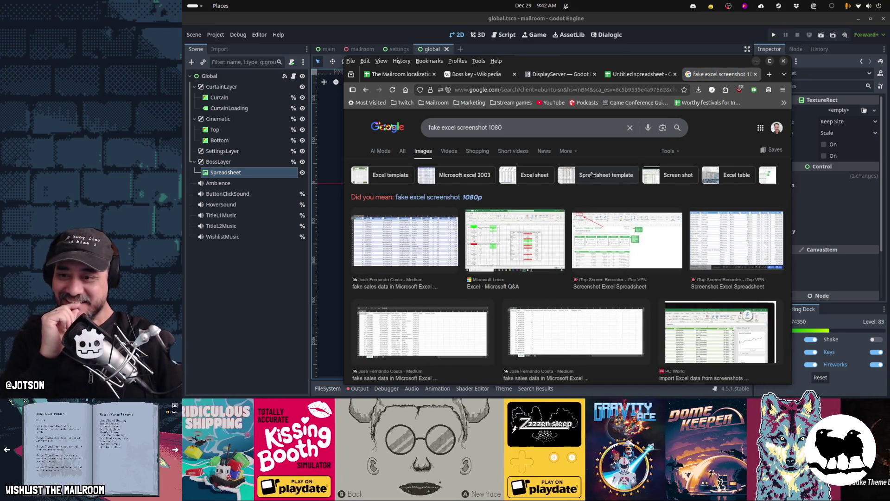
- Open the Medium fake sales data article and view its spreadsheet image full size
click(405, 254)
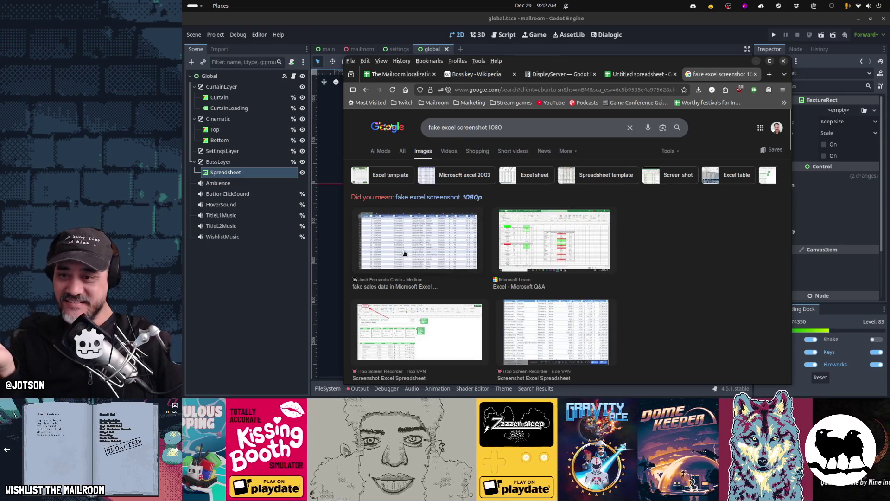
click(697, 251)
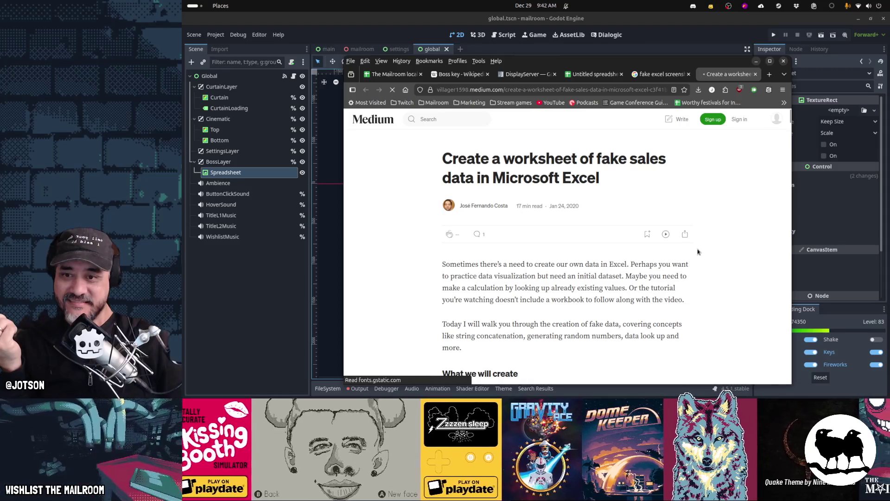
scroll(697, 250, down, 5)
right_click(591, 215)
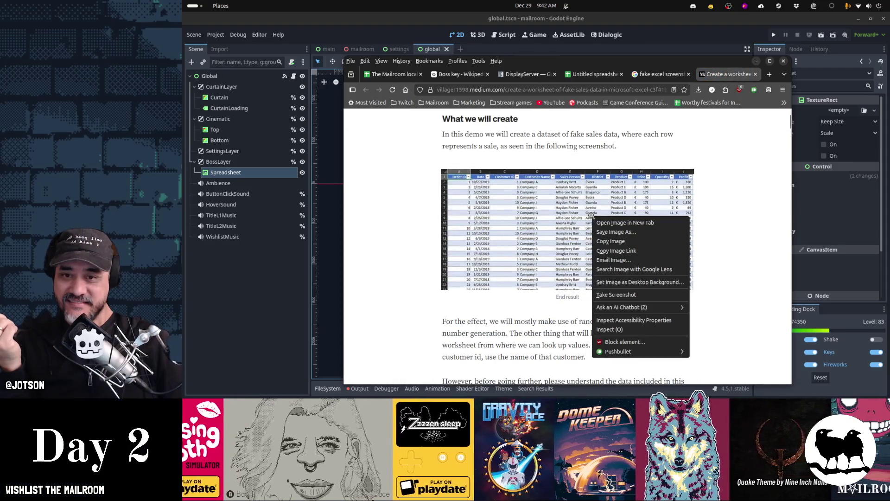
click(603, 223)
click(729, 76)
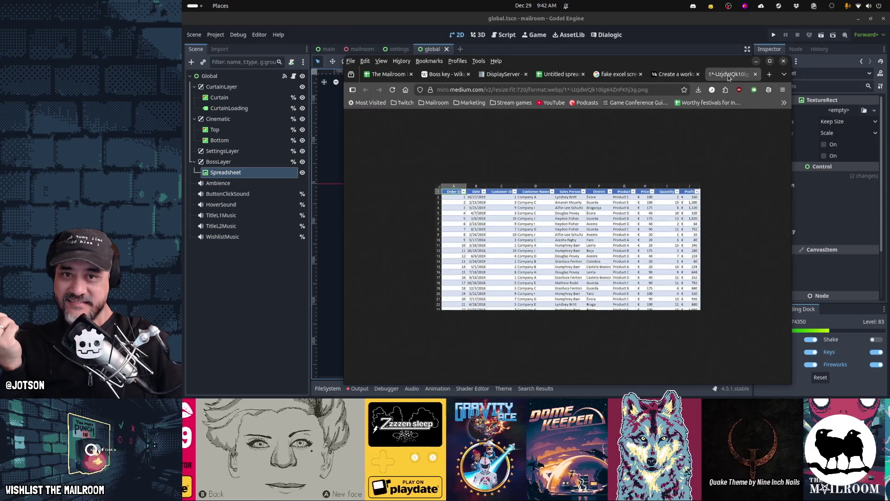
key(ctrl+w)
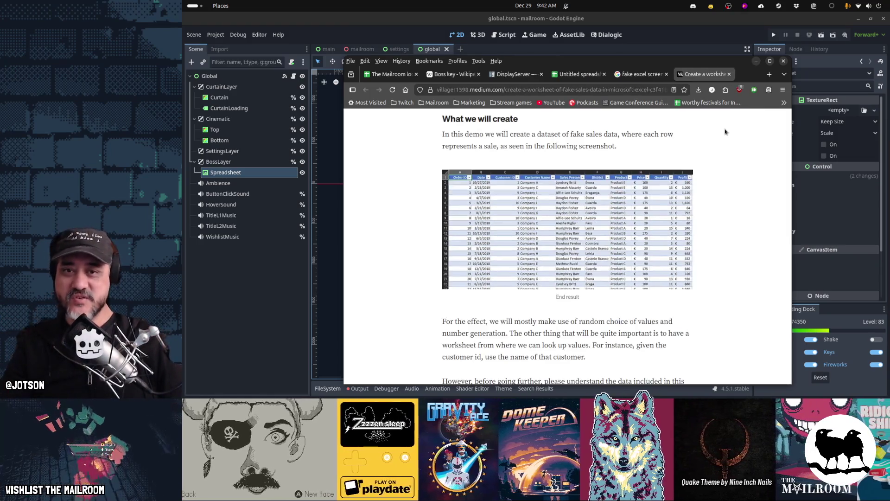
- Dismiss the Medium sign-up prompt and close the article and image search tabs
scroll(714, 230, down, 2)
scroll(714, 230, down, 10)
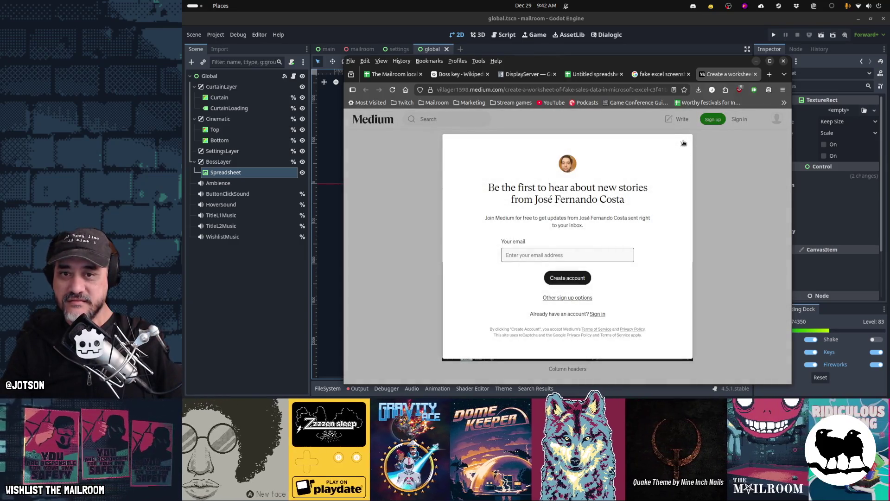
click(714, 230)
scroll(711, 231, up, 10)
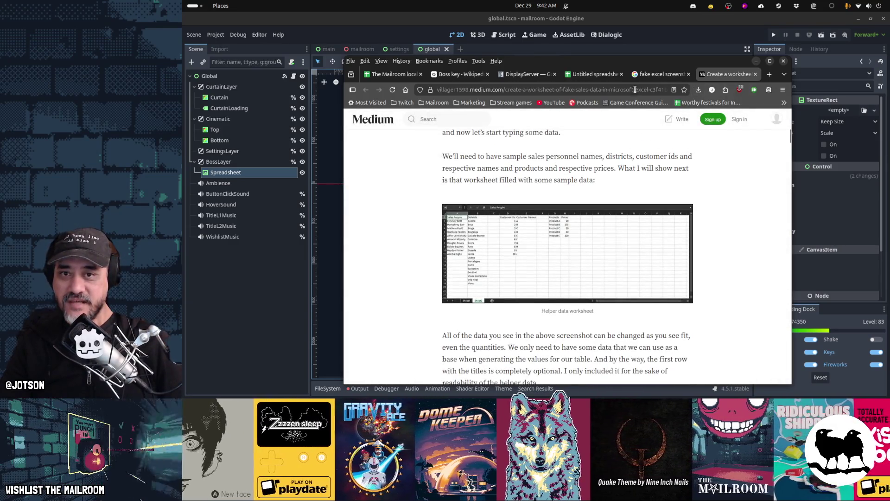
click(636, 89)
key(ctrl+w)
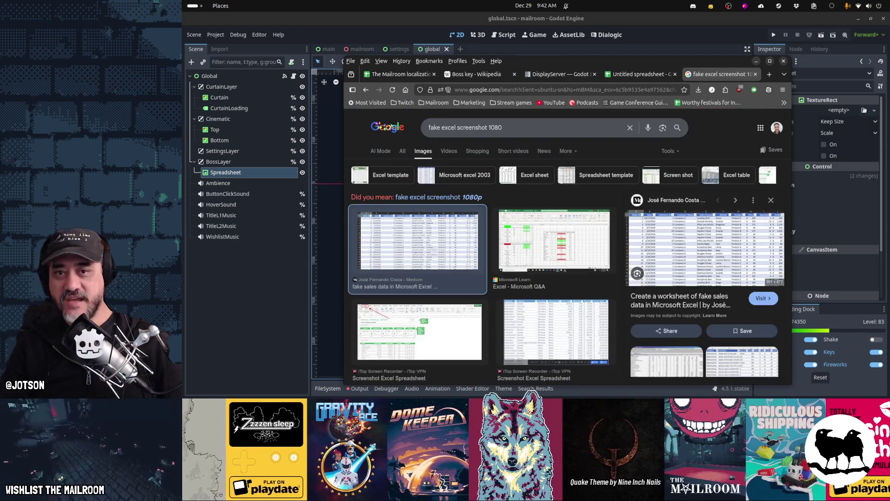
key(ctrl+w)
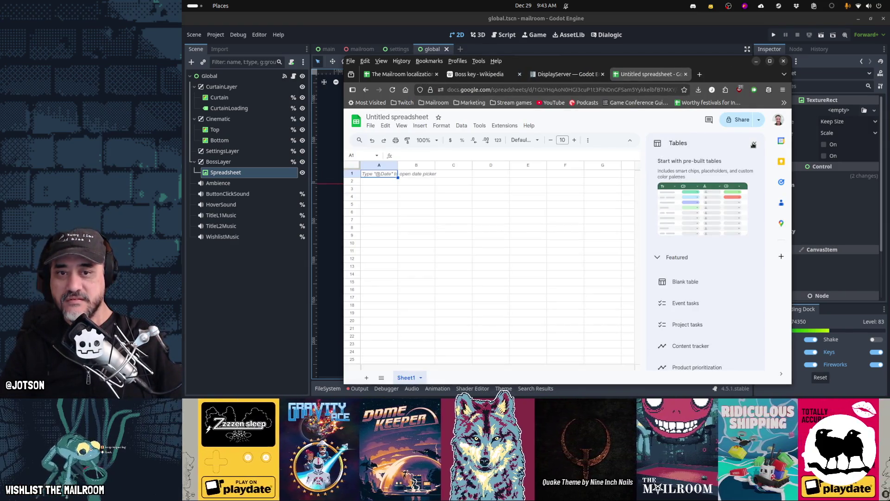
- Dismiss the pre-built tables panel and browse results for 'fake data in google sheets' in a new tab
click(754, 145)
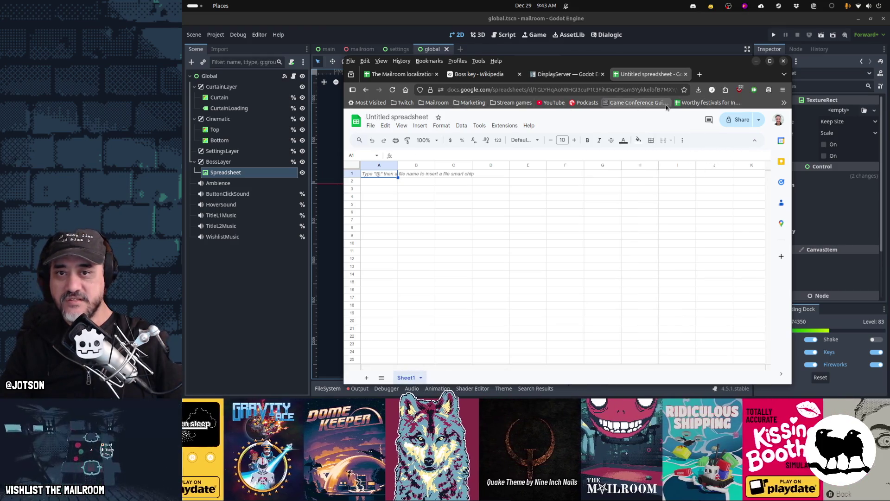
key(ctrl+t)
text(fake d)
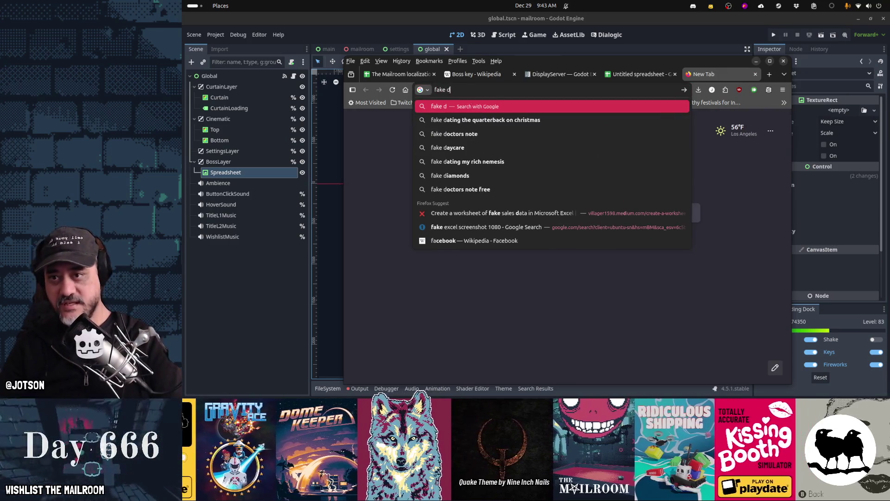
text(ata in google sheets)
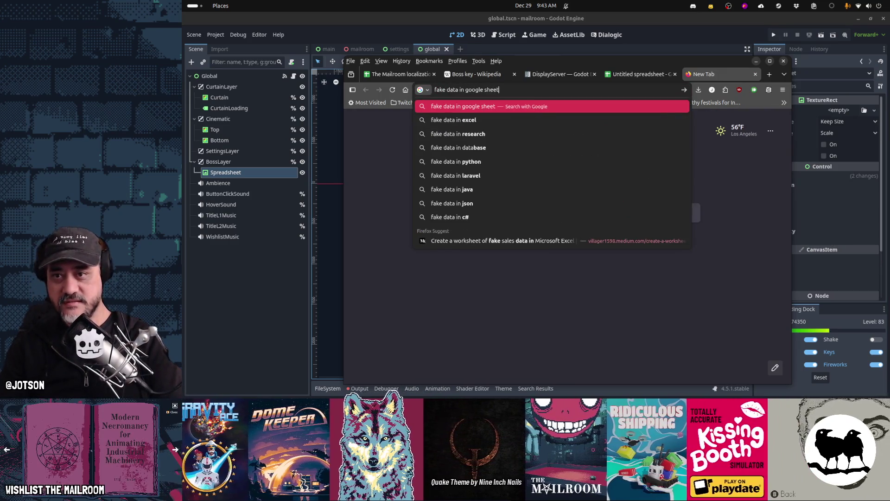
key(Return)
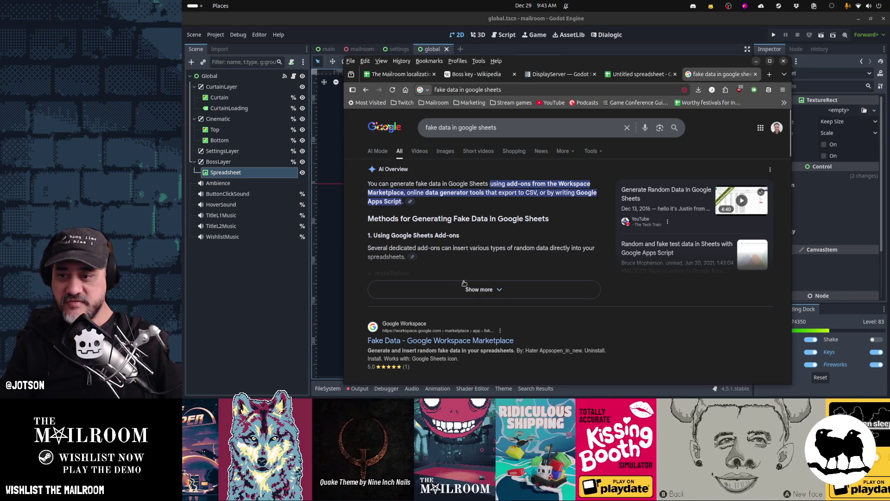
scroll(558, 306, down, 3)
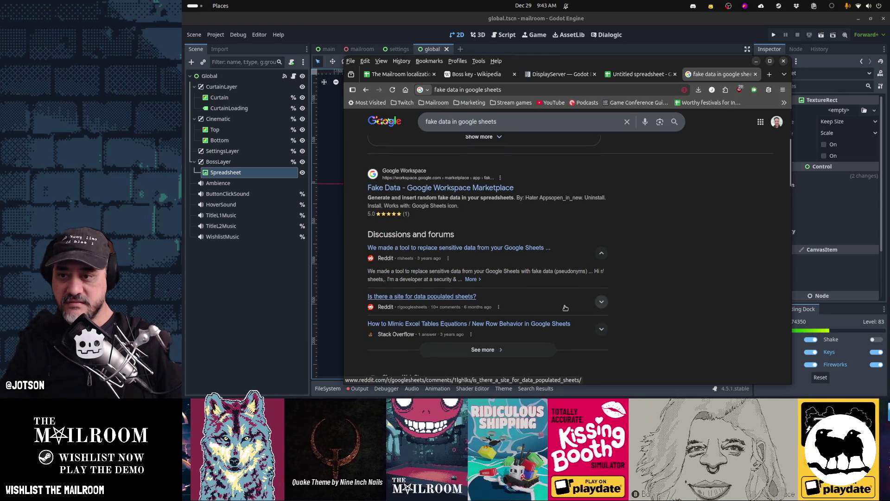
scroll(565, 307, down, 3)
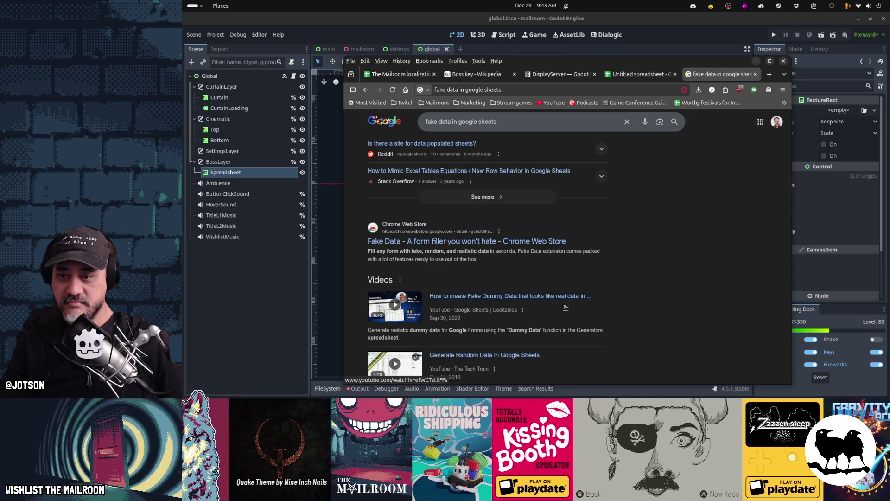
scroll(566, 308, down, 5)
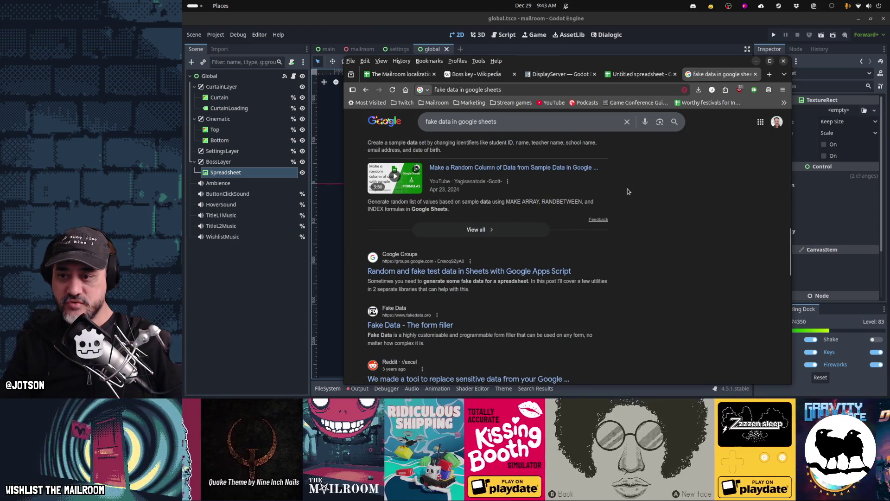
scroll(628, 192, down, 2)
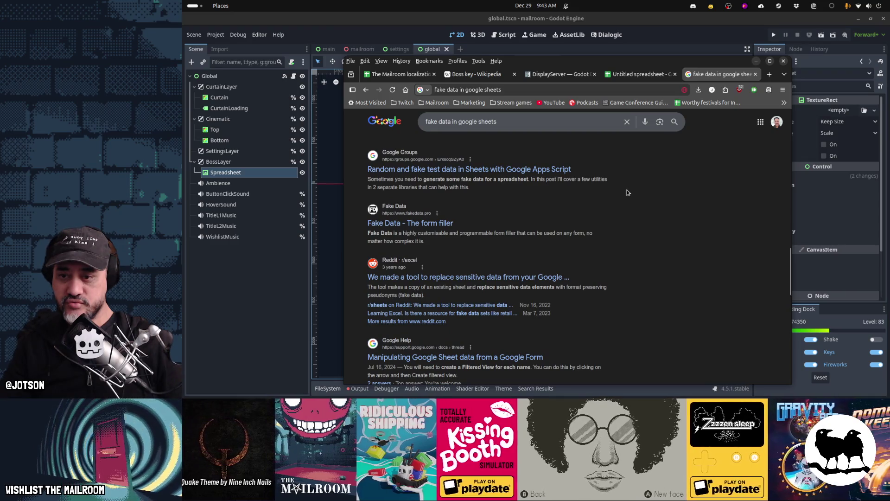
- Replace the query with 'sample sales data csv'
click(632, 90)
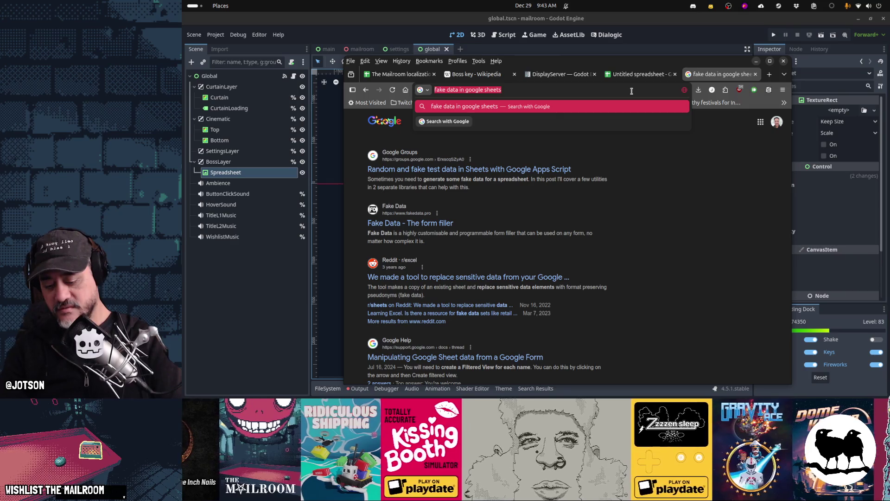
text(sample sales data s)
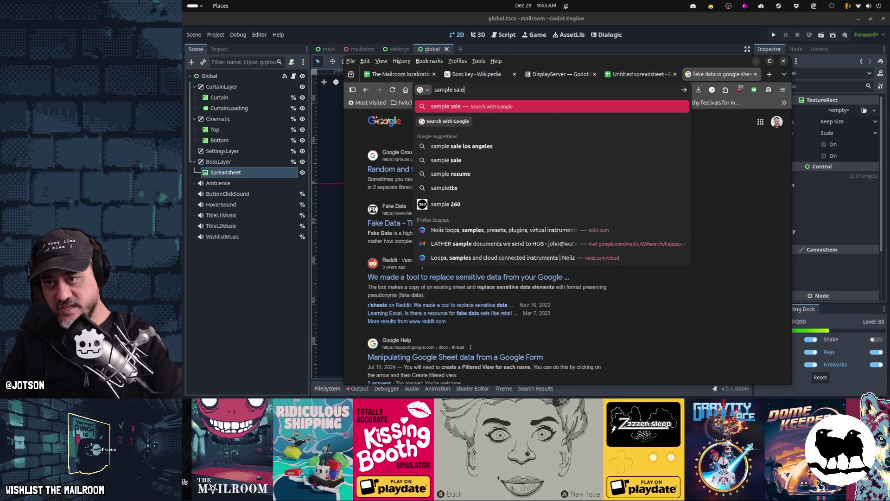
key(BackSpace)
text(csv)
key(Return)
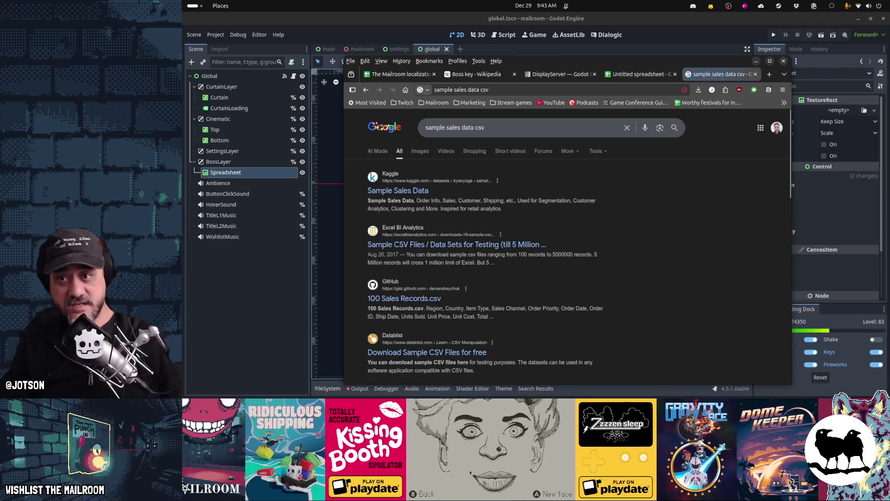
- Open the Kaggle Sample Sales Data page and scroll through its sales_data_sample.csv preview
click(418, 190)
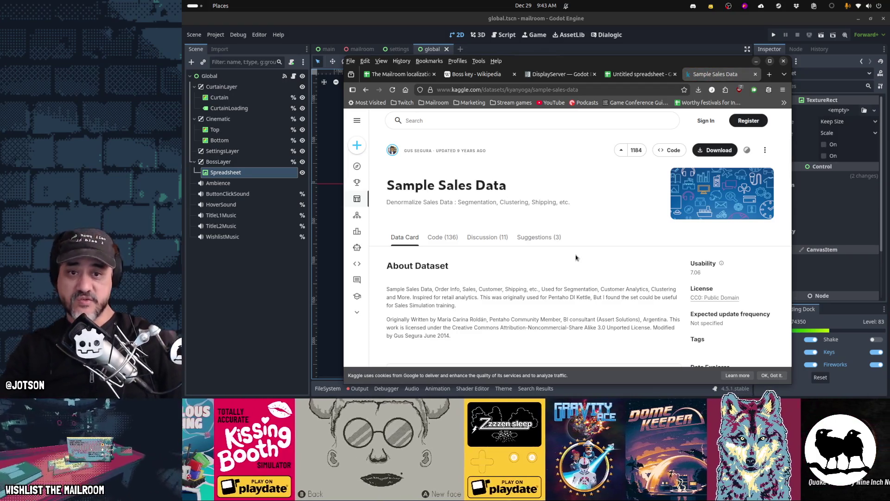
scroll(576, 258, down, 3)
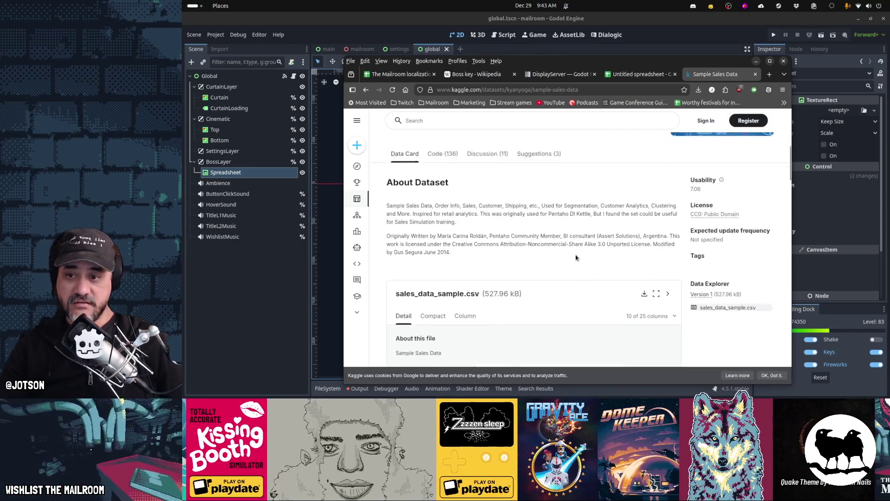
scroll(576, 258, down, 2)
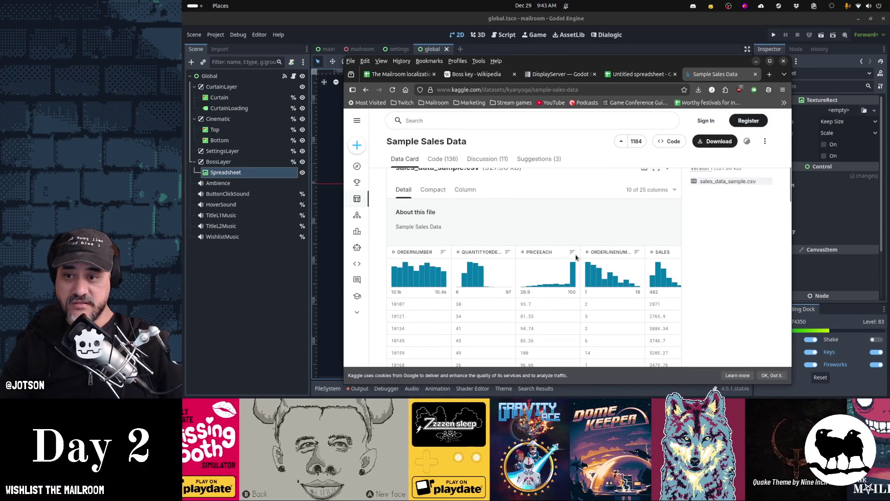
scroll(576, 258, down, 5)
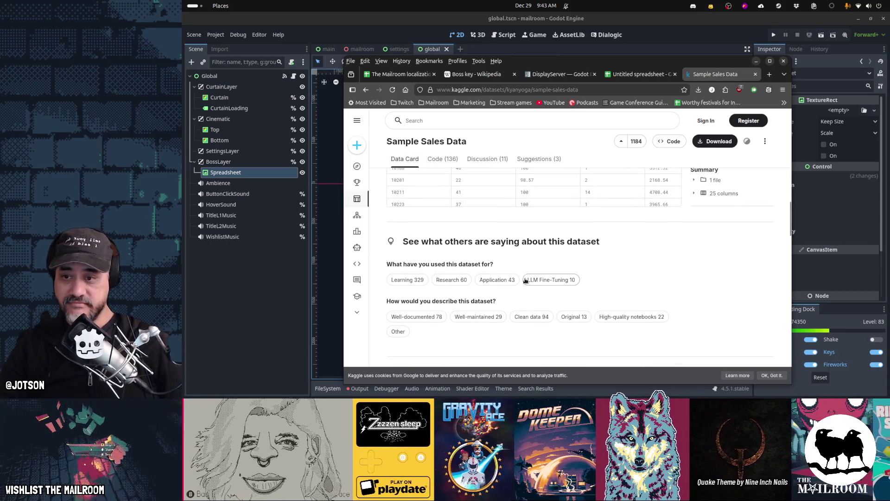
scroll(631, 282, up, 3)
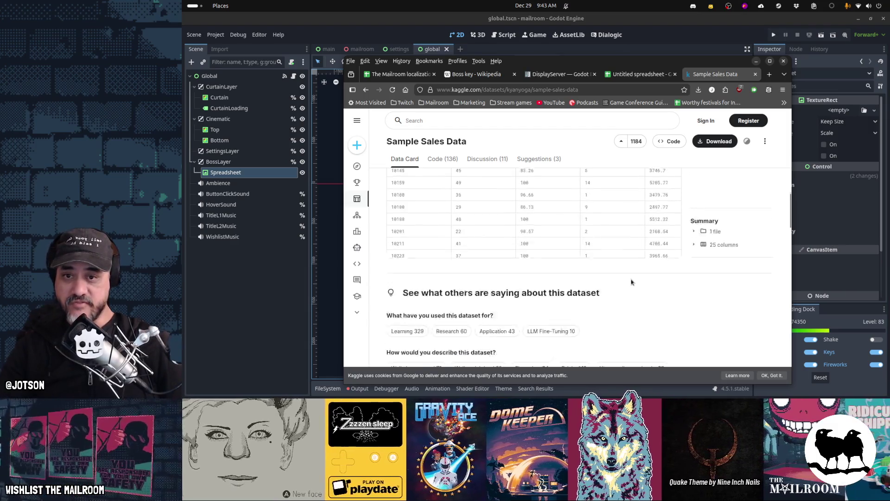
scroll(631, 281, up, 2)
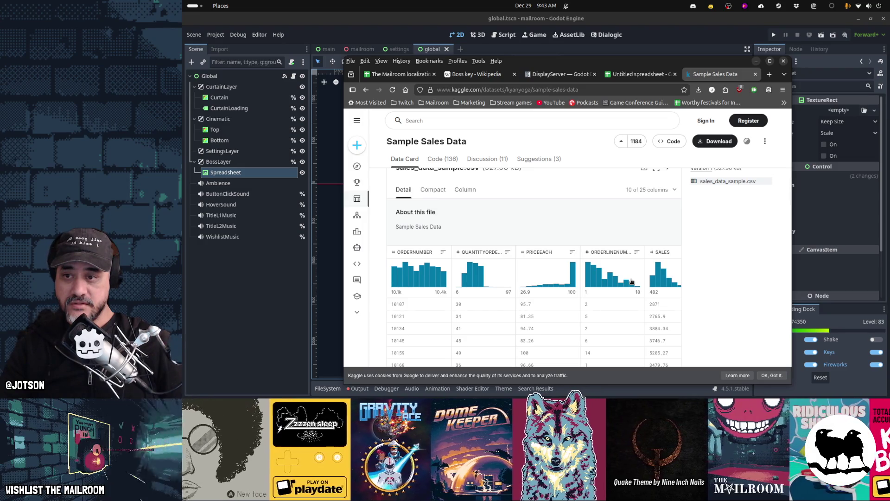
scroll(631, 281, up, 3)
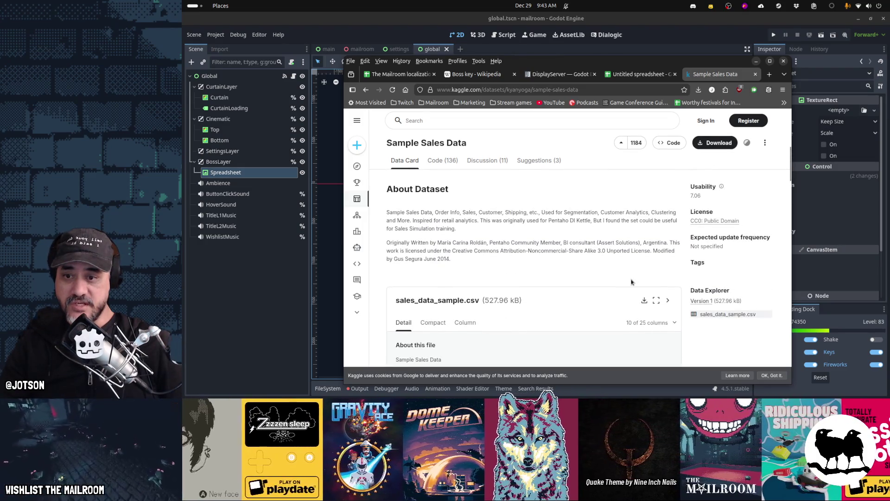
scroll(631, 281, down, 3)
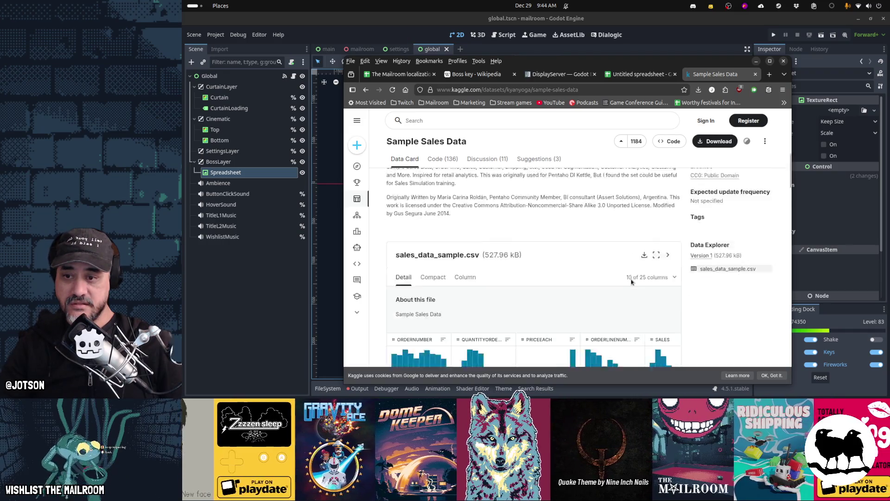
- Review the per-column statistics down to QTR_ID and MONTH_ID, then return to the results
click(466, 190)
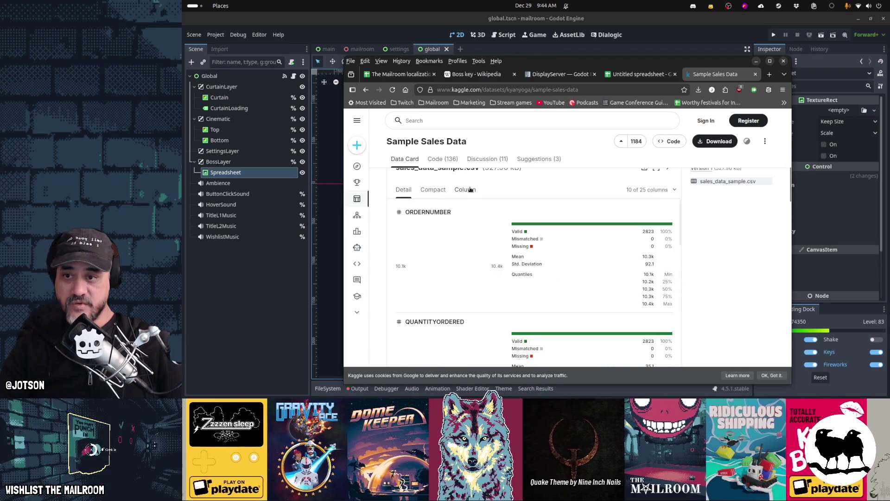
scroll(532, 243, down, 6)
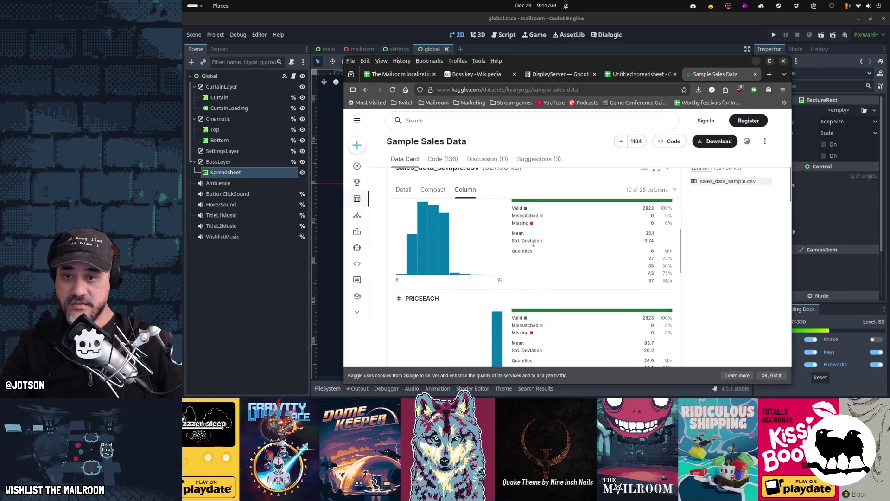
scroll(534, 245, down, 4)
scroll(533, 246, up, 8)
scroll(534, 245, up, 2)
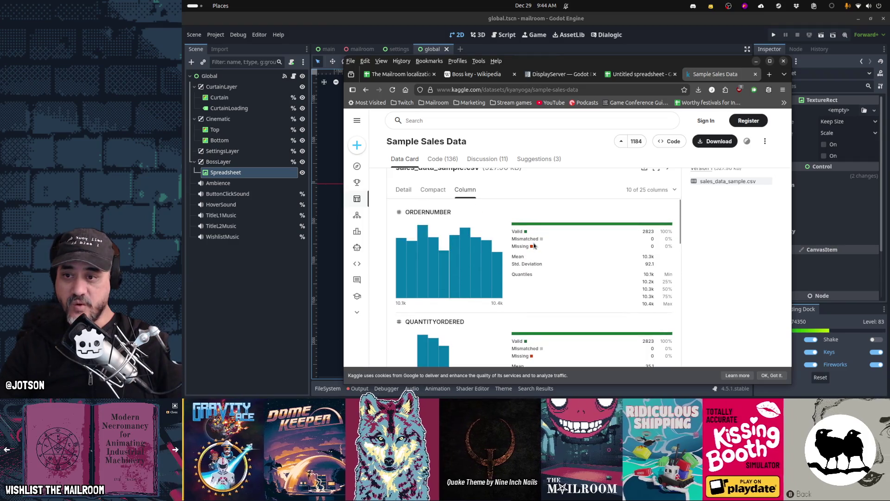
scroll(534, 245, down, 10)
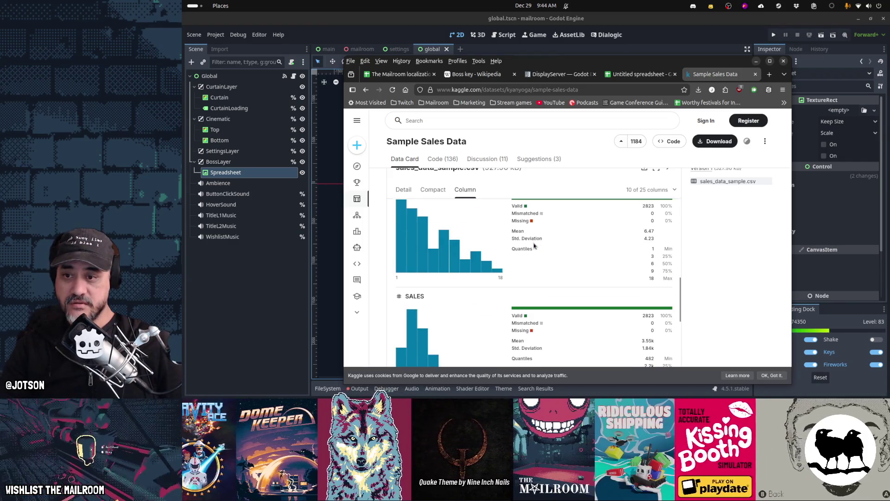
scroll(534, 245, down, 3)
scroll(534, 245, down, 3)
key(alt+Left)
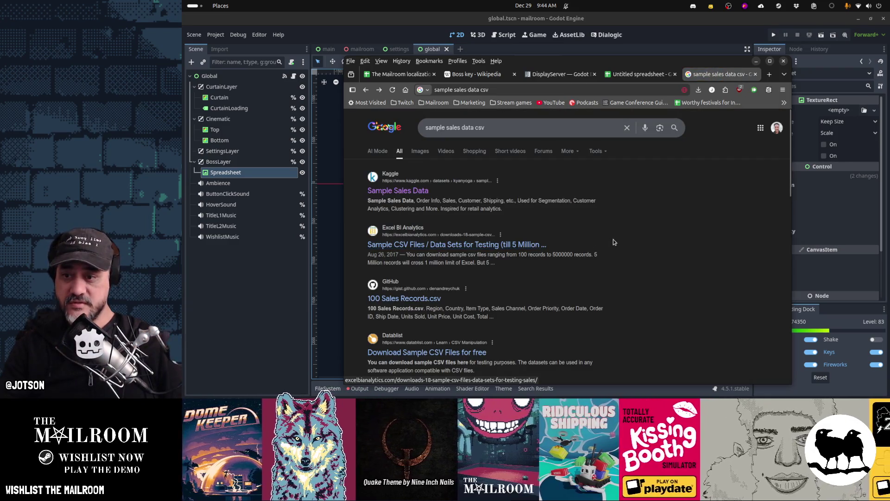
- Search 'sample customer data csv', keep the GitHub result in a background tab, and open Datablist
scroll(613, 242, down, 3)
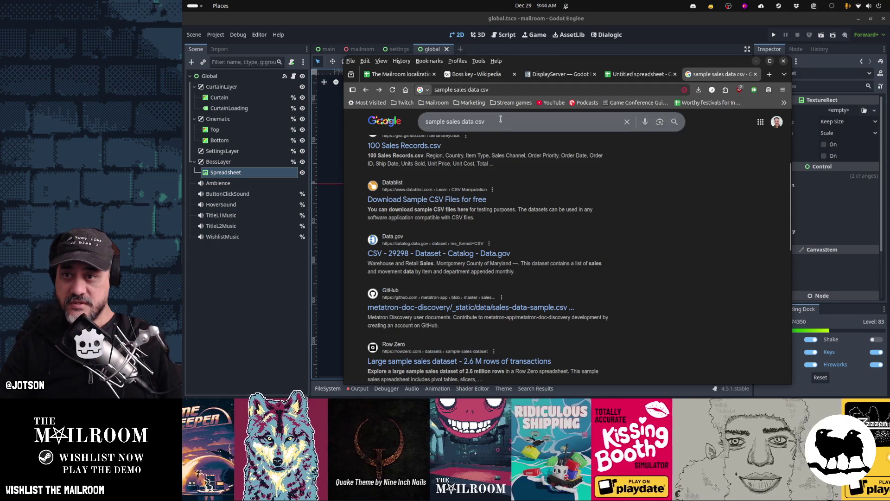
double_click(454, 121)
text(custom)
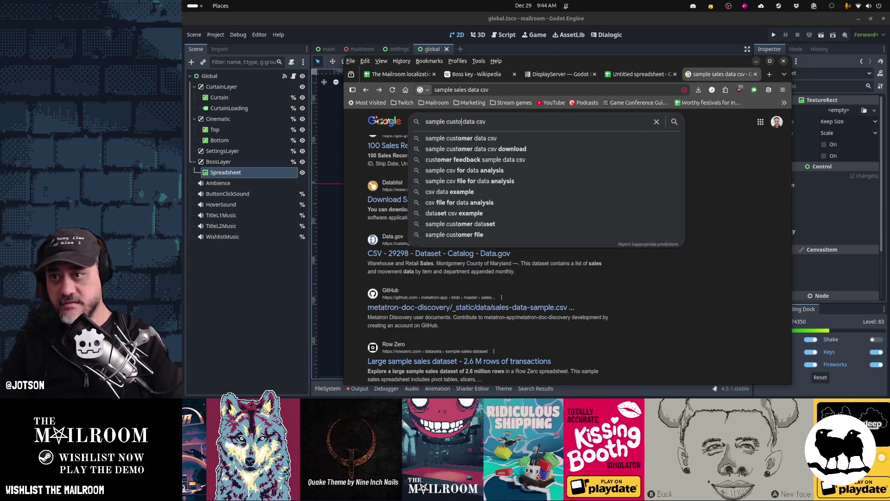
text(er)
key(Return)
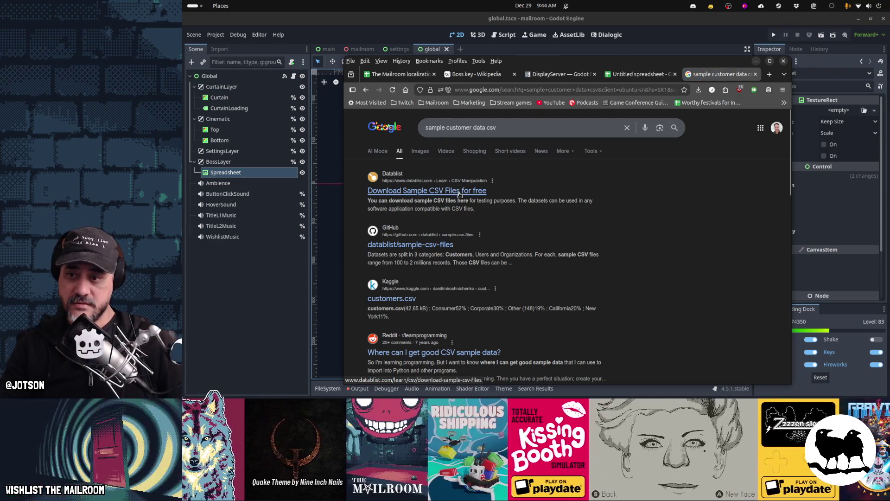
middle_click(436, 245)
click(448, 191)
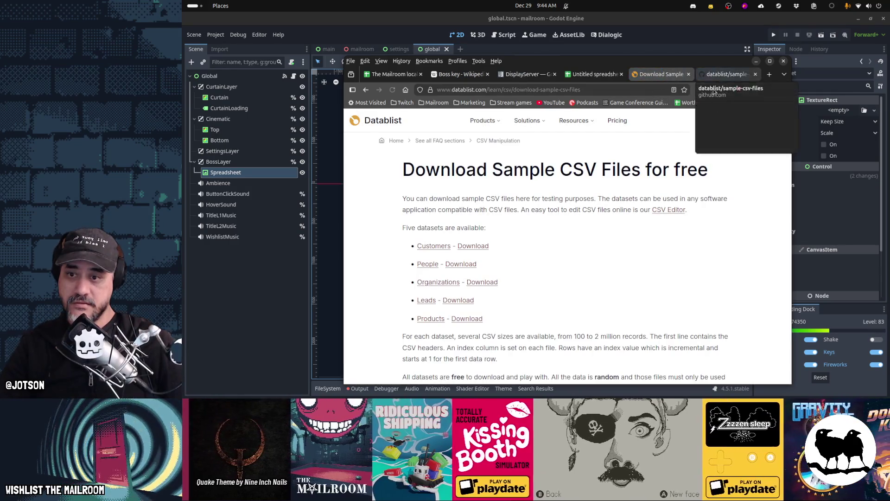
- Download customers-100.csv from Datablist's Customers section, then return to the untitled spreadsheet tab
click(433, 245)
scroll(612, 242, down, 2)
scroll(623, 242, down, 4)
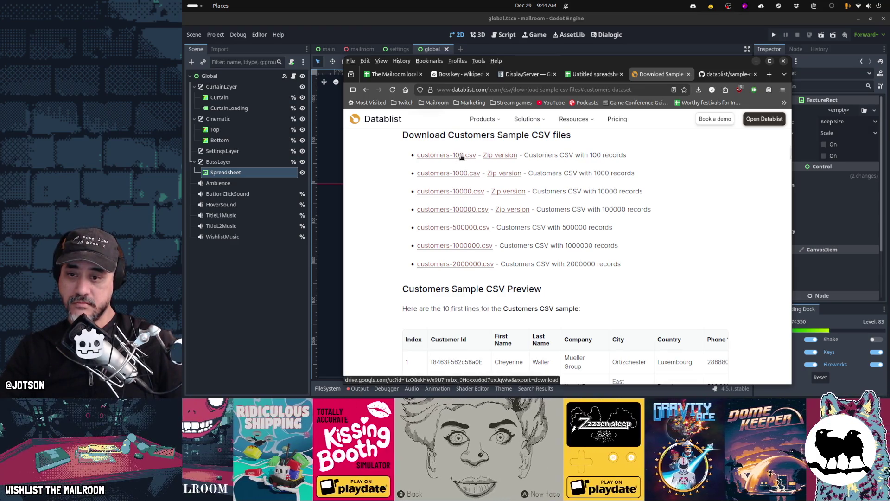
click(461, 157)
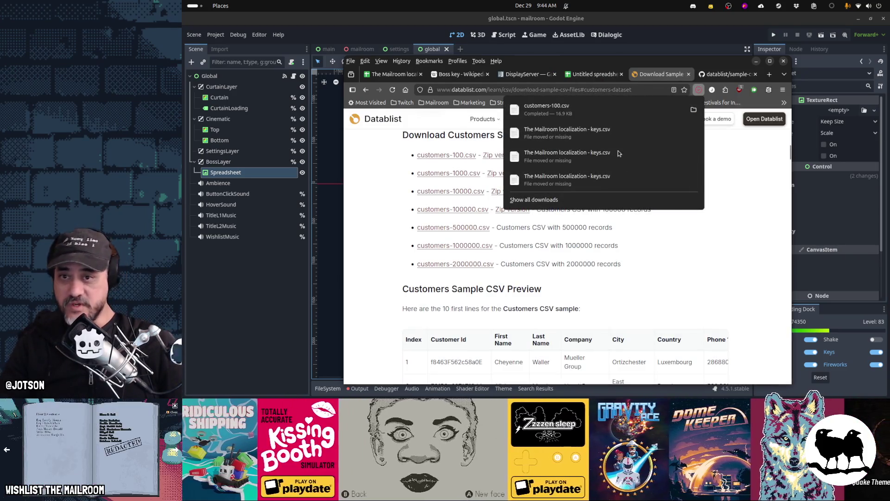
click(693, 241)
scroll(684, 245, up, 10)
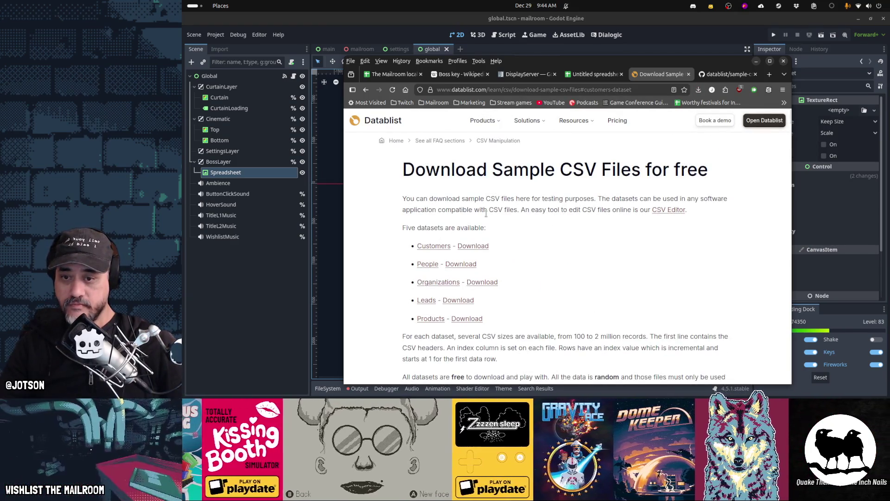
scroll(491, 212, down, 2)
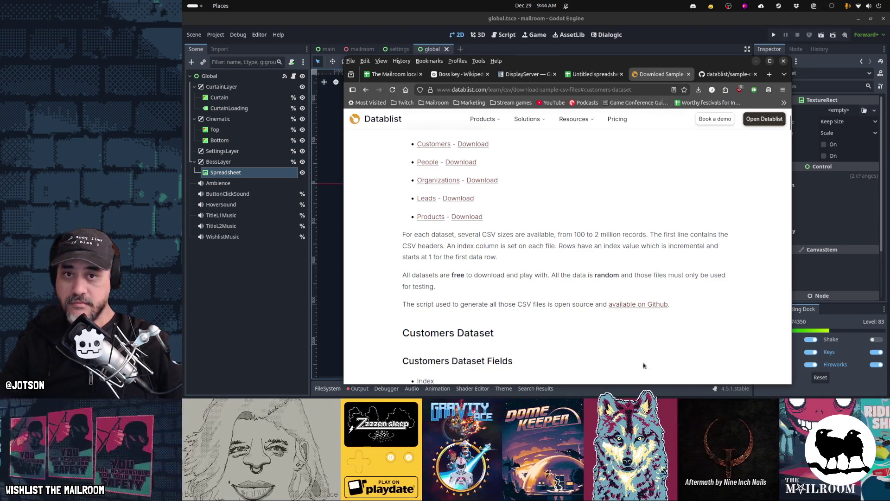
mouse_move(661, 381)
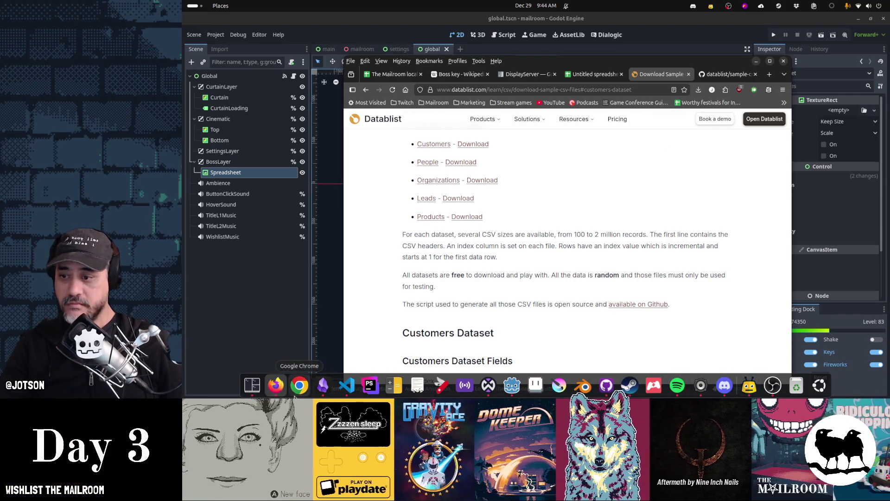
key(ctrl+Page_Up)
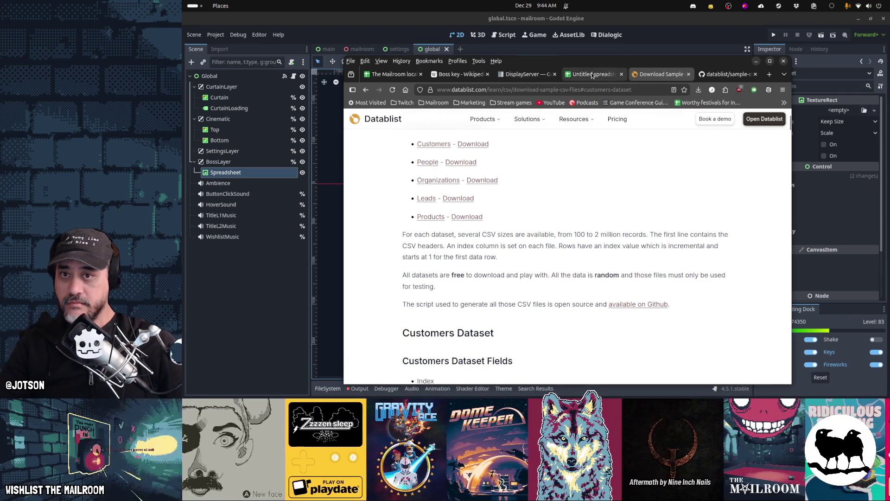
- Start a file import into the spreadsheet by uploading from the computer
click(371, 125)
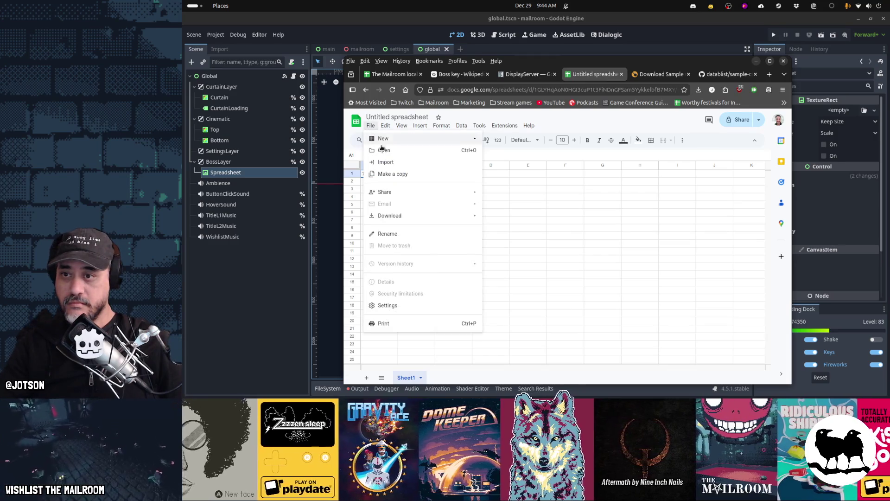
click(390, 163)
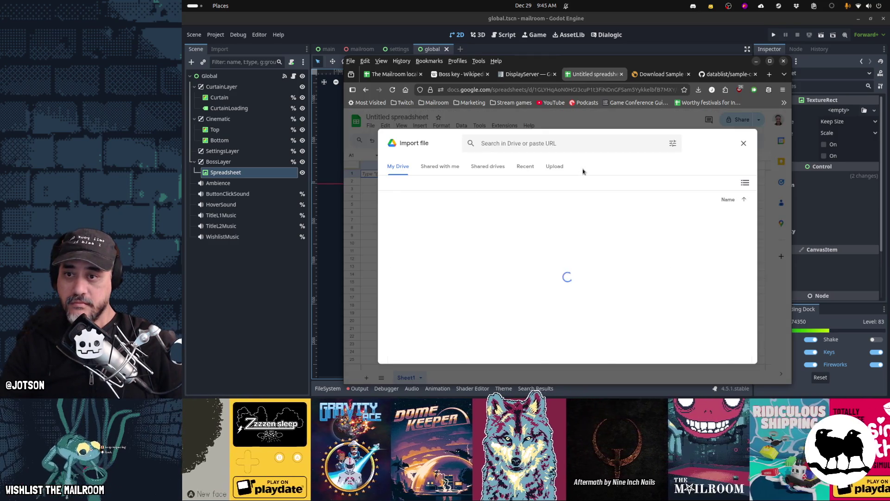
click(556, 167)
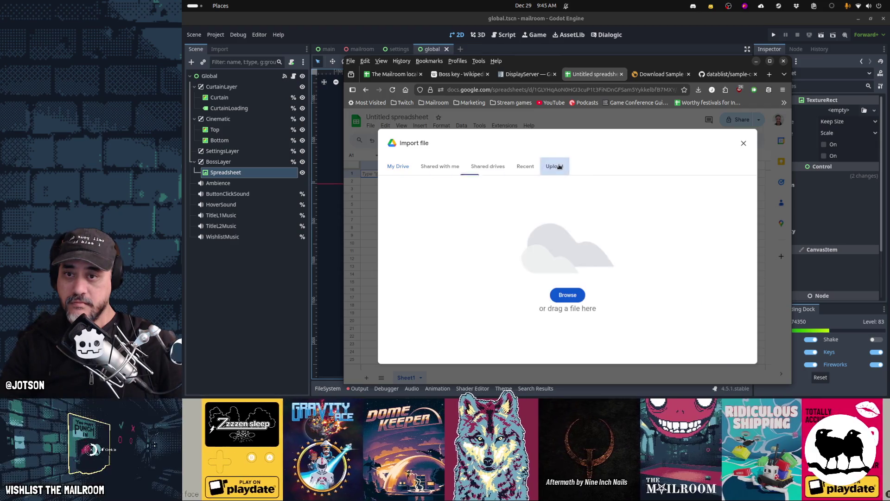
click(568, 295)
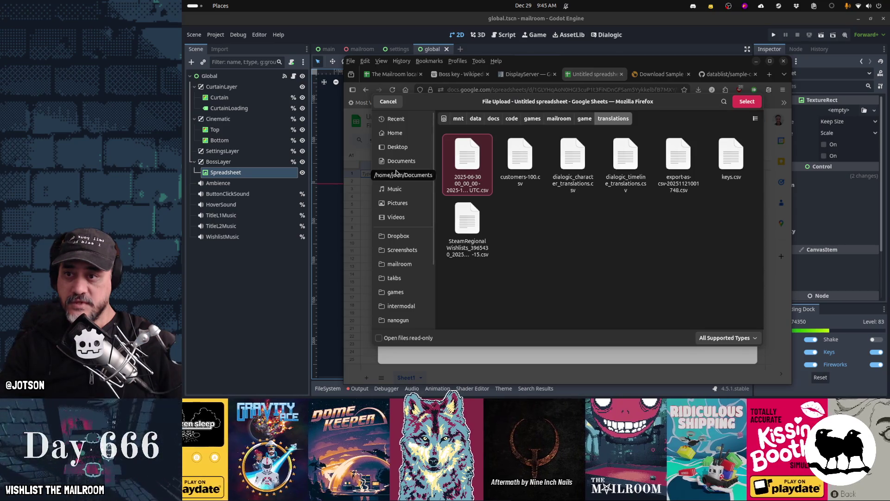
- Check Downloads with the All Files filter, cancel the upload, and go to the sample-csv-files GitHub page
click(399, 174)
click(423, 176)
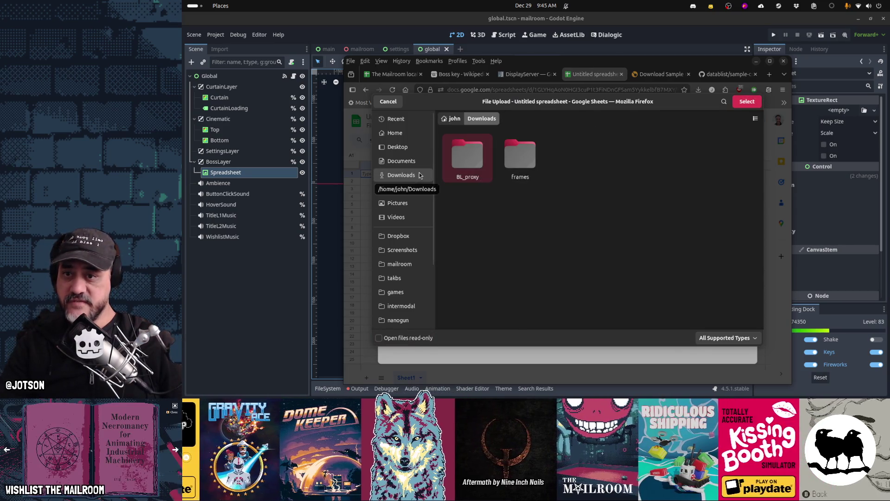
click(727, 338)
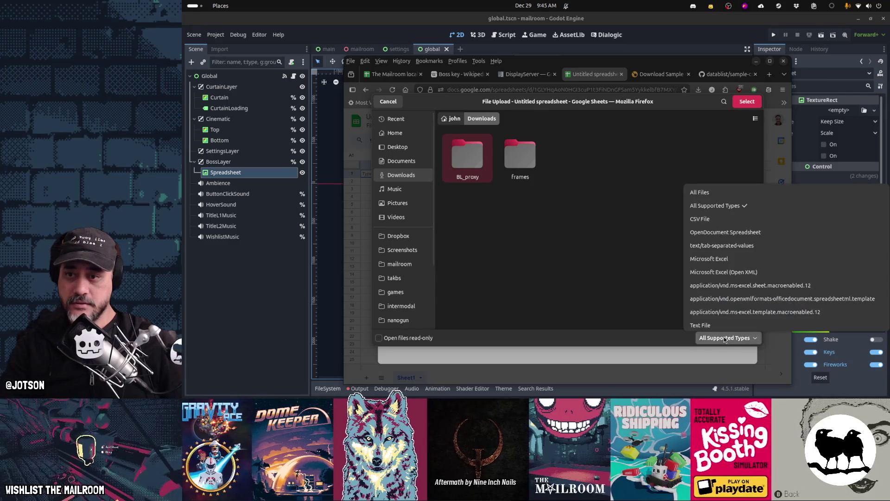
click(718, 193)
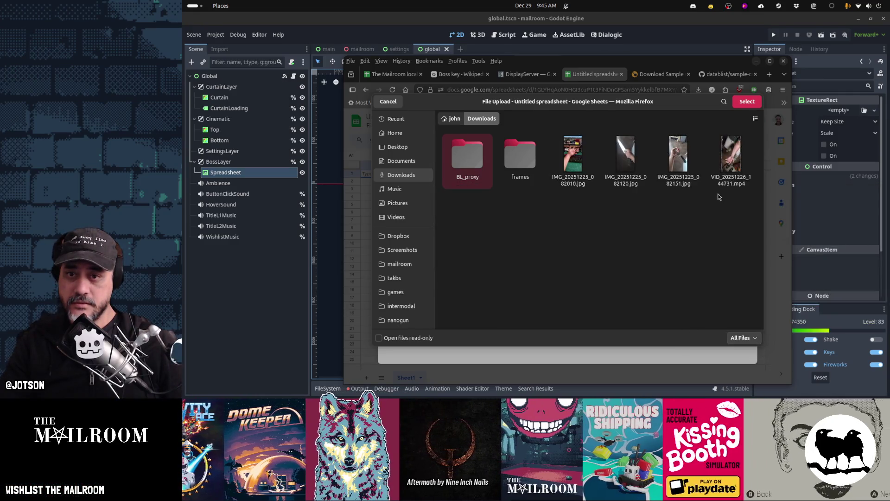
click(402, 103)
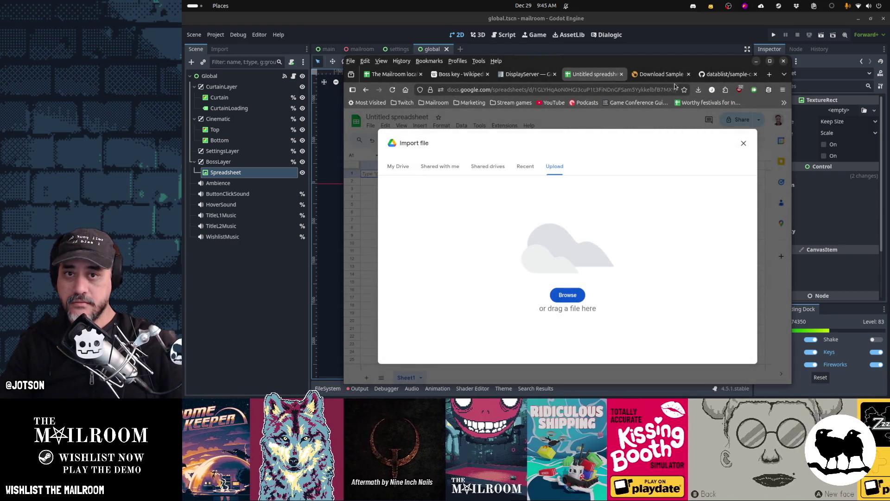
click(722, 76)
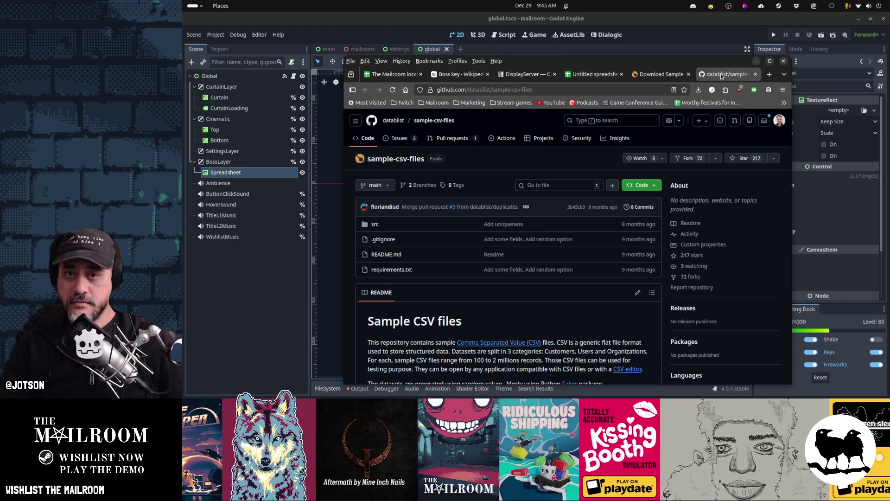
- Download customers-100.csv from the Datablist sample CSV page
click(655, 73)
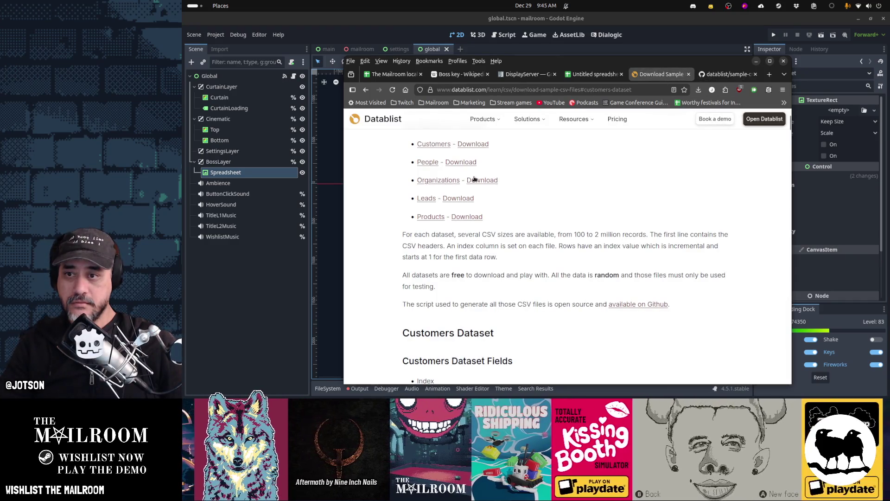
click(467, 144)
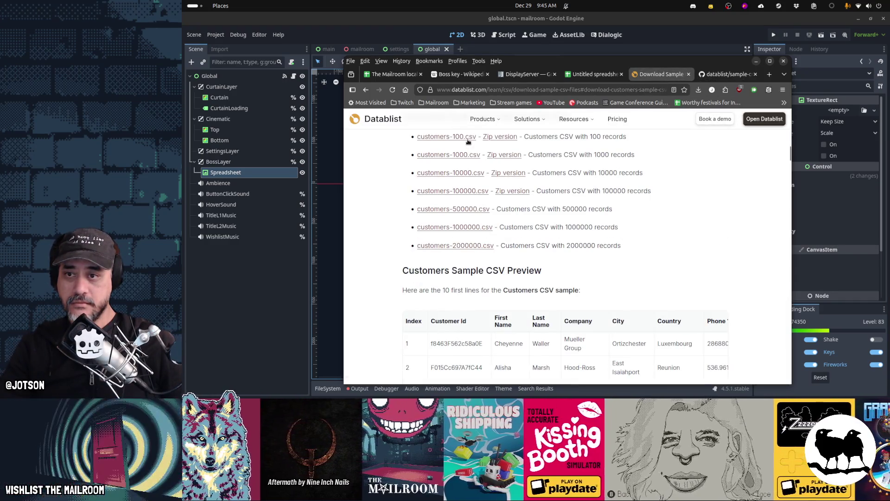
click(468, 139)
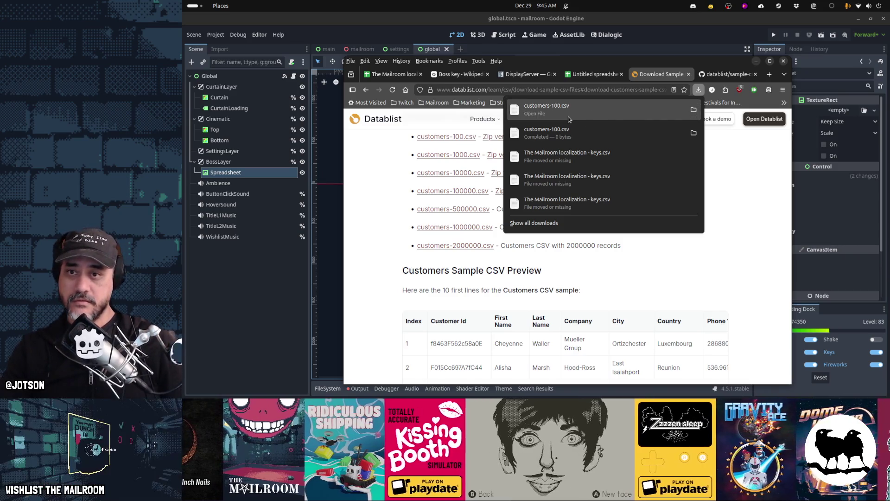
- Check the Downloads folder and the browser's recent downloads, then bring the terminal forward
key(super)
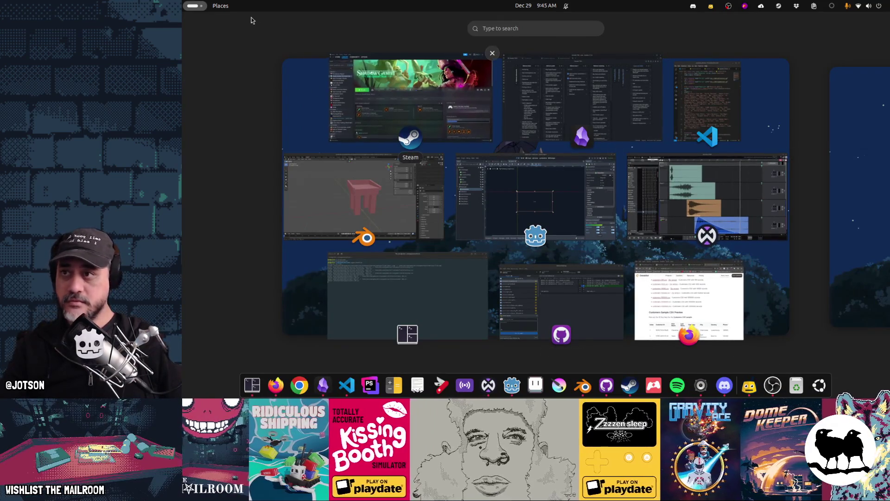
click(220, 5)
click(518, 107)
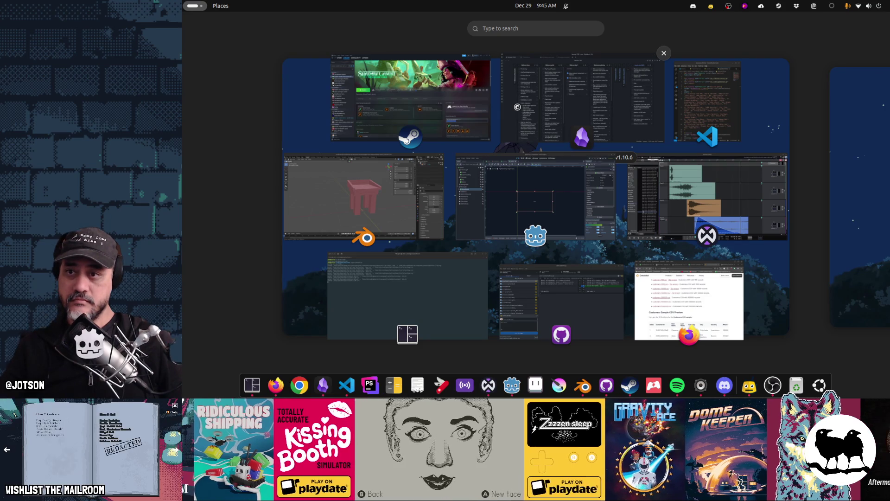
click(315, 115)
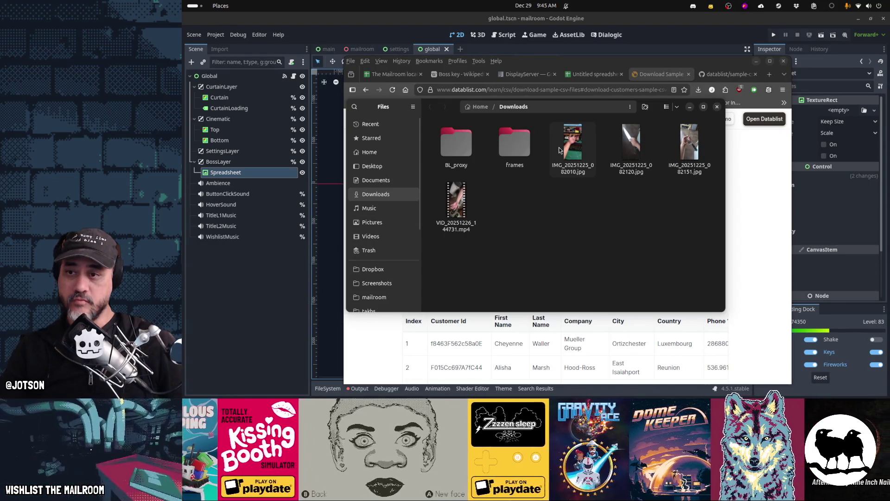
click(748, 202)
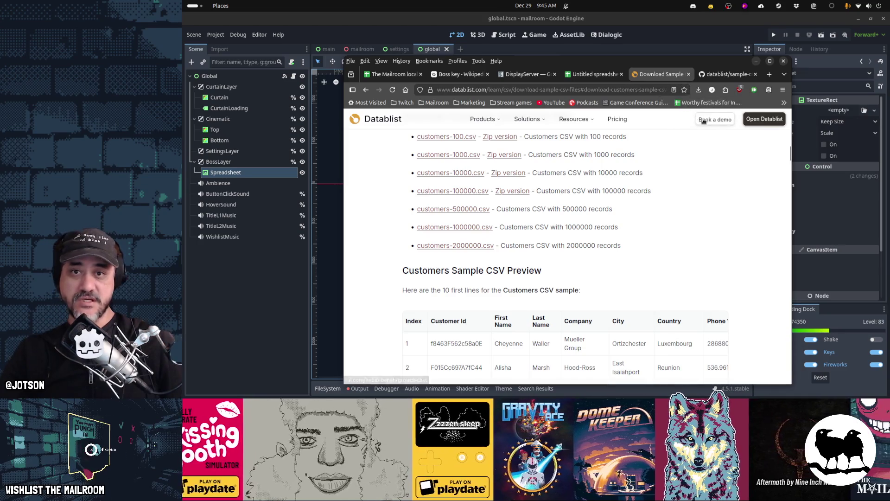
click(698, 89)
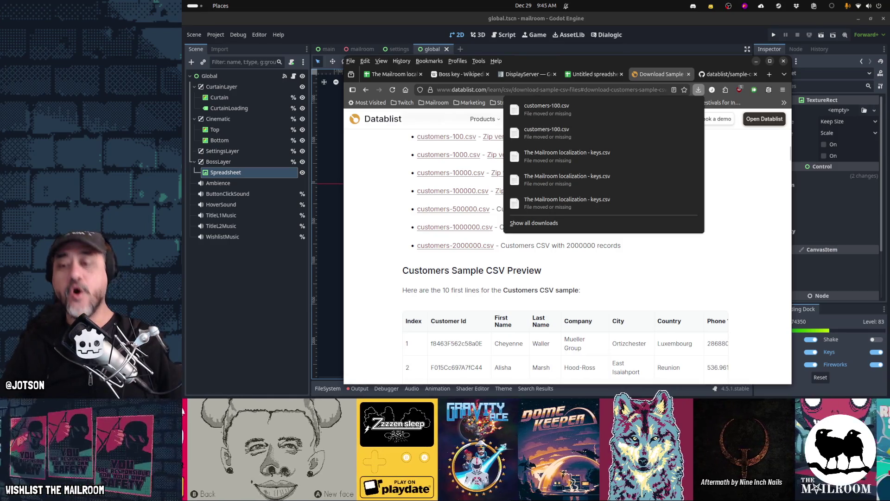
click(241, 384)
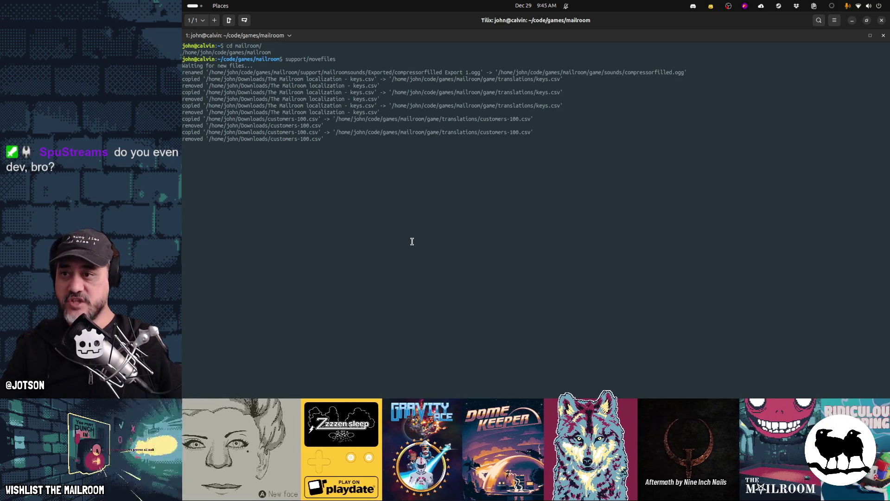
- Stop the watcher script, move game/translations/customers-100.csv back to ~/Downloads, and return to Godot
key(ctrl+c)
text(mv game/translations/cust)
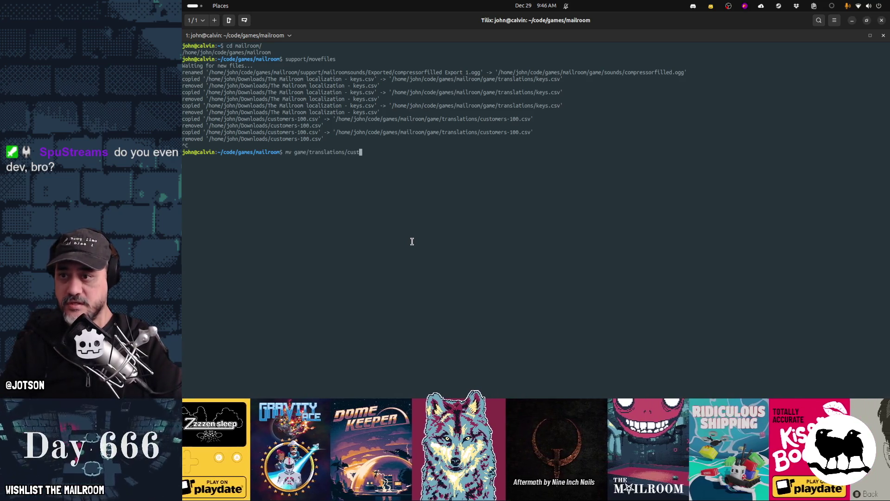
key(Tab)
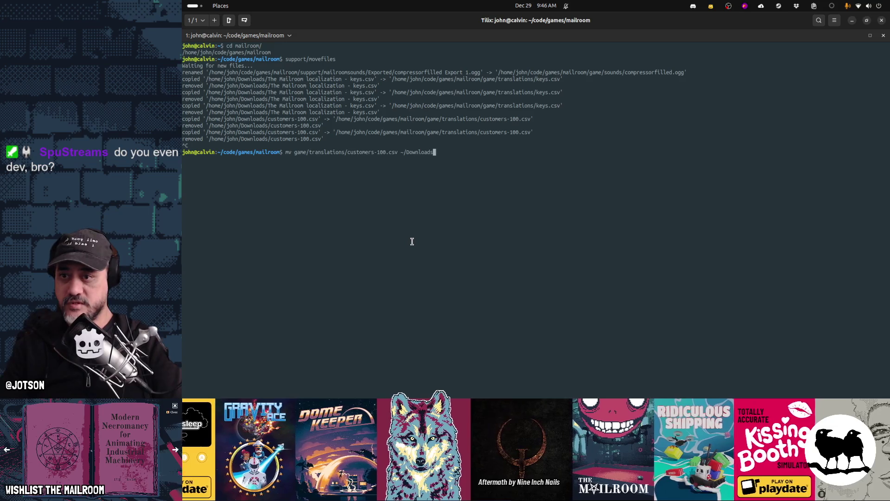
key(Return)
key(alt+Tab)
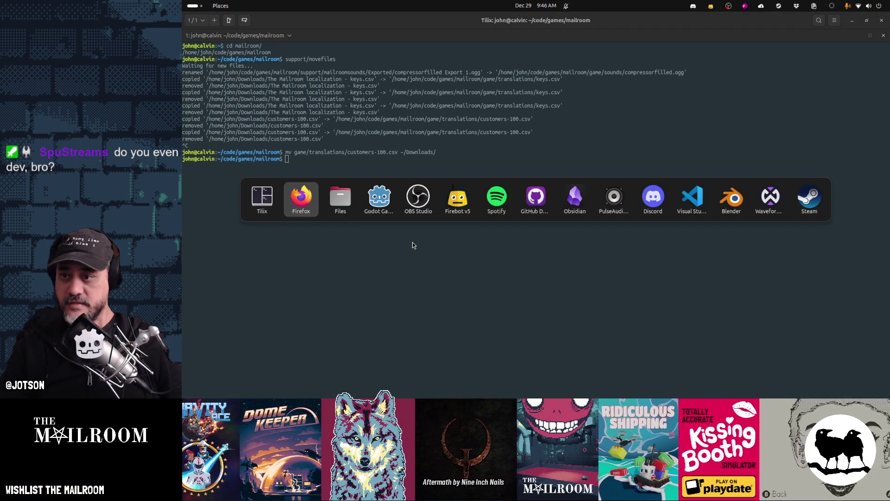
key(Tab)
key(Tab)
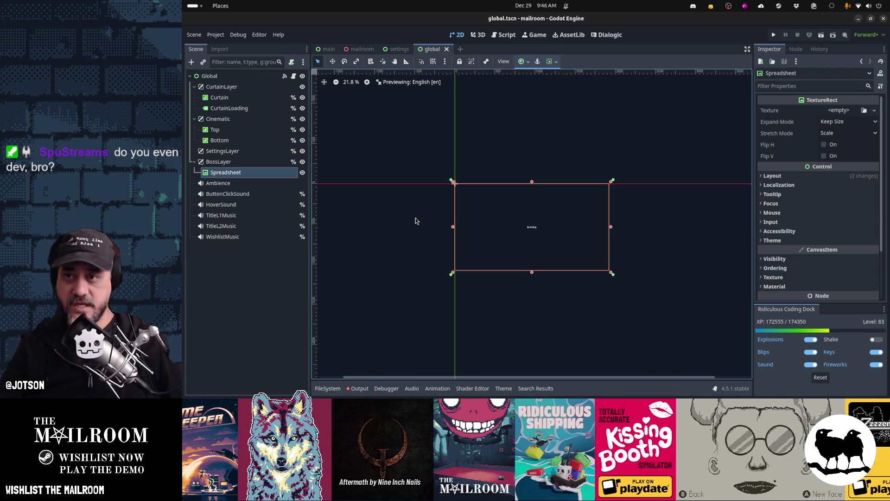
- Import Downloads/customers-100.csv into the untitled spreadsheet and make the browser fullscreen
key(alt+Tab)
key(Tab)
key(Tab)
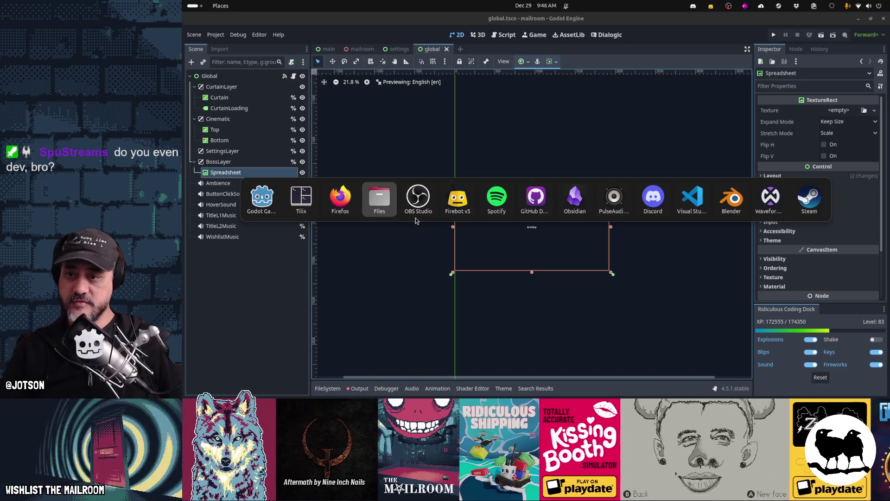
key(alt+shift+Tab)
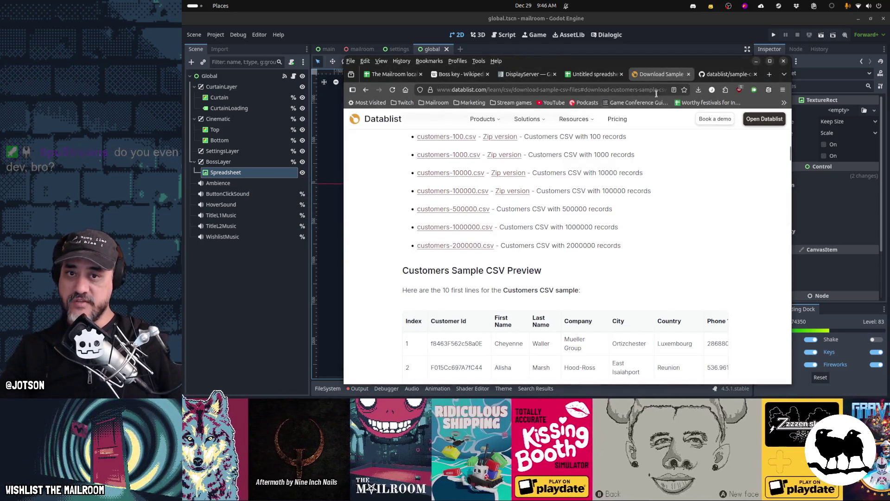
click(582, 75)
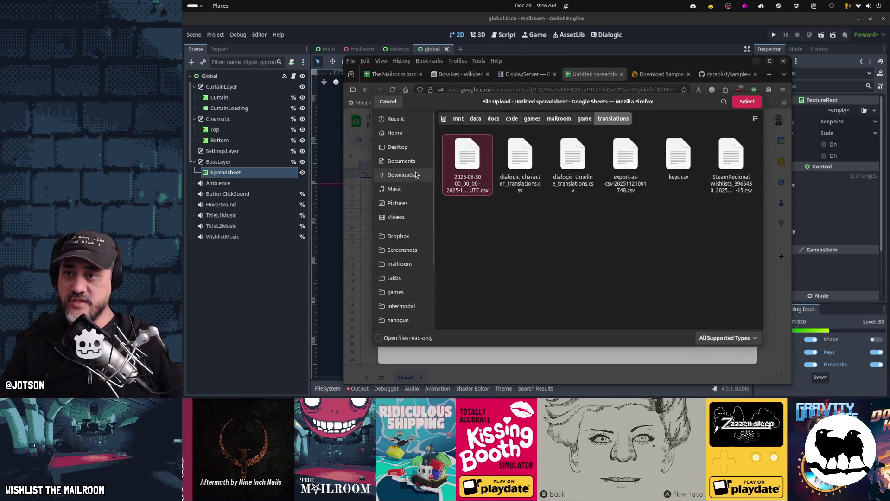
click(415, 176)
double_click(564, 169)
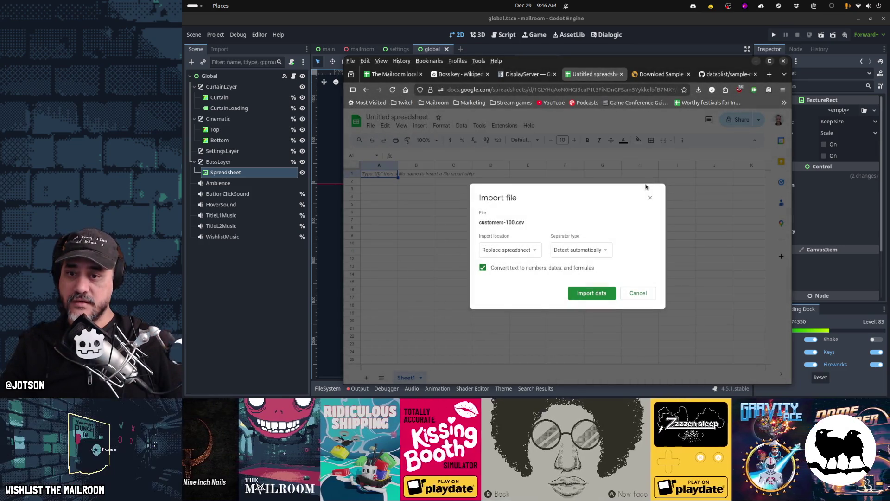
click(598, 295)
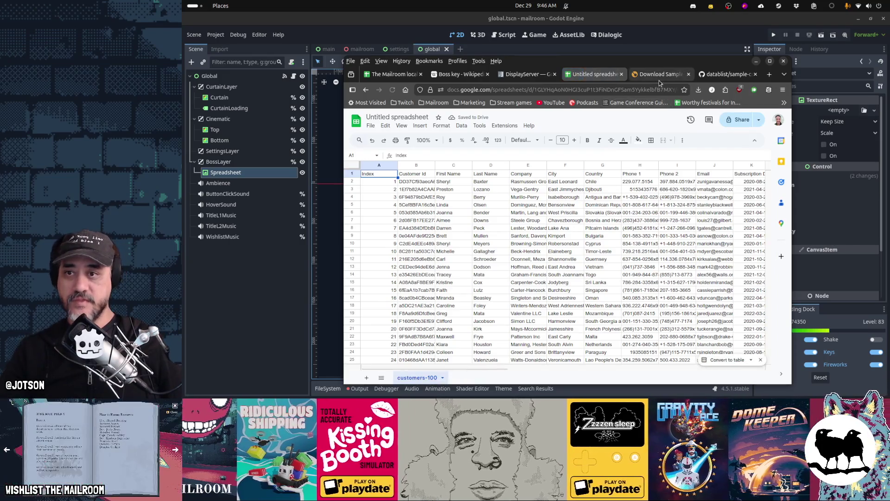
key(F11)
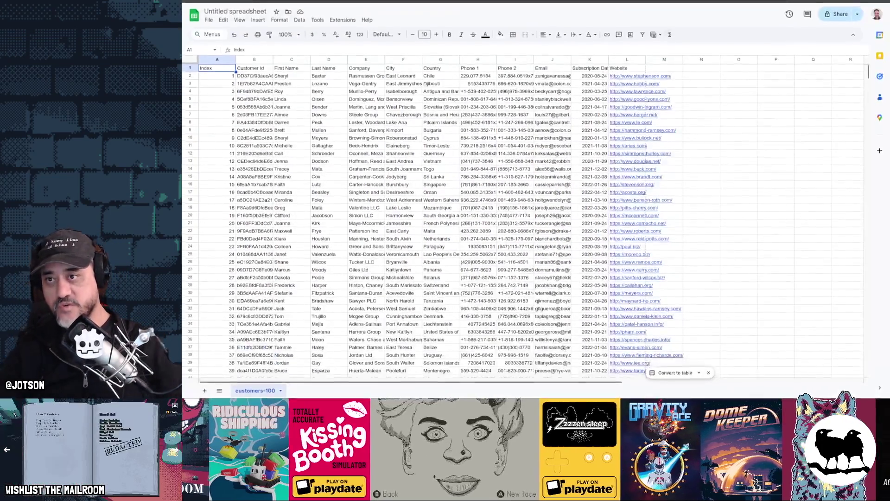
- Rename the spreadsheet to 'Customers'
click(254, 8)
text(Customers)
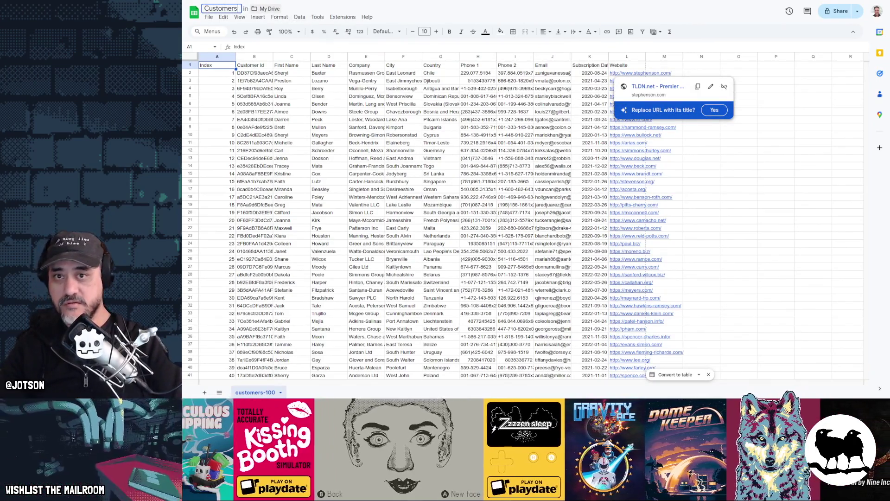
key(Return)
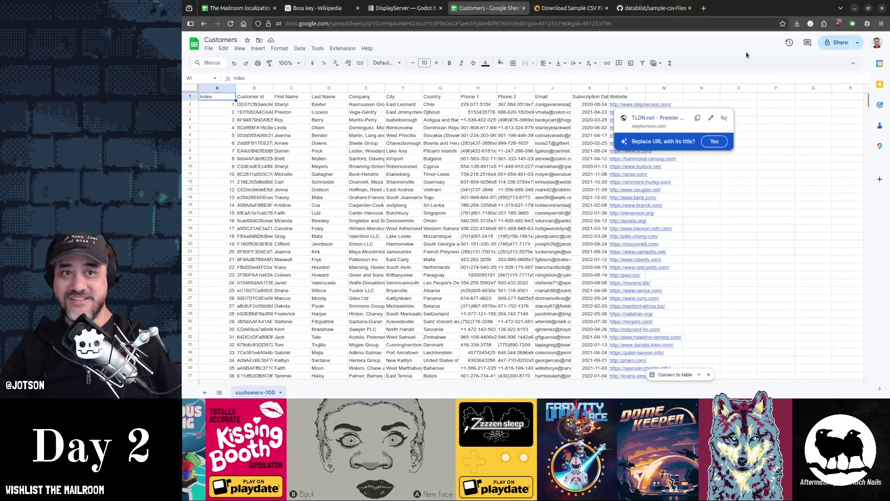
click(877, 12)
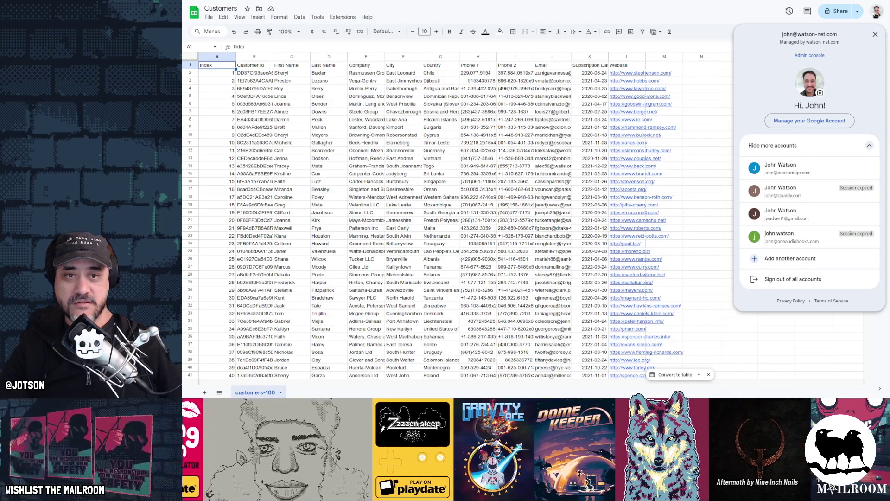
click(875, 39)
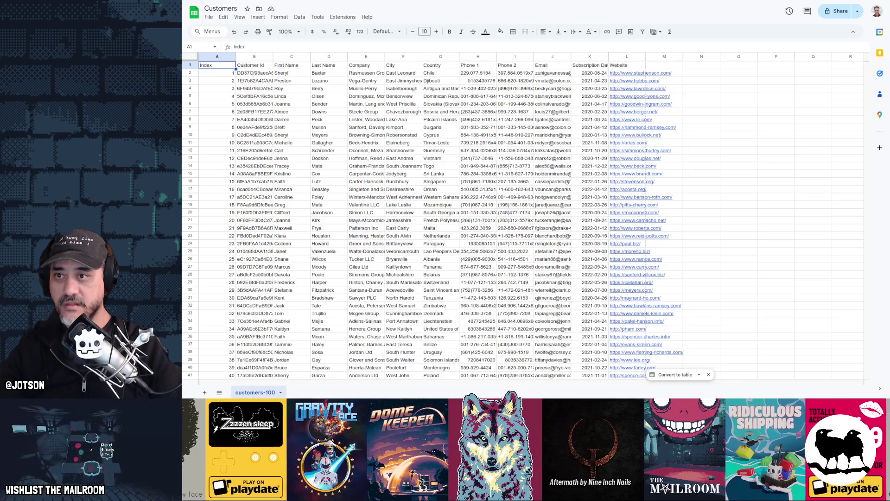
- Take a full-screen screenshot of the sheet, exit fullscreen, and return to Godot
key(Print)
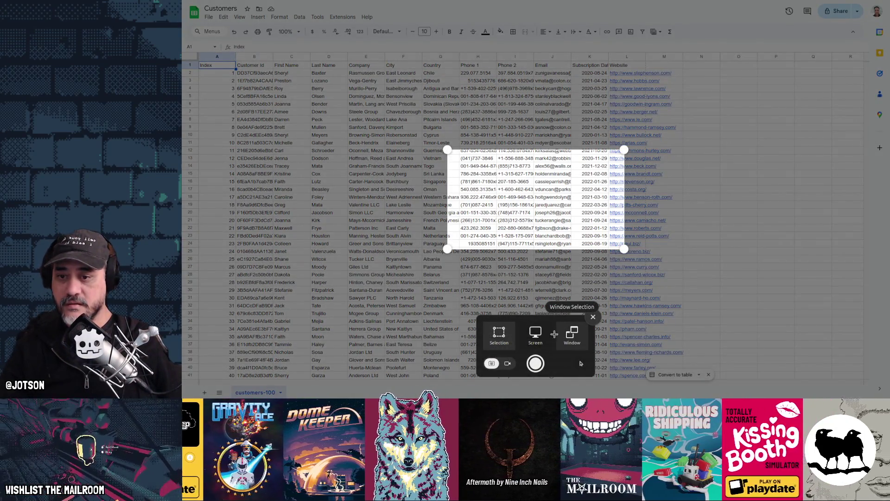
click(548, 336)
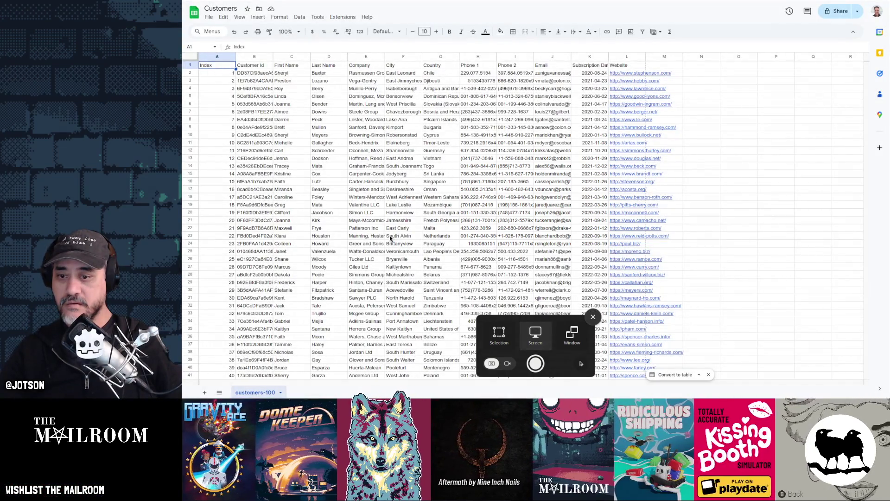
click(536, 364)
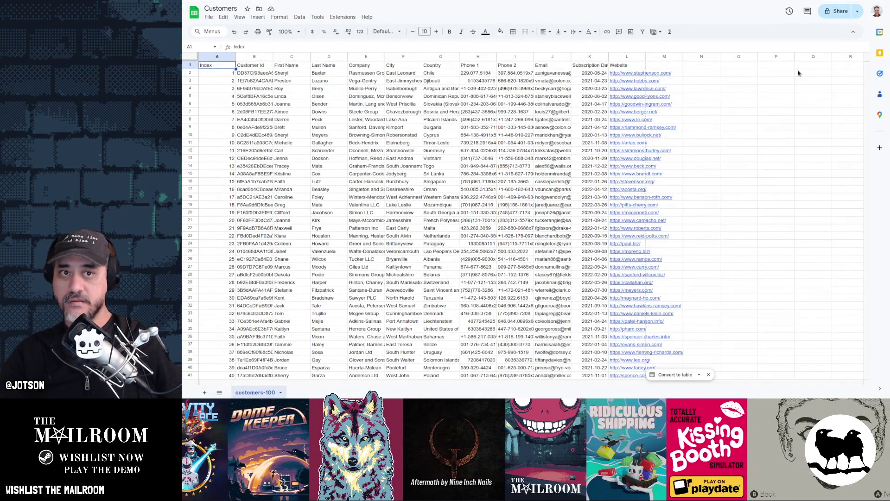
key(F11)
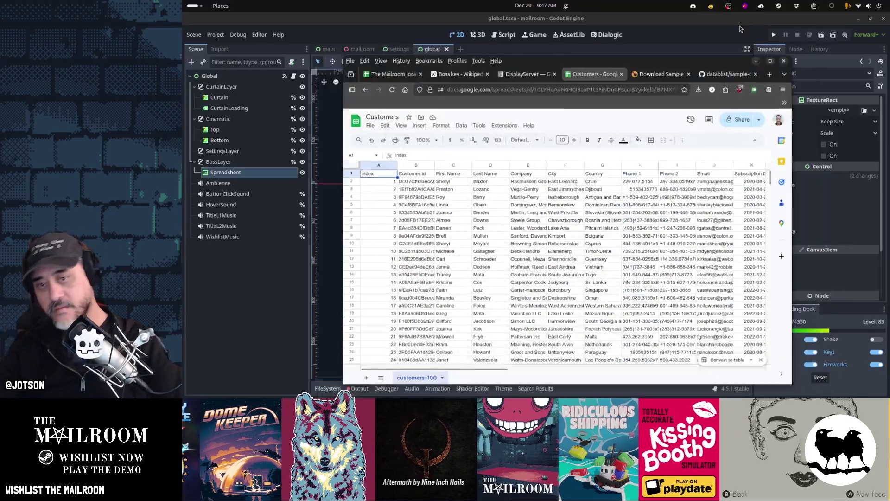
click(686, 38)
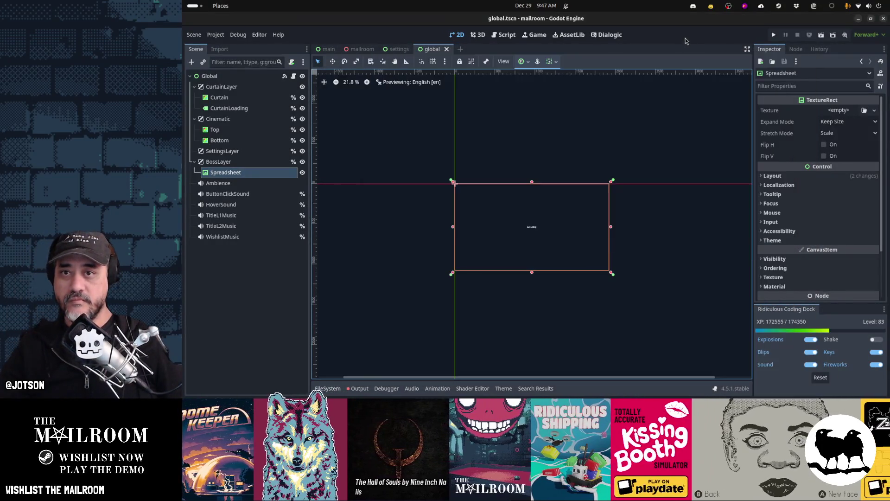
- Launch Aseprite and create a new 1920×1080 RGBA sprite
click(531, 390)
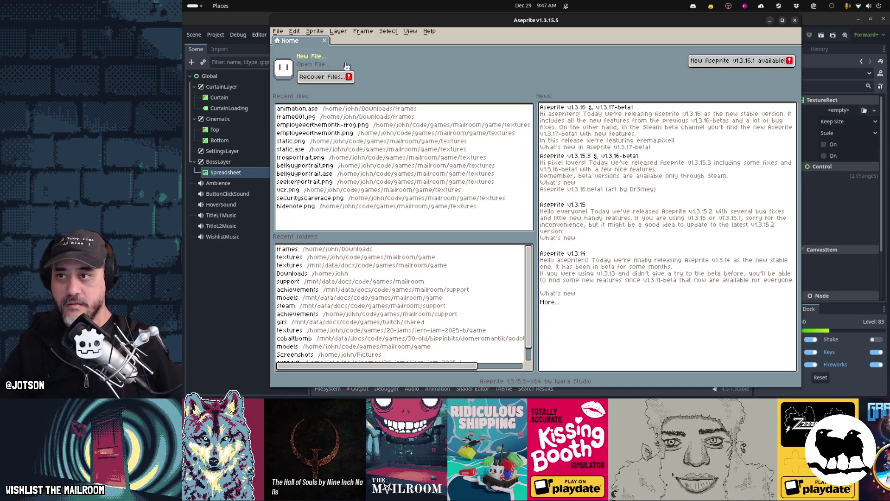
click(278, 31)
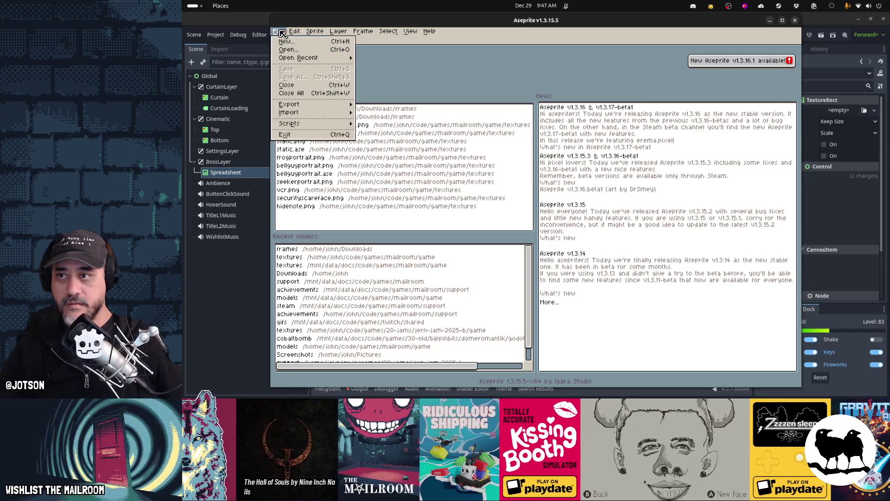
click(292, 40)
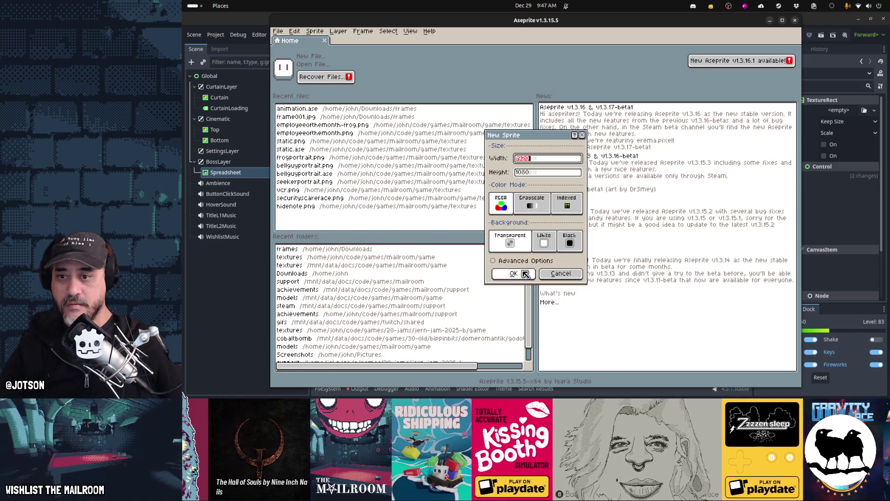
key(Return)
- Paste the spreadsheet screenshot onto the canvas and commit it to the layer
key(ctrl+v)
scroll(563, 204, down, 3)
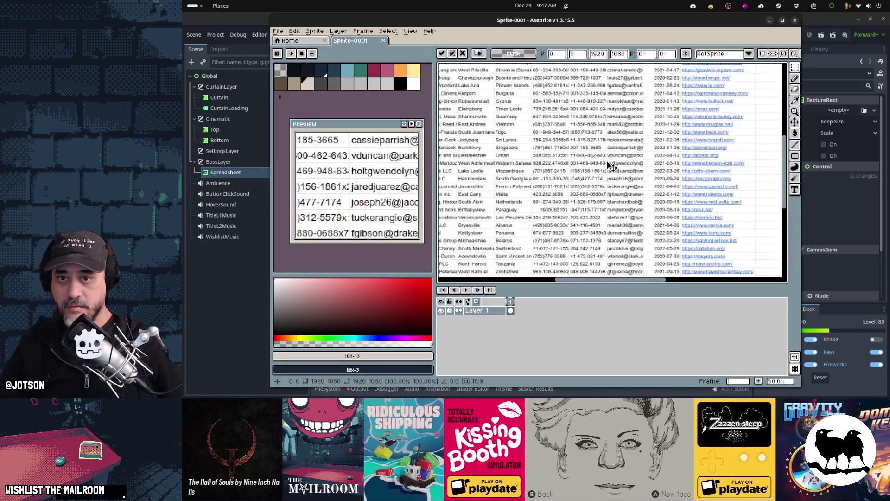
scroll(673, 121, up, 7)
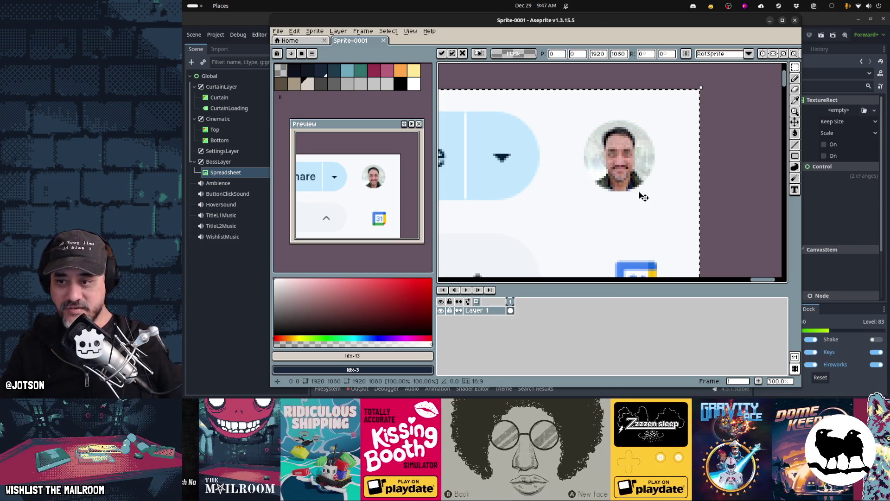
key(ctrl+d)
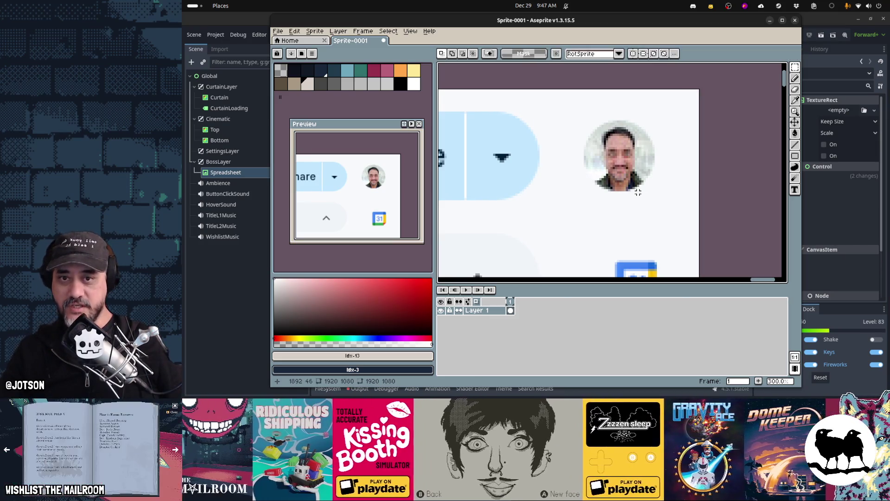
mouse_move(495, 394)
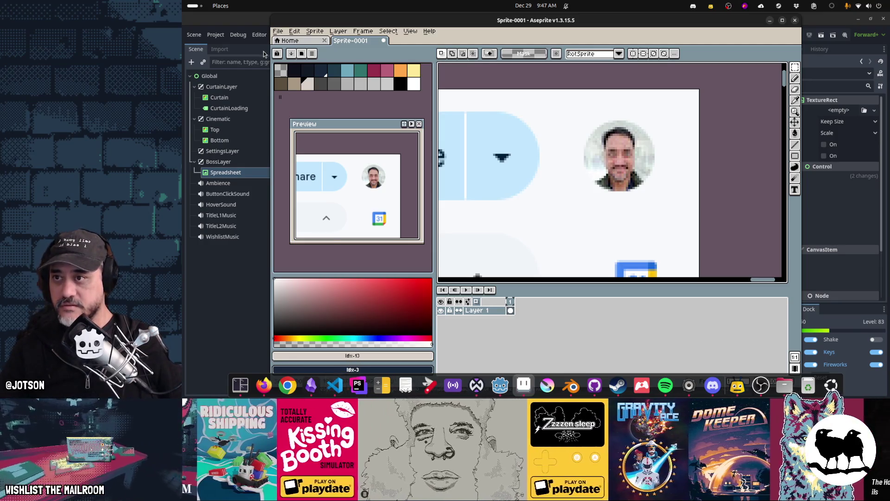
click(278, 31)
- Load frame025.jpg onward as an animation, play it, then close it
click(288, 49)
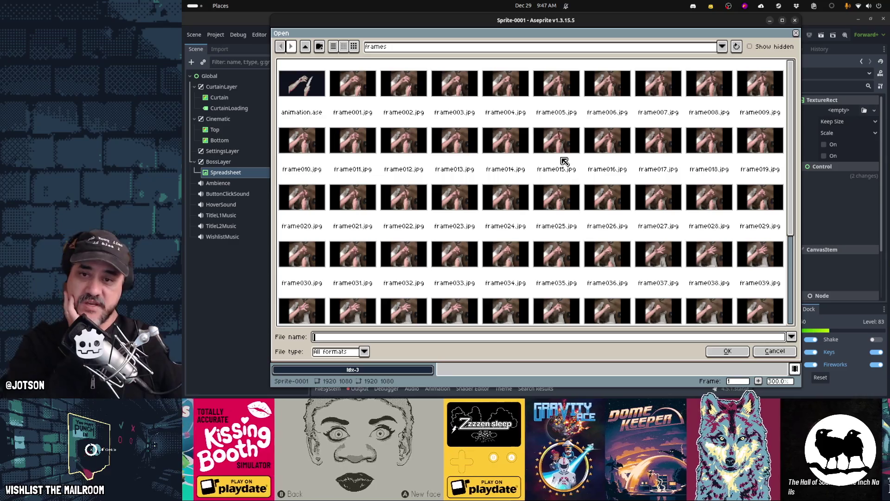
click(562, 191)
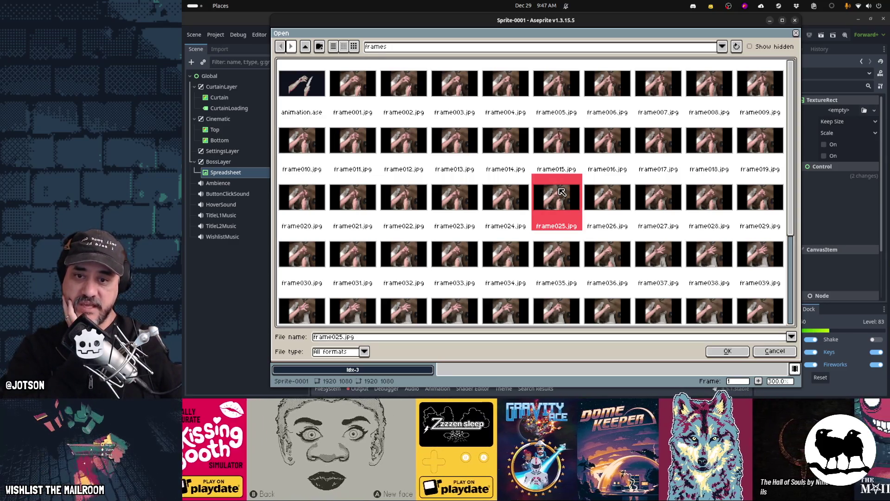
double_click(562, 192)
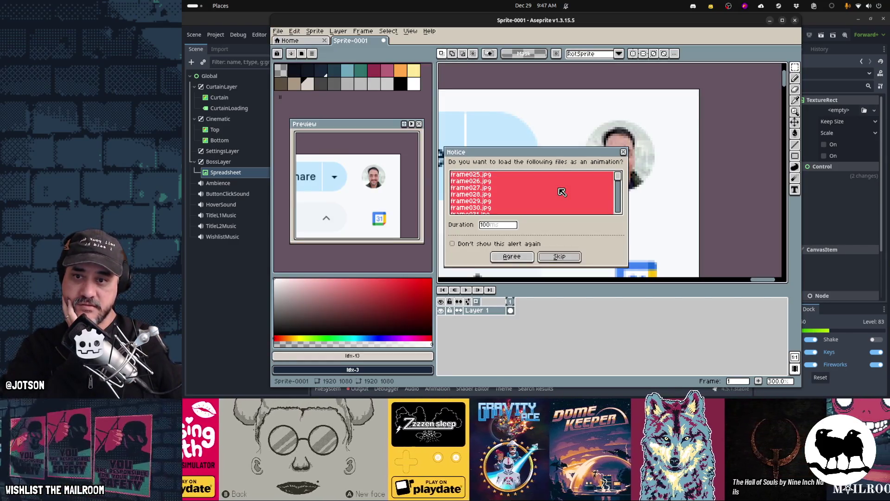
click(514, 257)
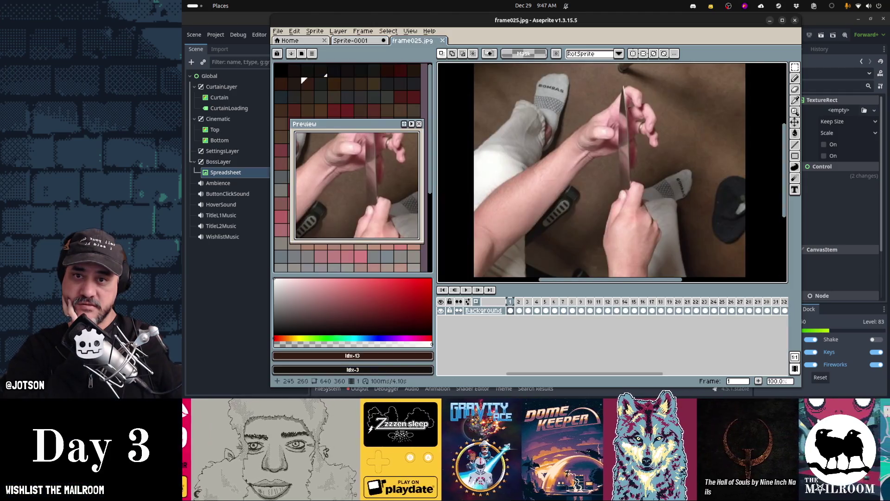
key(Return)
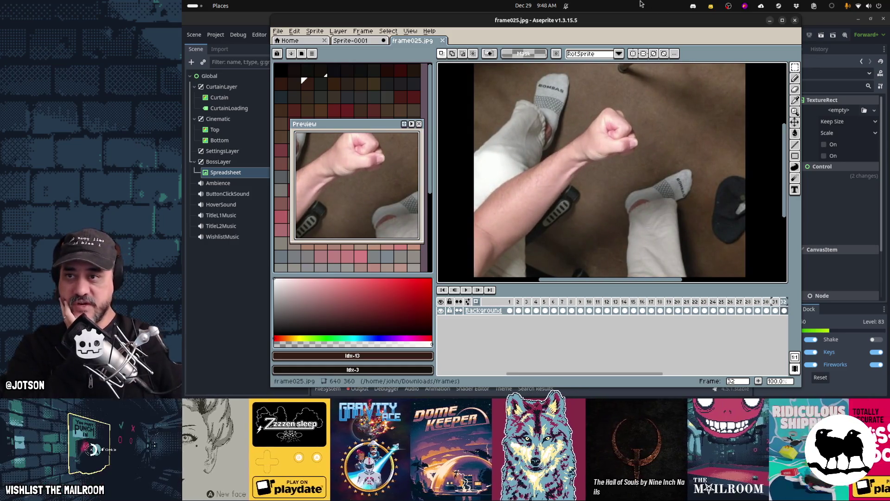
click(442, 41)
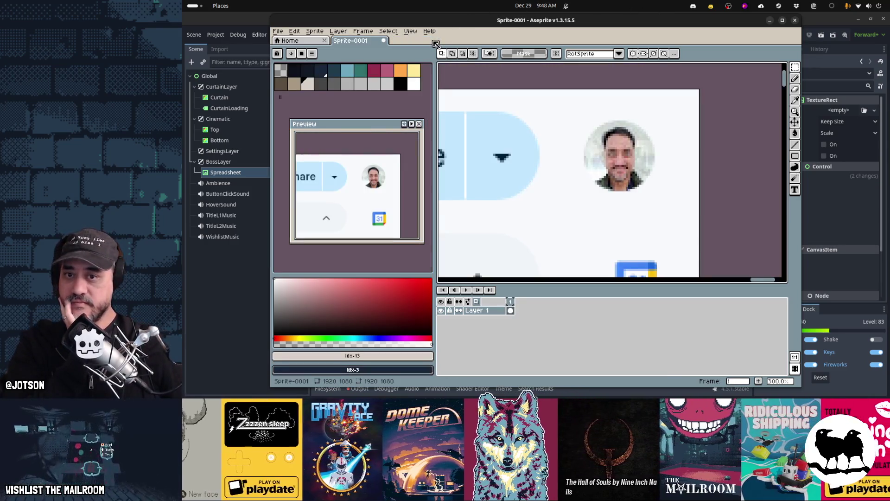
- Bring up Aseprite's File > Open dialog
click(278, 31)
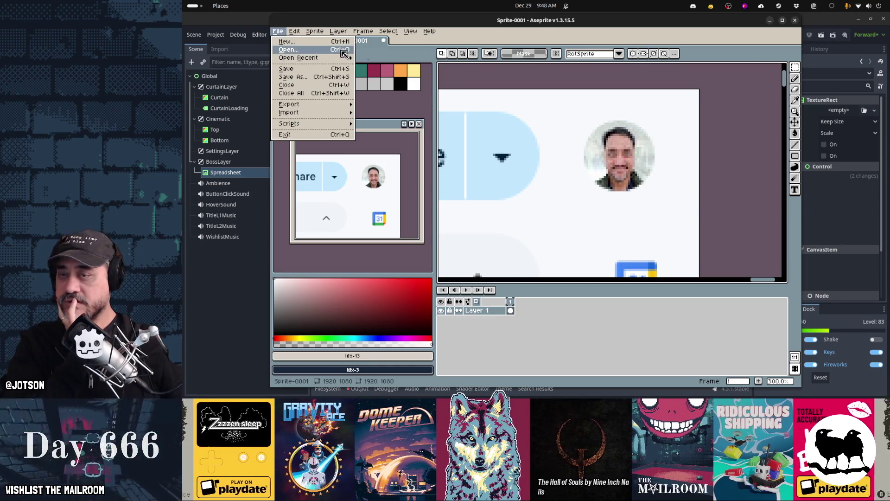
click(327, 54)
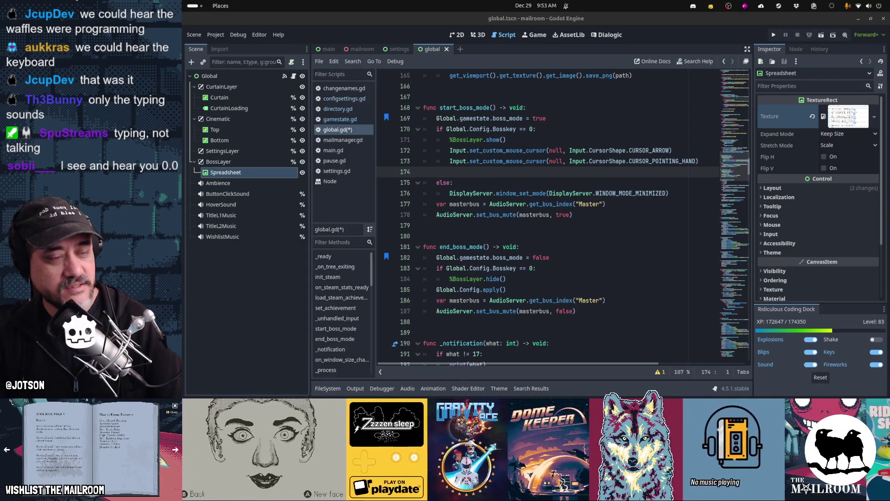
- Indent the empty line 174 in start_boss_mode, then switch to configsettings.gd
click(638, 225)
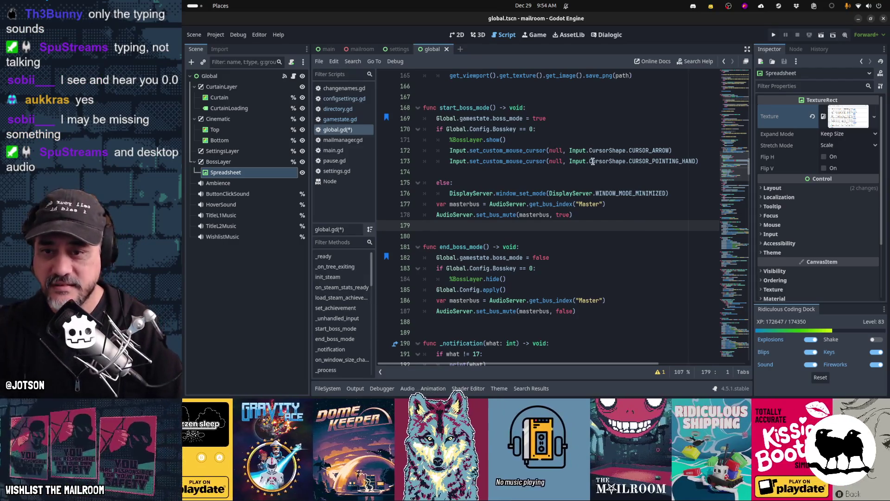
click(605, 169)
key(Tab)
key(Tab)
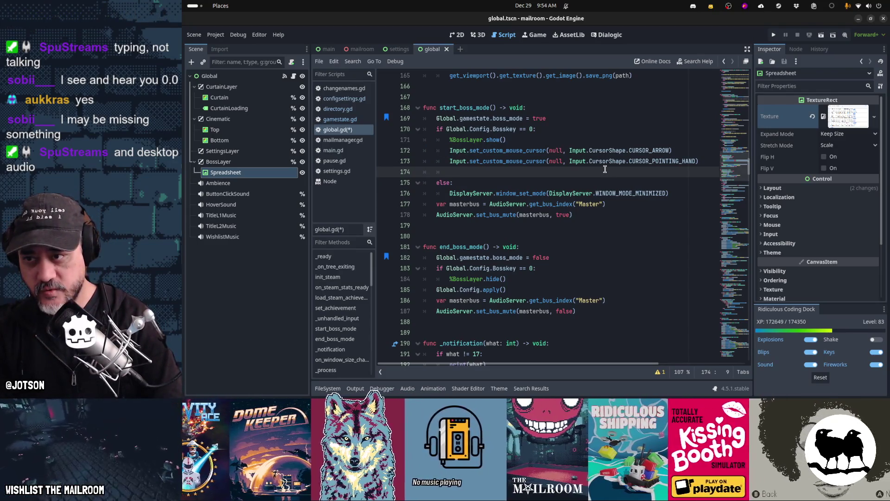
key(ctrl+shift+comma)
key(ctrl+shift+comma)
key(ctrl+shift+comma)
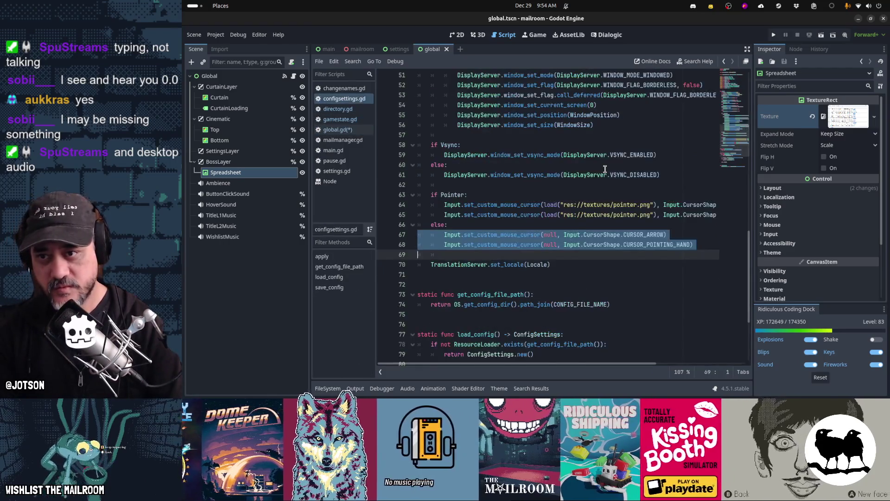
- Search configsettings.gd for 'mouse' code
key(ctrl+f)
text(mous)
key(Return)
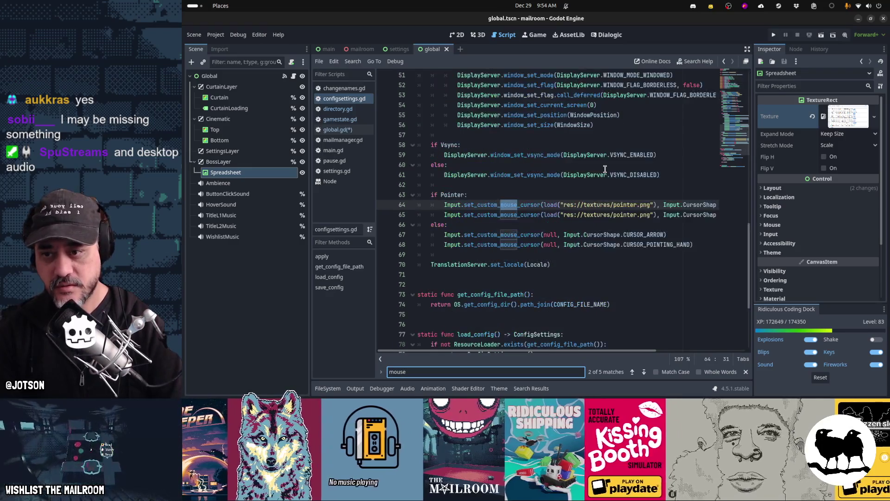
- In global.gd, search 'capture' to find the mouse-capture call on line 461
key(ctrl+shift+period)
key(ctrl+shift+period)
key(ctrl+shift+period)
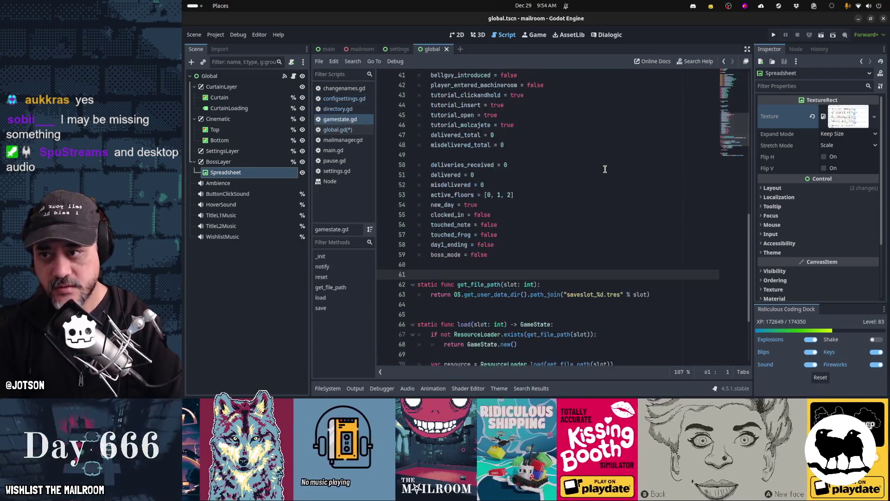
text(capture)
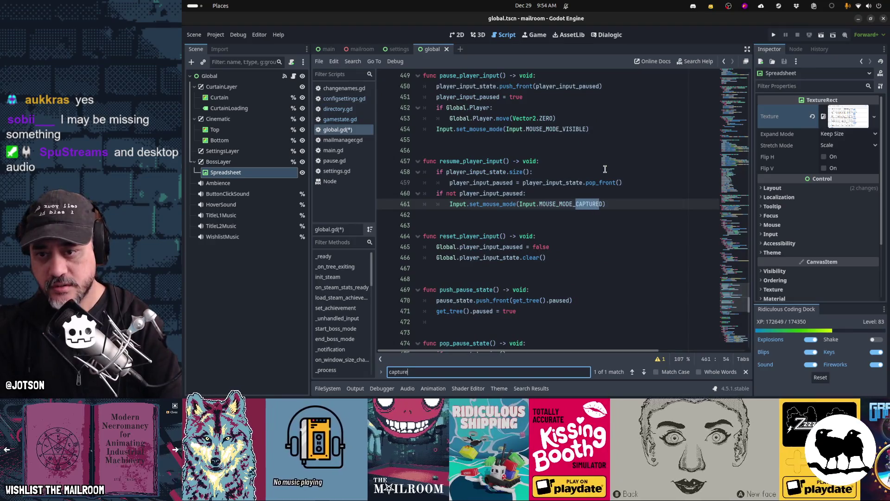
key(Escape)
key(shift+Home)
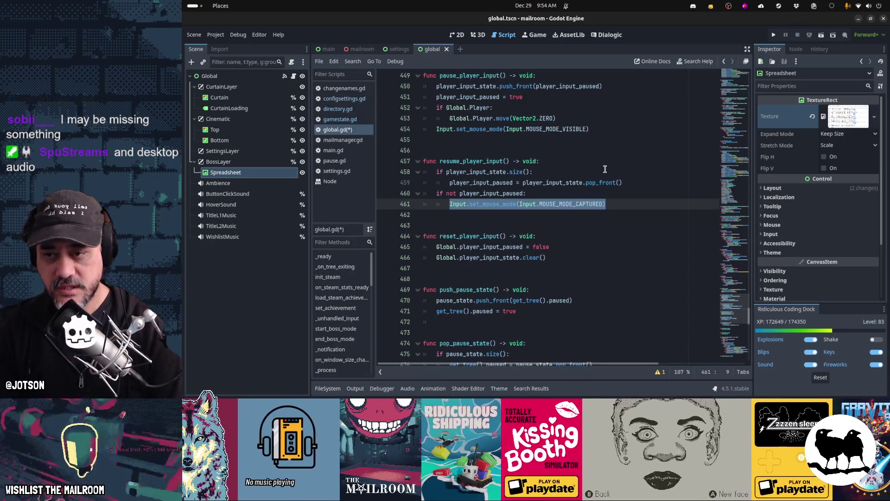
key(Up)
key(Up)
key(Up)
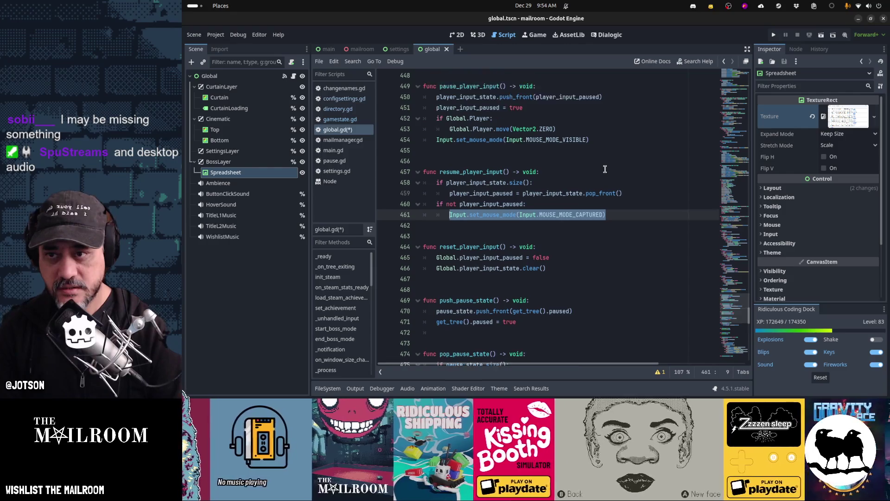
- Select the MOUSE_MODE_VISIBLE line 454 in pause_player_input for copying
key(ctrl+shift+Right)
key(ctrl+shift+Right)
key(ctrl+shift+Right)
key(ctrl+shift+Left)
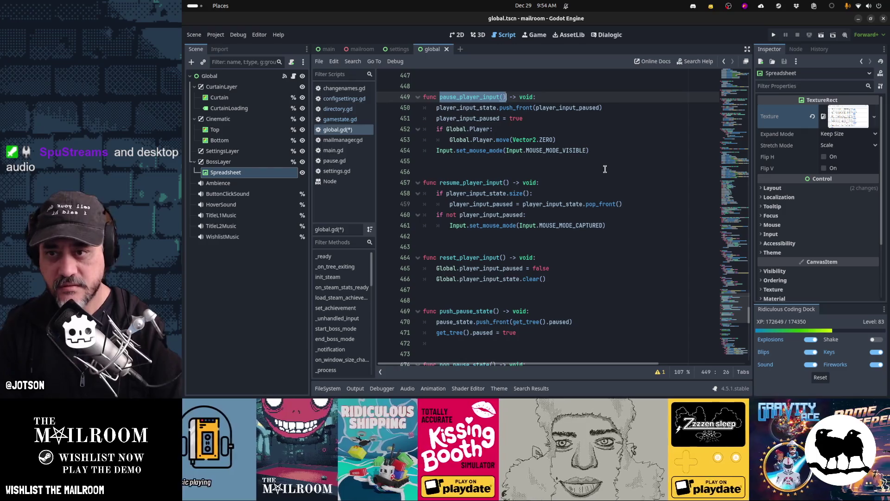
key(Down)
key(Down)
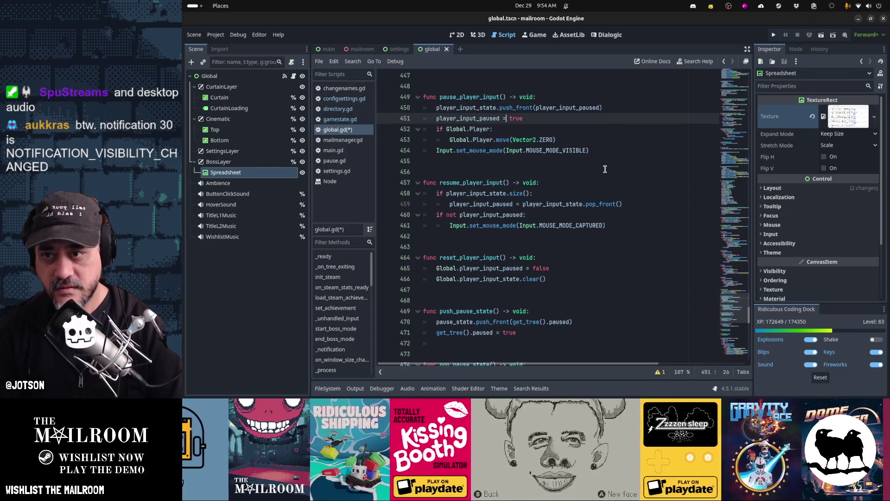
key(Up)
key(Up)
key(ctrl+shift+Left)
key(ctrl+shift+Left)
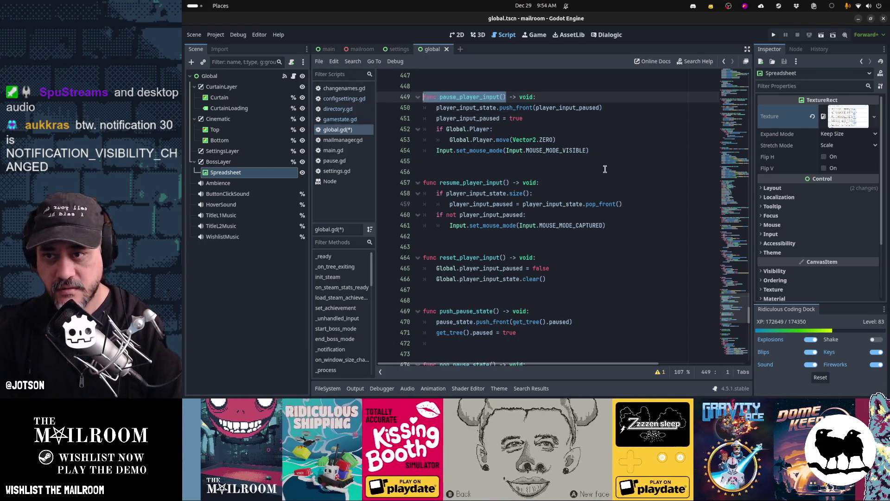
key(Down)
key(Down)
key(Down)
key(Up)
key(Up)
key(Home)
key(shift+End)
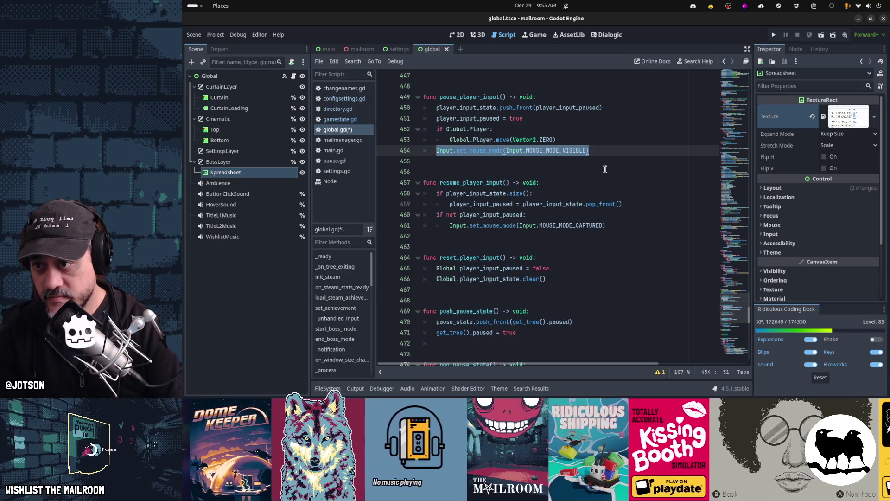
- Paste the mouse-visible set_mouse_mode call into start_boss_mode at line 174
key(ctrl+alt+b)
key(ctrl+b)
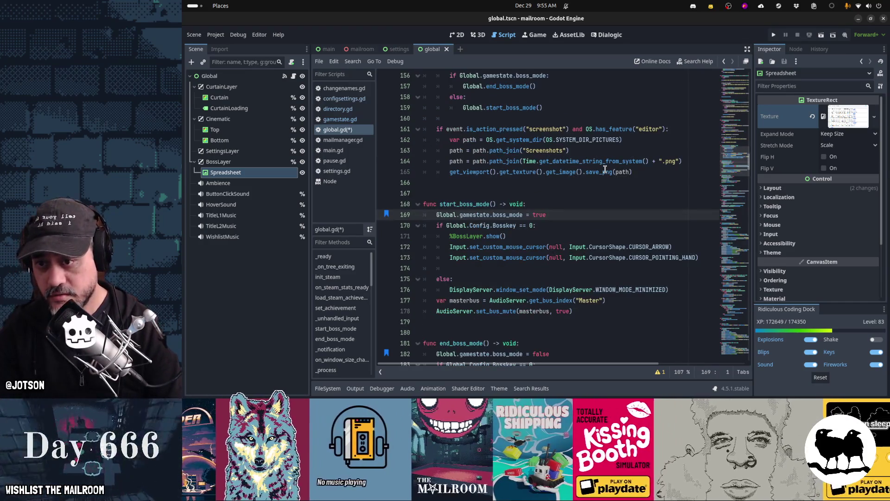
key(Down)
key(Down)
key(Down)
key(ctrl+v)
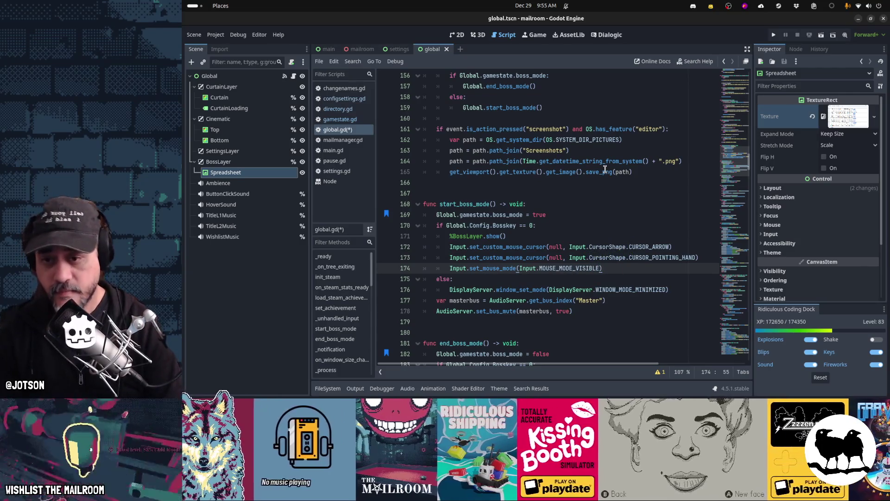
scroll(605, 170, down, 2)
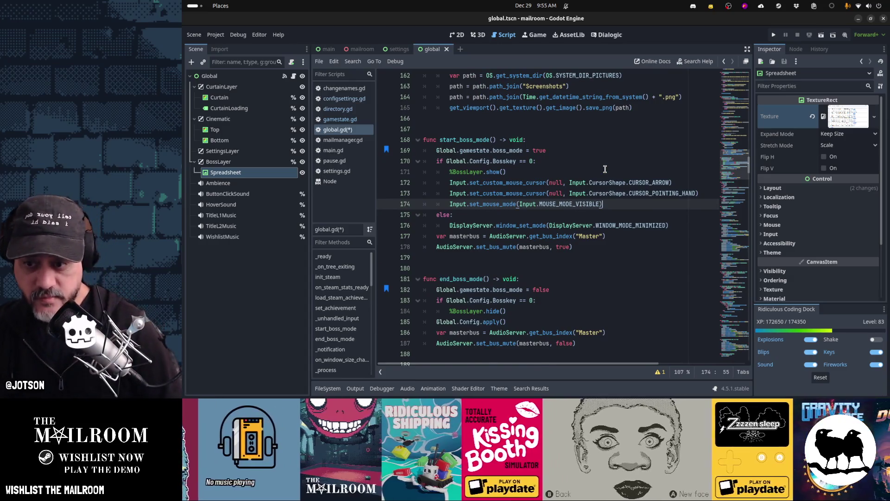
scroll(605, 169, down, 1)
key(Down)
key(Down)
key(Down)
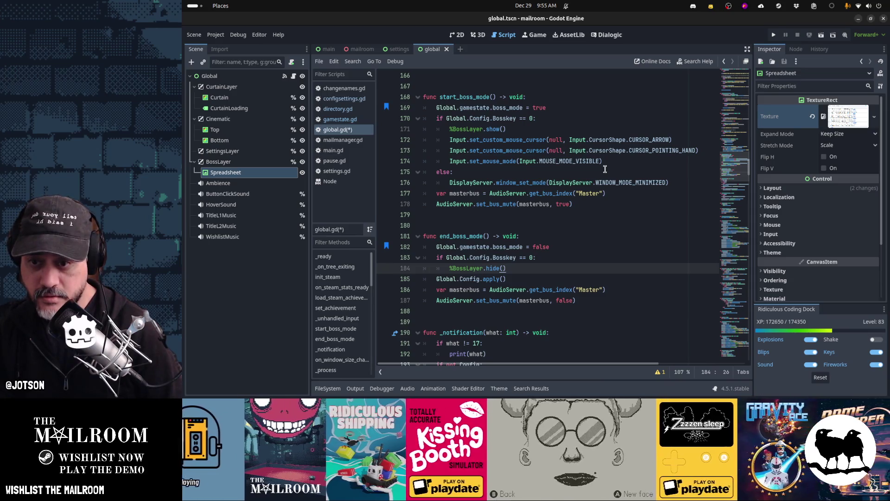
- Copy the paused-check mouse-capture lines 460–461 into end_boss_mode and indent them under the check
key(ctrl+b)
key(Down)
key(Down)
key(Down)
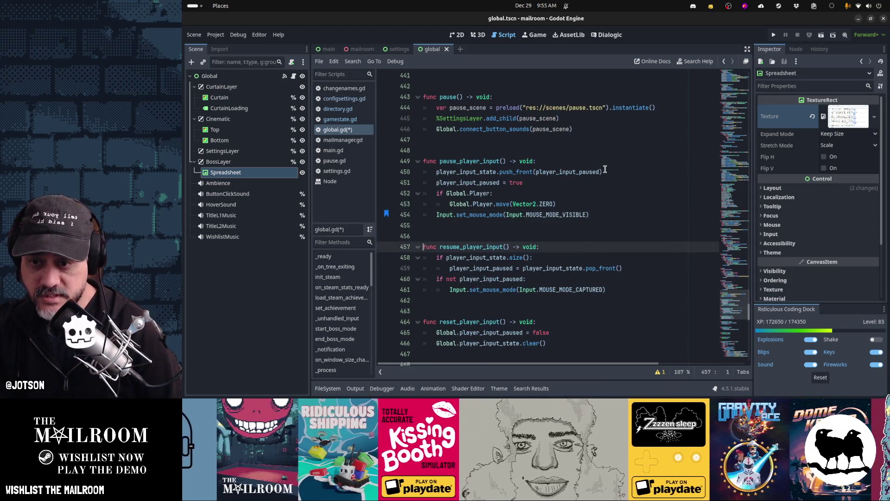
key(shift+Down)
key(shift+Down)
key(ctrl+c)
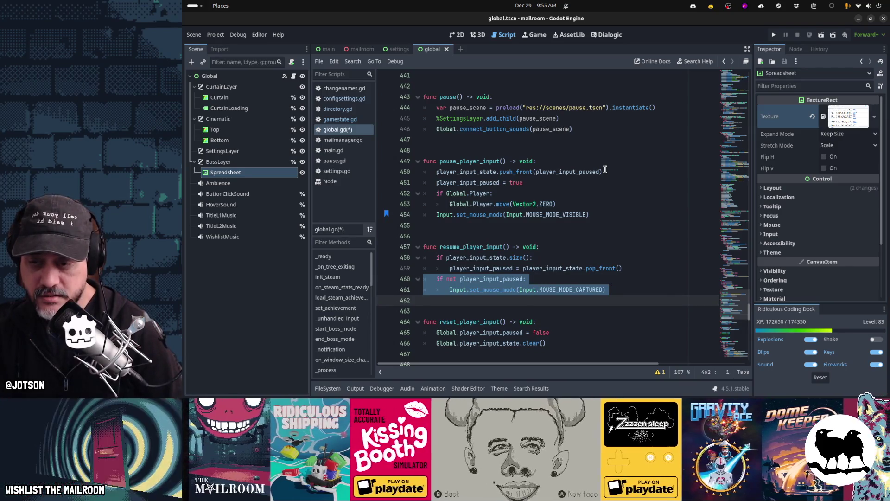
key(ctrl+b)
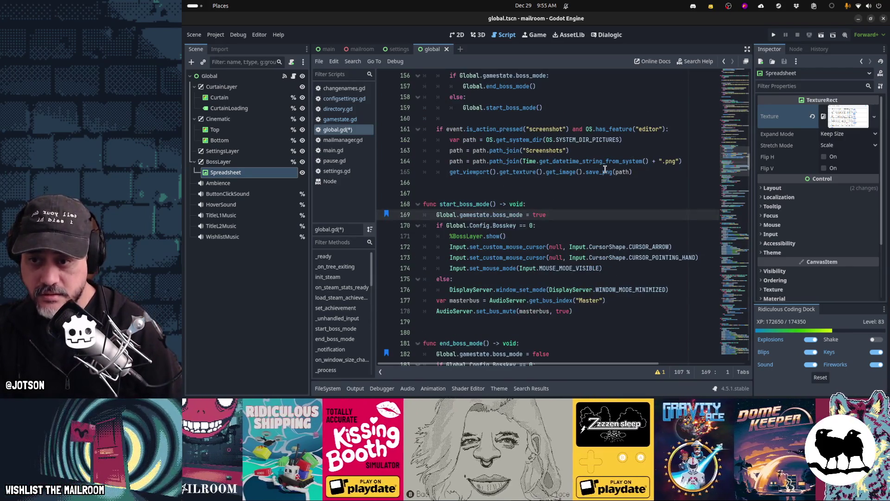
key(ctrl+b)
key(Down)
key(Down)
key(Down)
key(ctrl+v)
key(Up)
key(Up)
key(shift+Down)
key(shift+Down)
key(Tab)
- Save global.gd
key(Down)
key(Down)
key(ctrl+s)
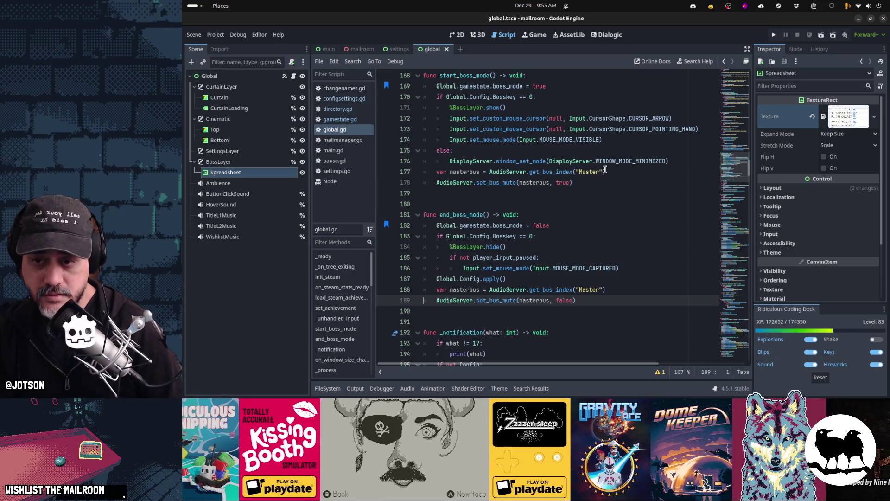
key(alt+Tab)
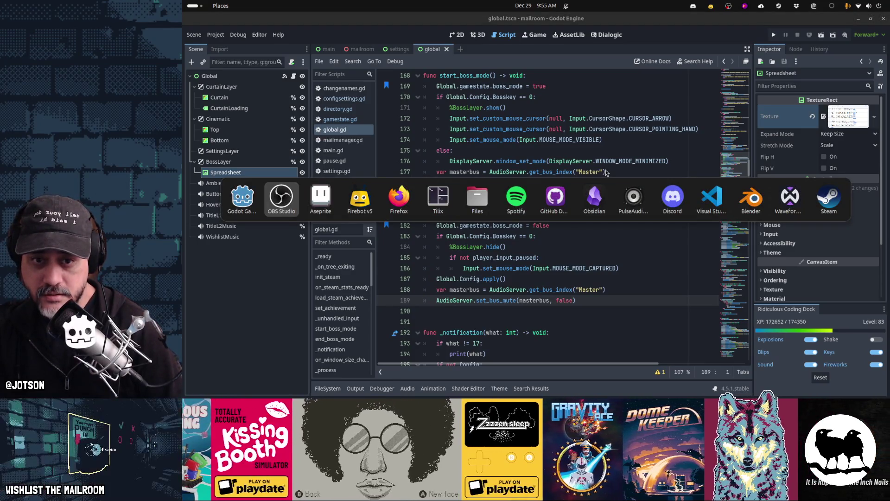
- Run the game, trigger the boss key over the loading screen, and browse the main menu
key(F5)
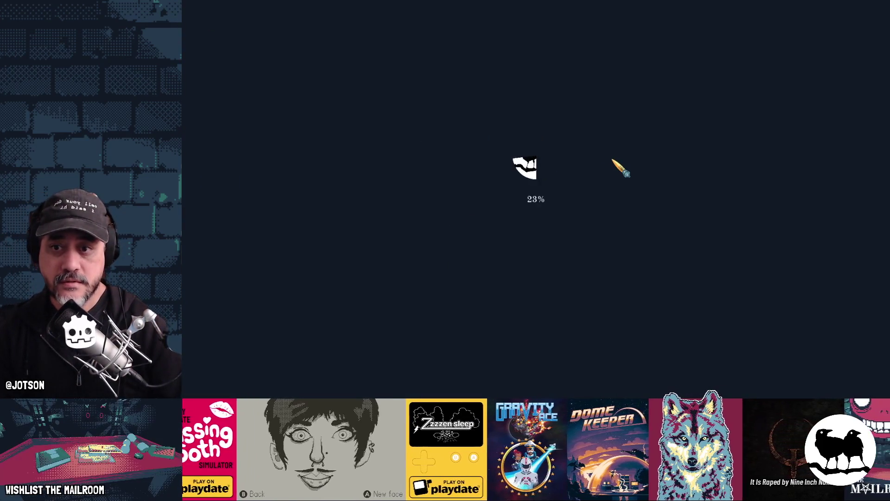
key(alt+Tab)
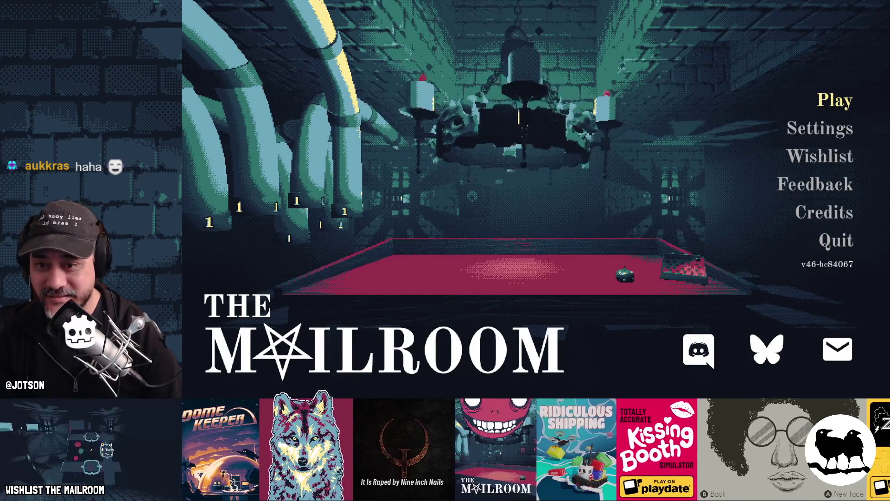
key(Down)
key(Down)
key(Down)
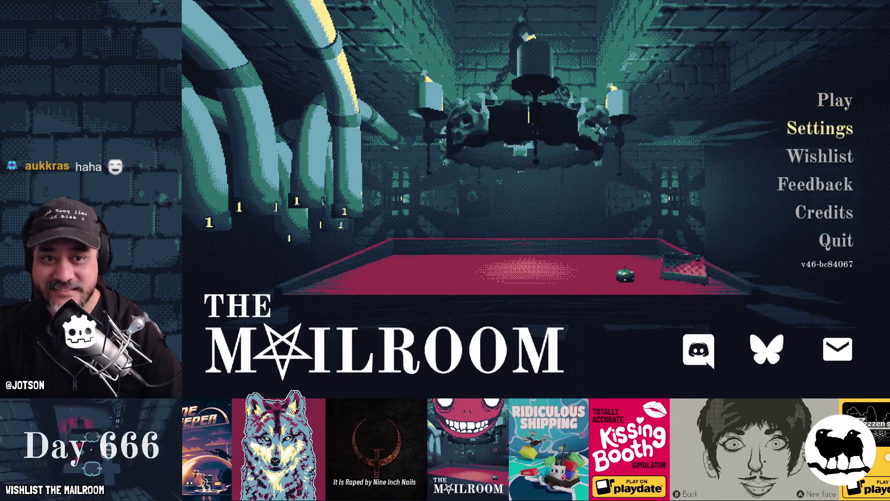
key(Up)
key(Up)
key(Up)
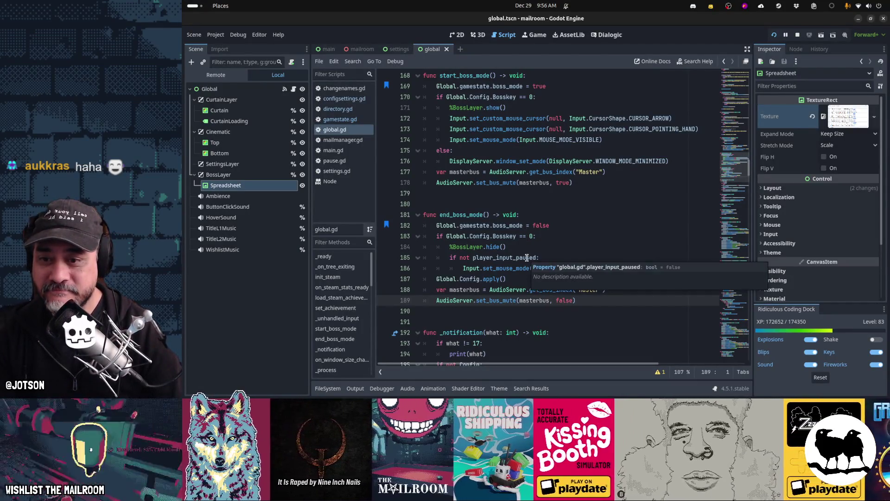
- Inspect the player_input_paused mouse-capture check in end_boss_mode, then bring the running game back
click(511, 268)
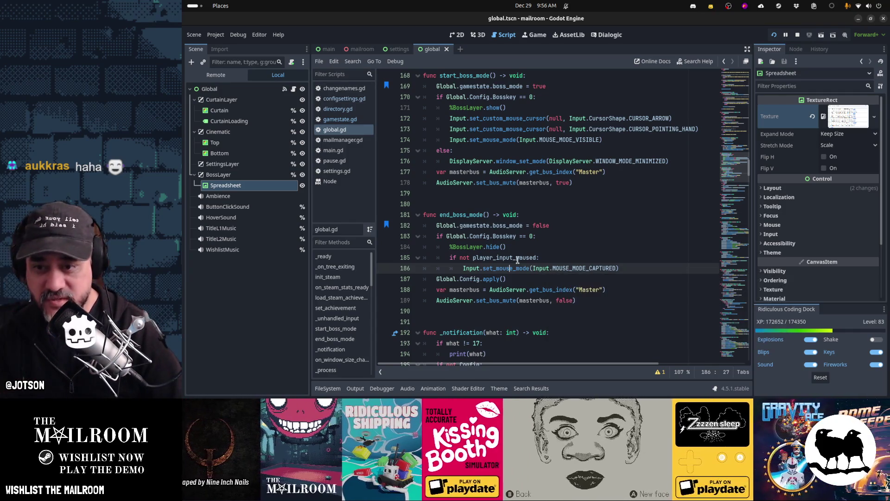
mouse_move(518, 260)
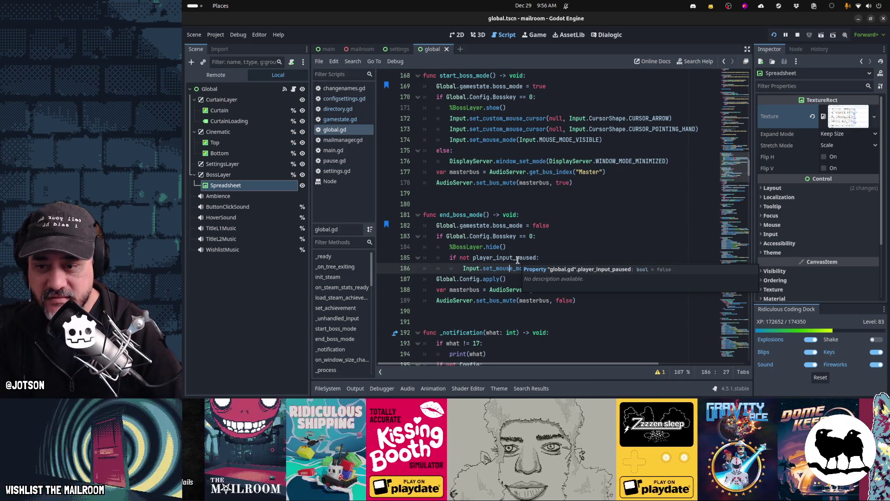
key(F5)
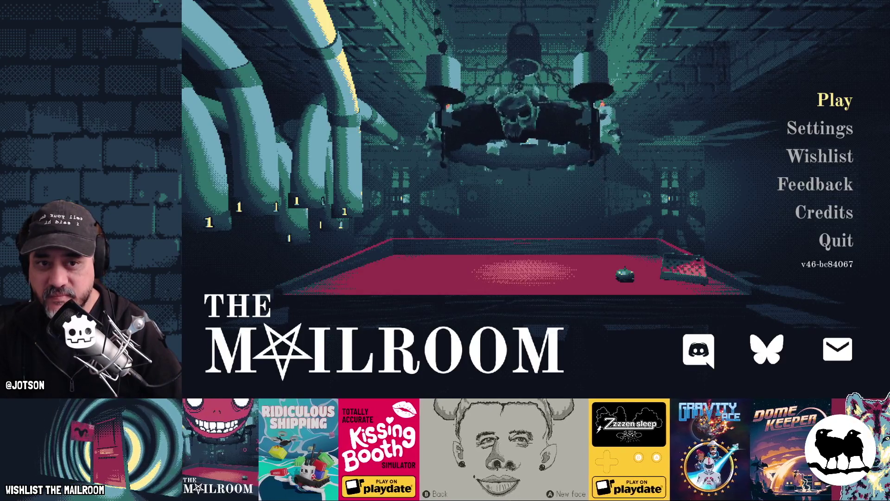
- Start playing and toggle the Customers spreadsheet during gameplay and again from the pause menu
key(Return)
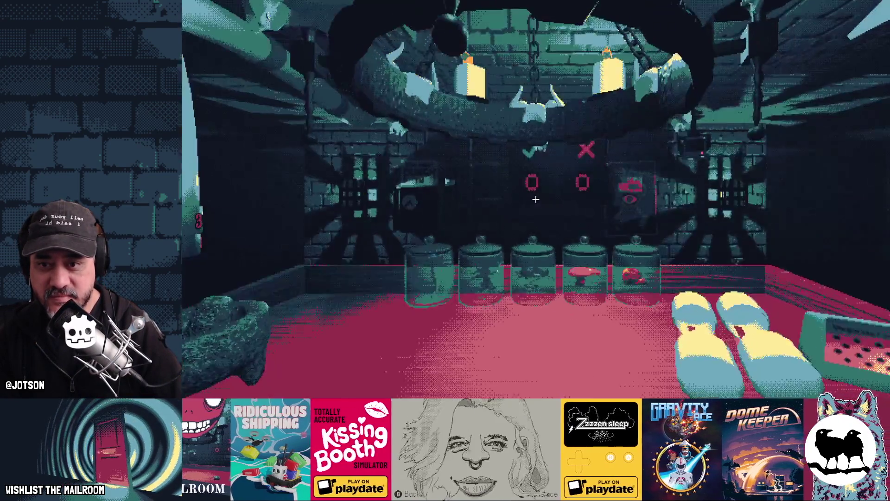
key(alt+Tab)
key(alt+Tab)
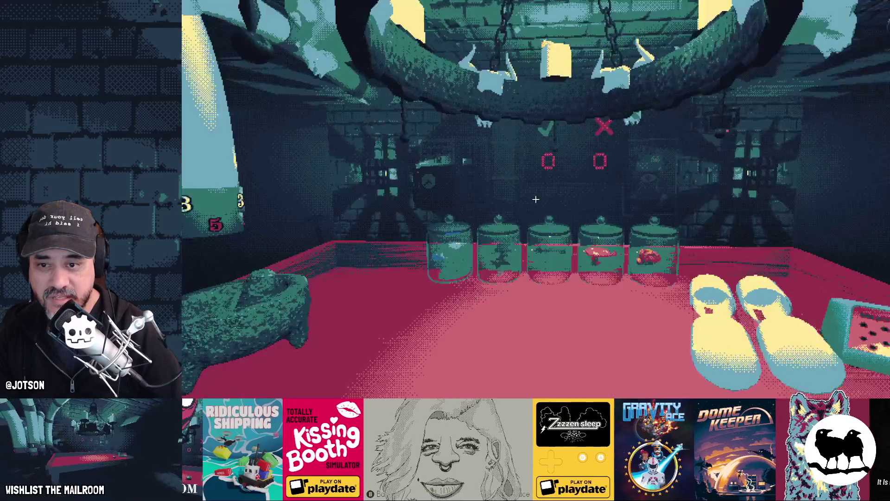
key(alt+Tab)
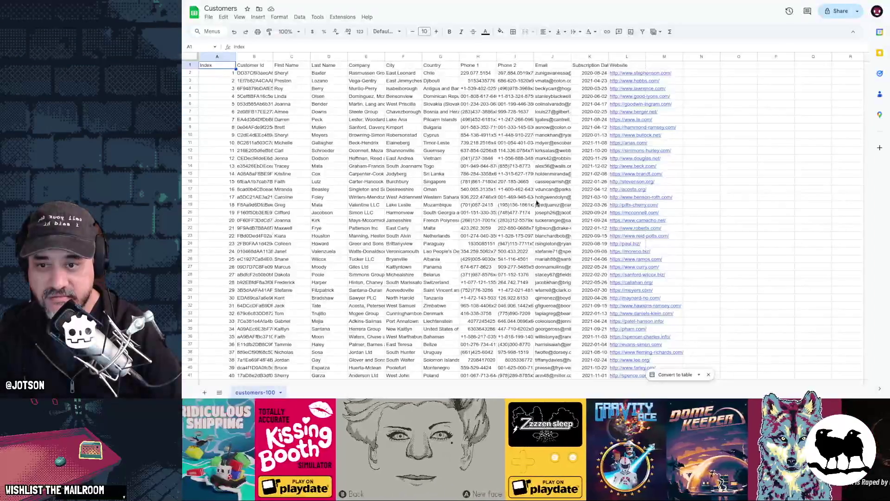
key(alt+Tab)
key(Escape)
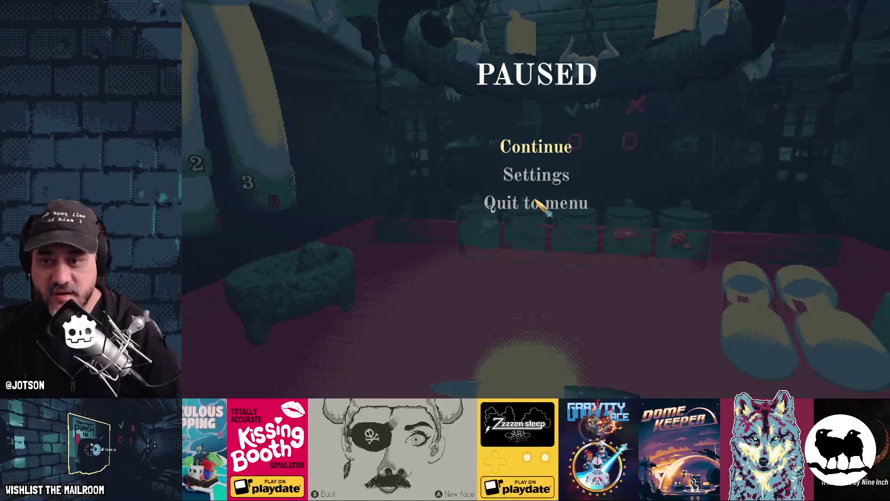
key(alt+Tab)
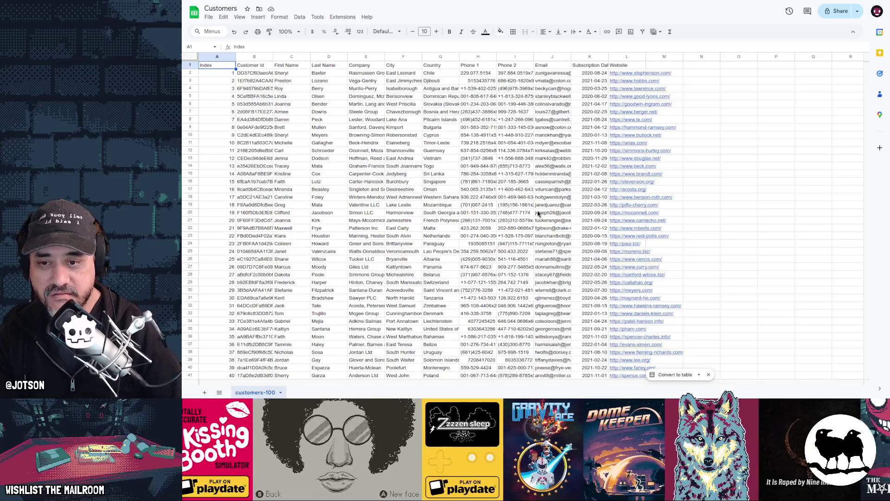
key(alt+Tab)
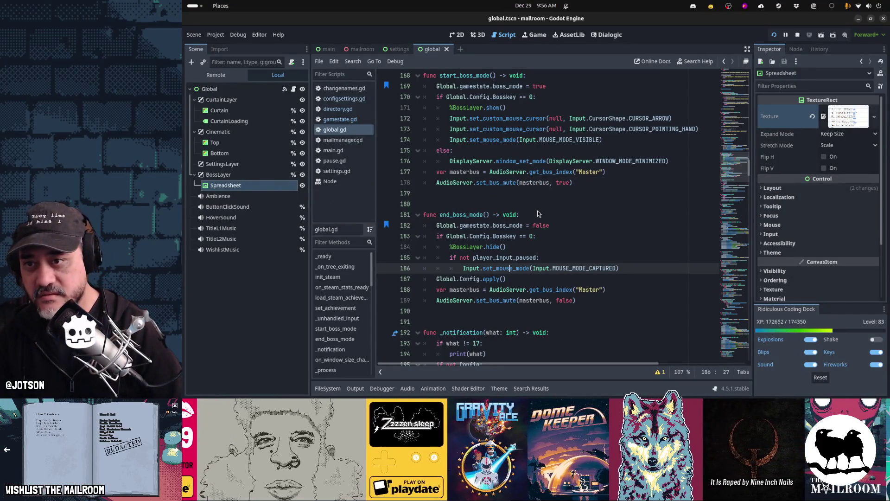
- Copy the boss_key if/else toggle block (lines 155–159) from global.gd's _unhandled_input
scroll(538, 212, up, 9)
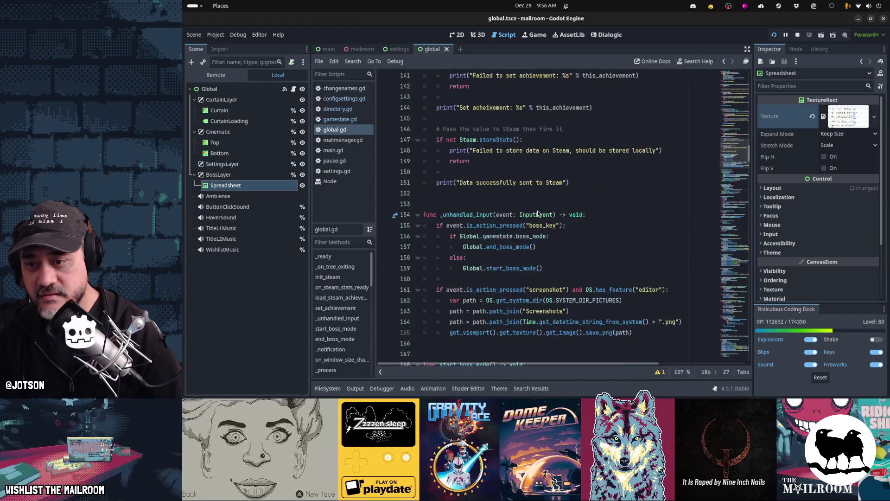
click(559, 234)
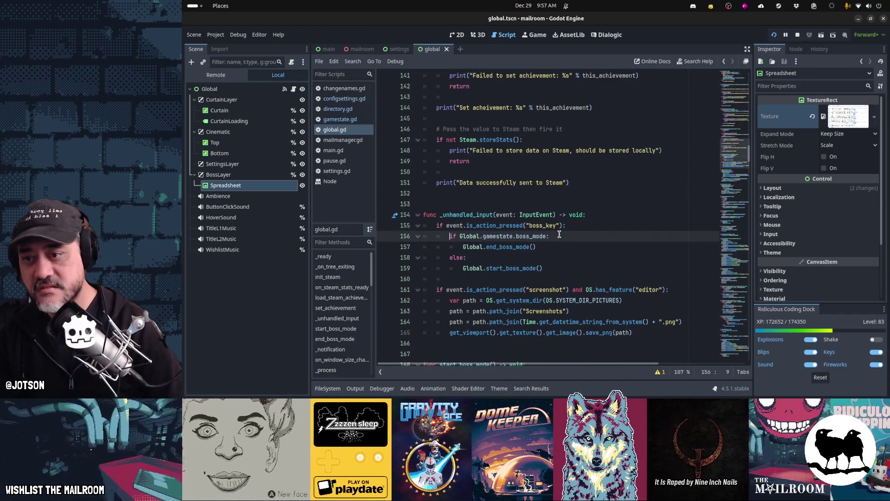
key(Down)
key(Down)
key(Down)
key(Home)
key(Home)
key(Up)
key(Up)
key(Up)
key(shift+Down)
key(shift+Down)
key(shift+Down)
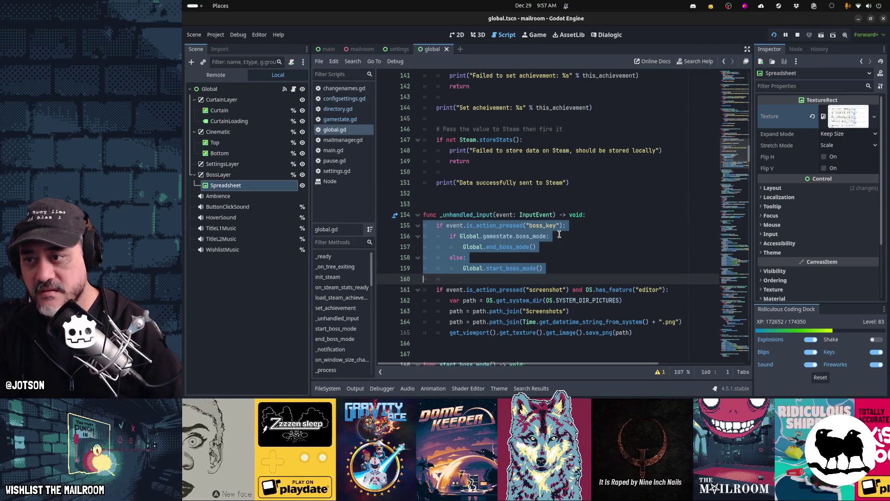
- Cut the boss_key lines out of pause.gd's _unhandled_input
click(335, 160)
mouse_move(454, 185)
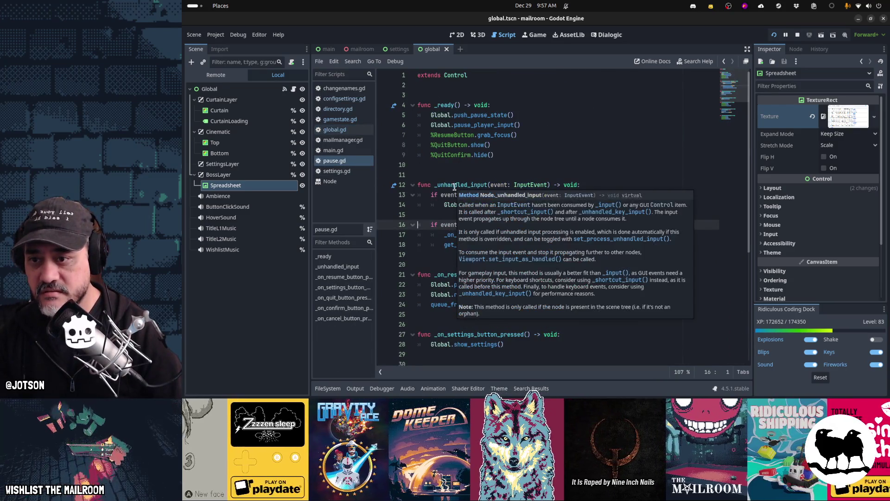
click(489, 199)
key(alt+Left)
key(shift+Up)
key(shift+Up)
key(ctrl+x)
- In settings.gd, replace the start_boss_mode call with the pasted if/else boss_mode toggle block
click(337, 171)
key(ctrl+v)
key(Return)
click(480, 205)
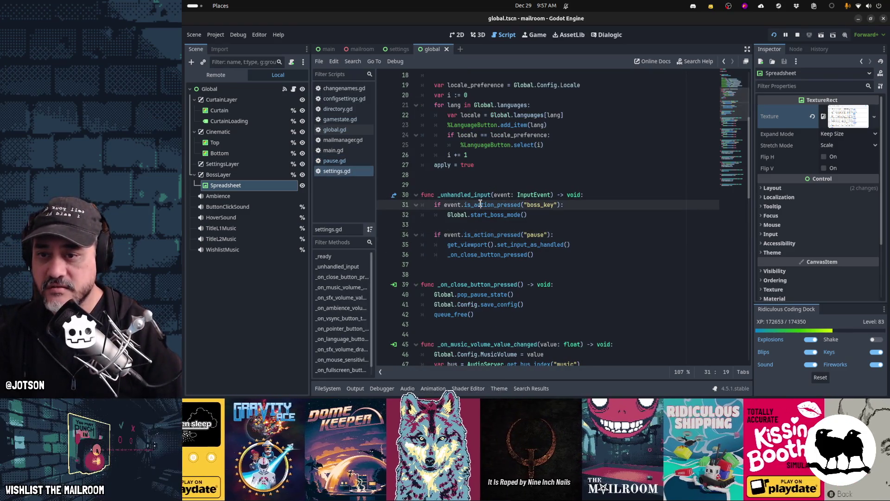
key(shift+Down)
key(ctrl+v)
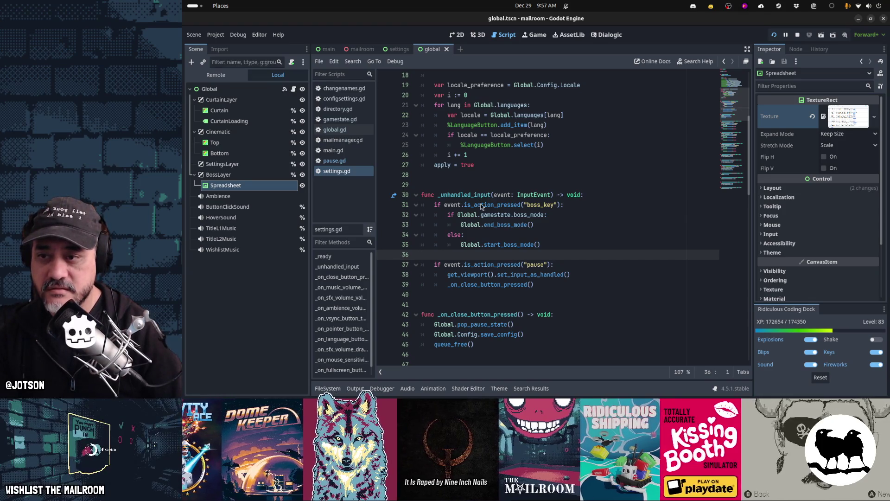
key(alt+Tab)
- Toggle the boss spreadsheet on and off from the pause menu, then open the game's settings
key(alt+Tab)
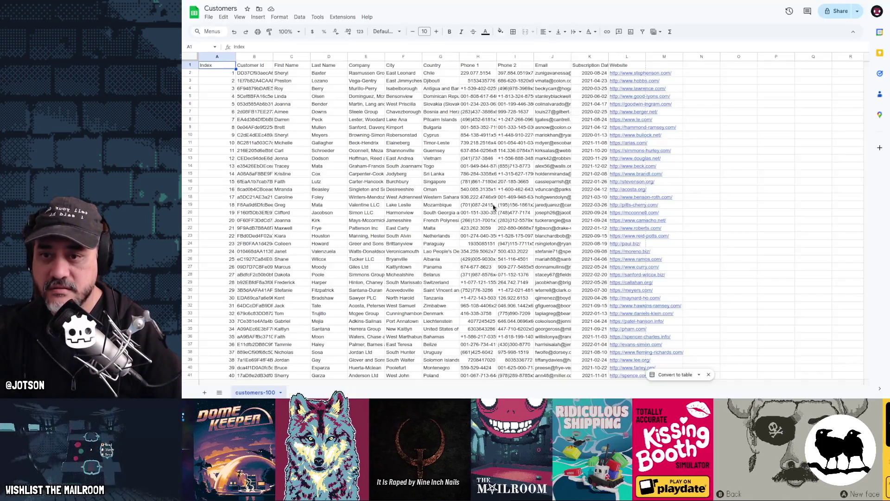
key(alt+Tab)
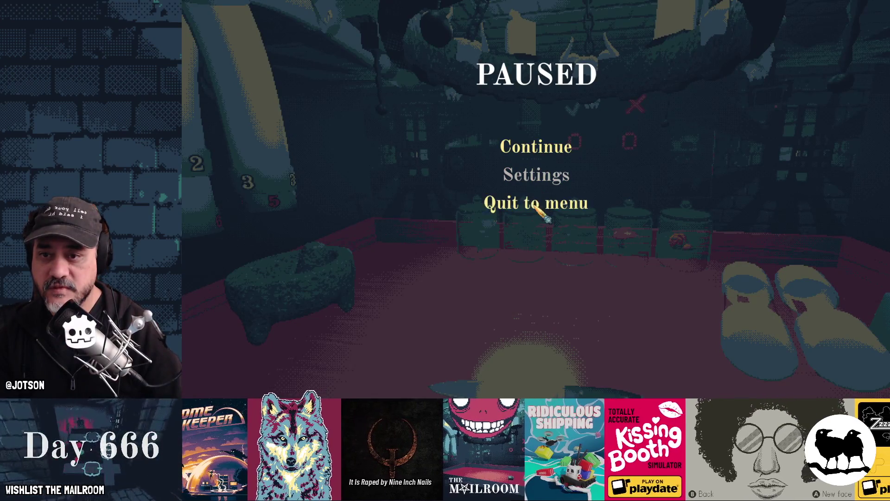
key(alt+Tab)
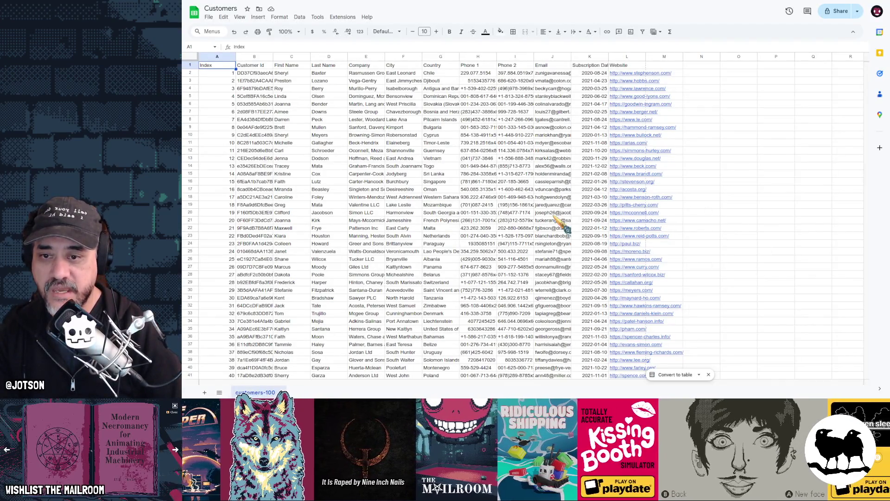
key(alt+Tab)
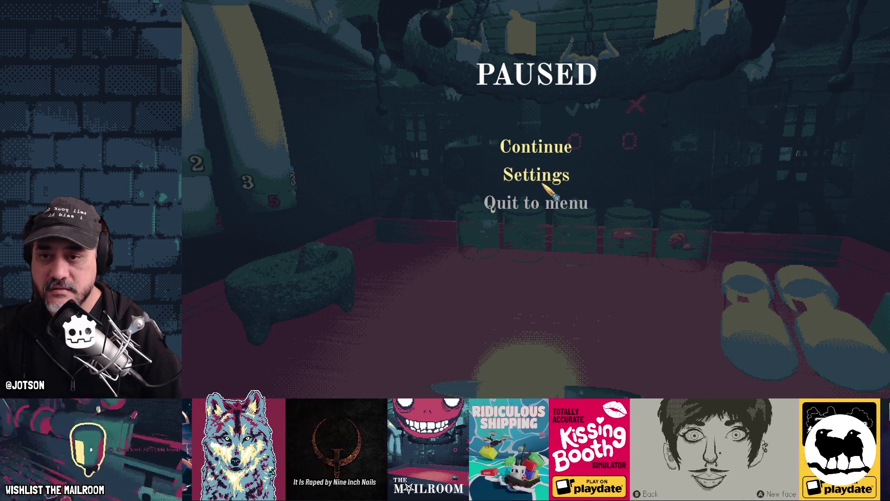
key(alt+Tab)
key(alt+Tab)
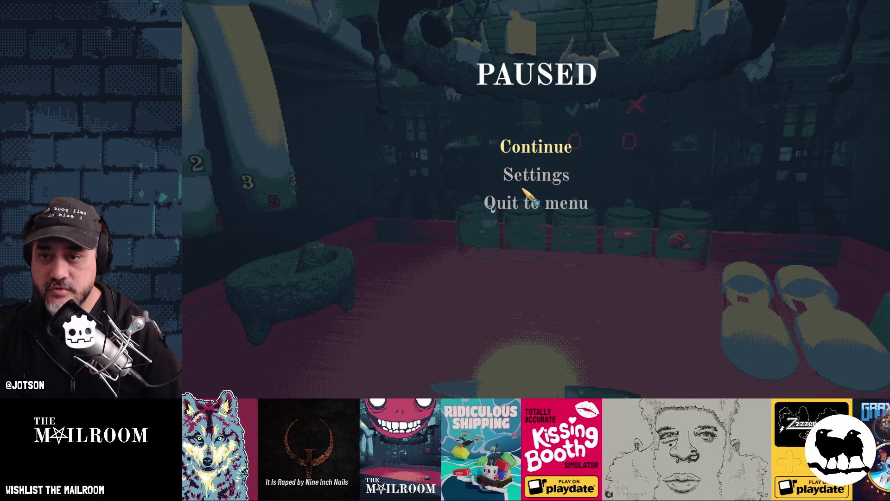
click(554, 174)
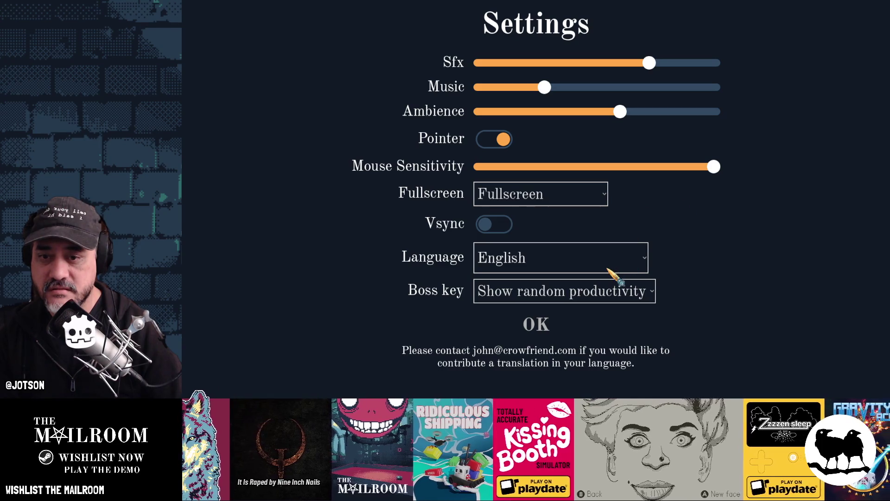
- Review the boss_key and boss_mode checks in settings.gd
key(alt+Tab)
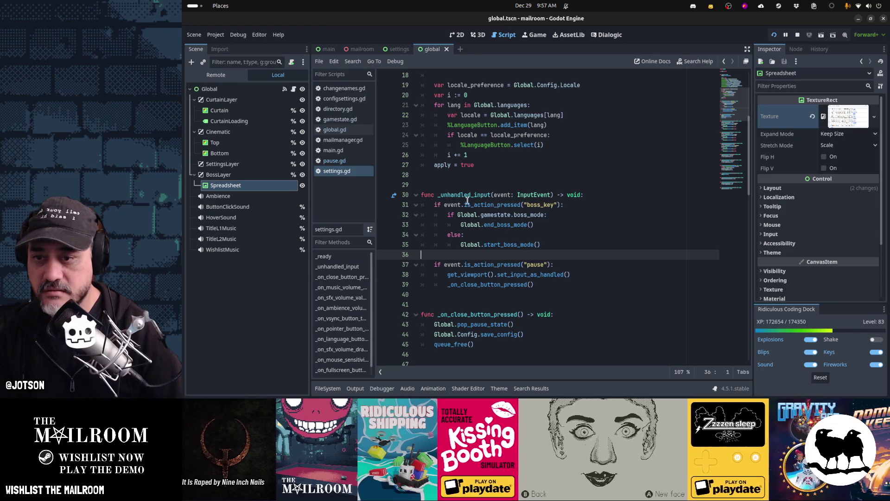
click(511, 204)
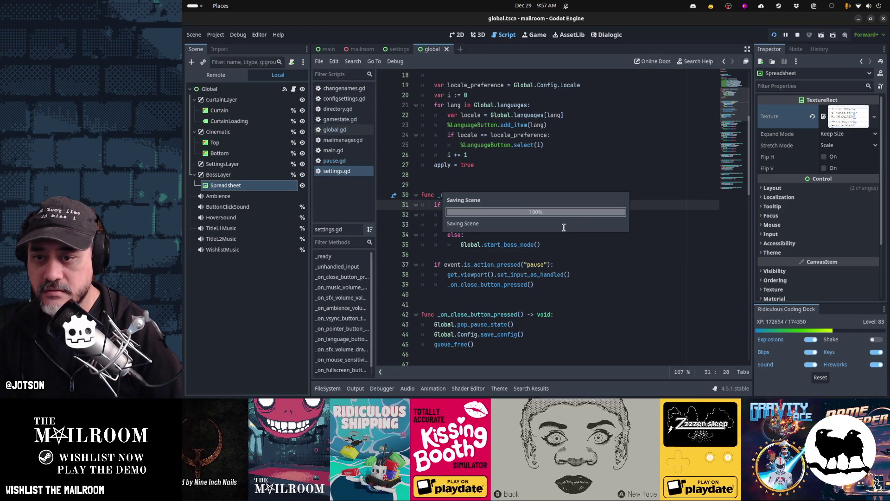
click(353, 163)
click(356, 172)
click(507, 214)
- Quit to the title menu, open Settings, toggle the spreadsheet with B twice, and close the game
key(alt+Tab)
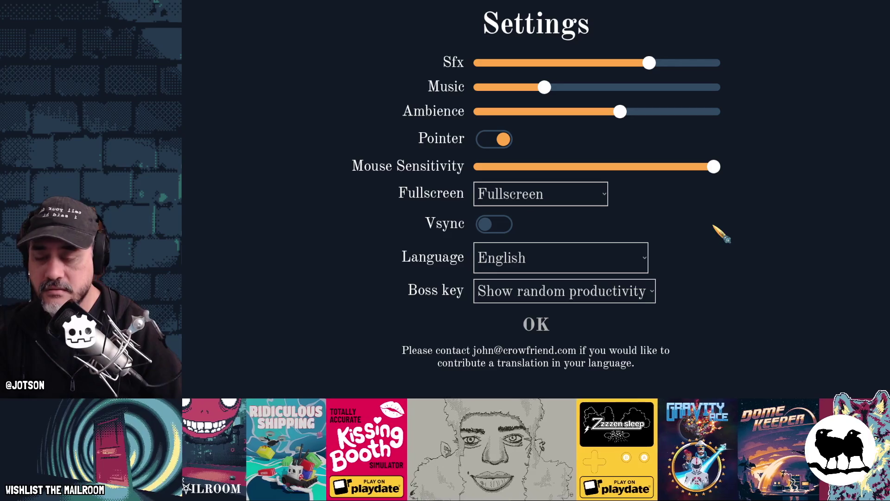
click(552, 324)
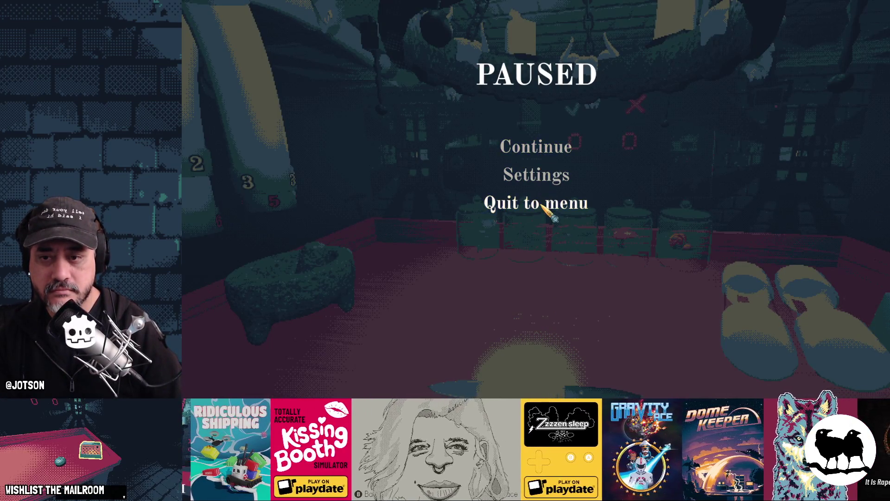
click(536, 204)
click(561, 252)
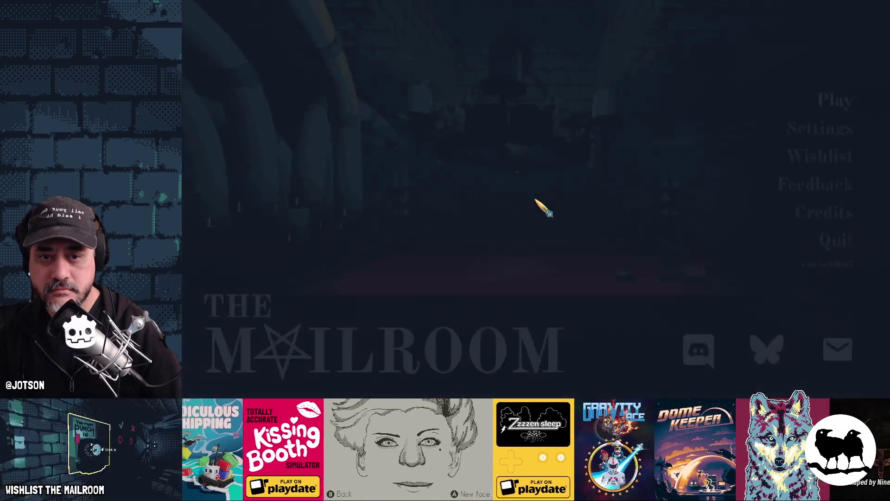
click(820, 128)
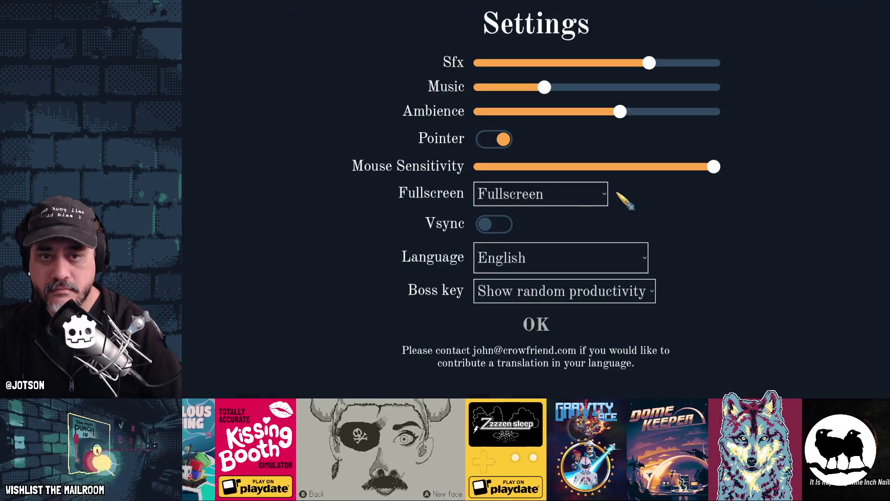
key(b)
key(b)
key(b)
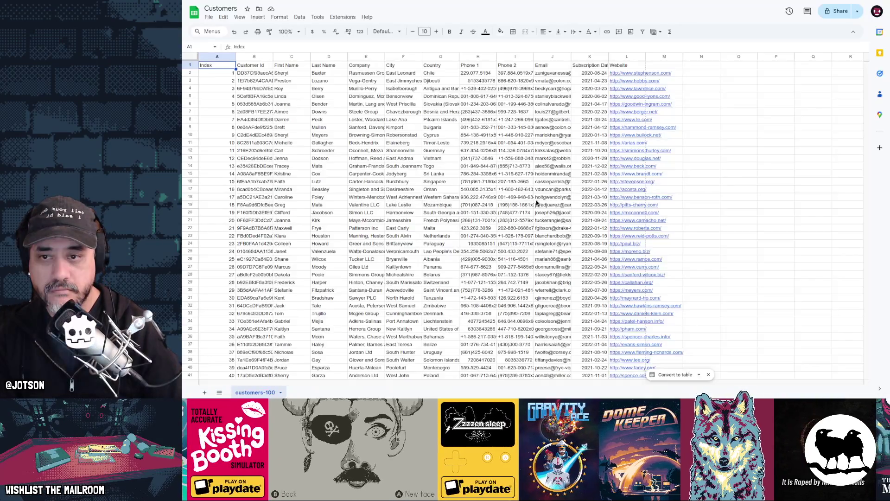
key(b)
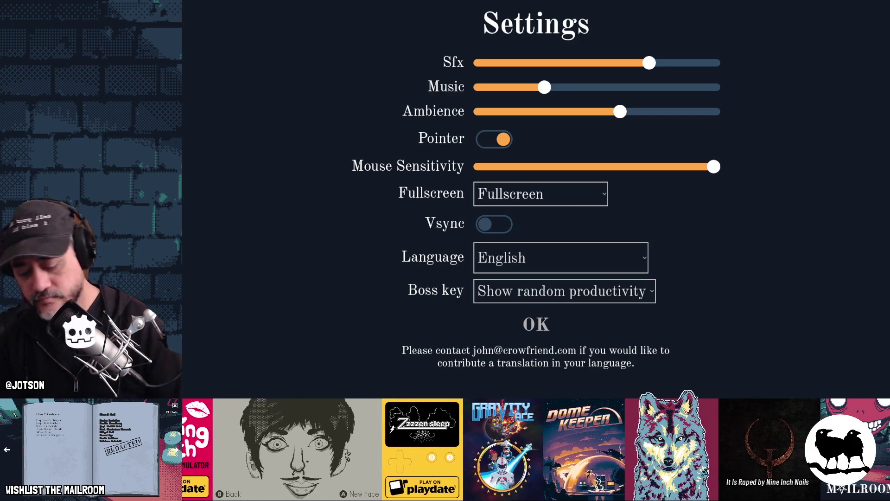
key(alt+F4)
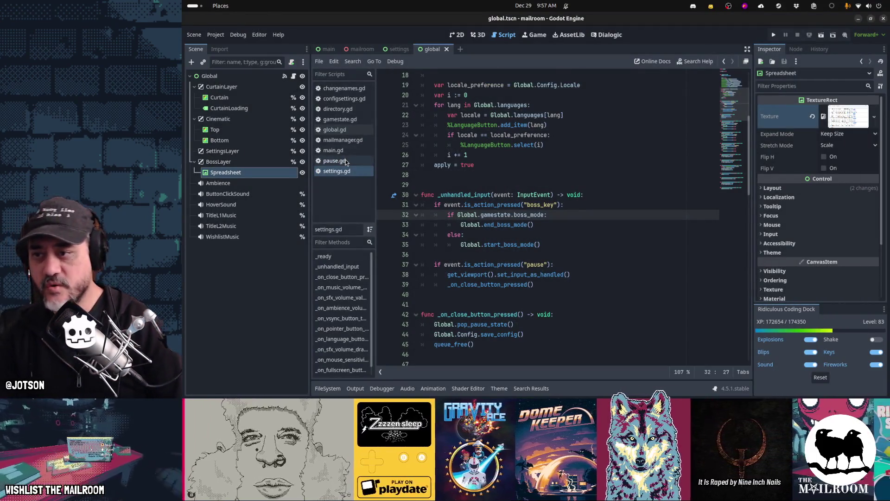
click(334, 130)
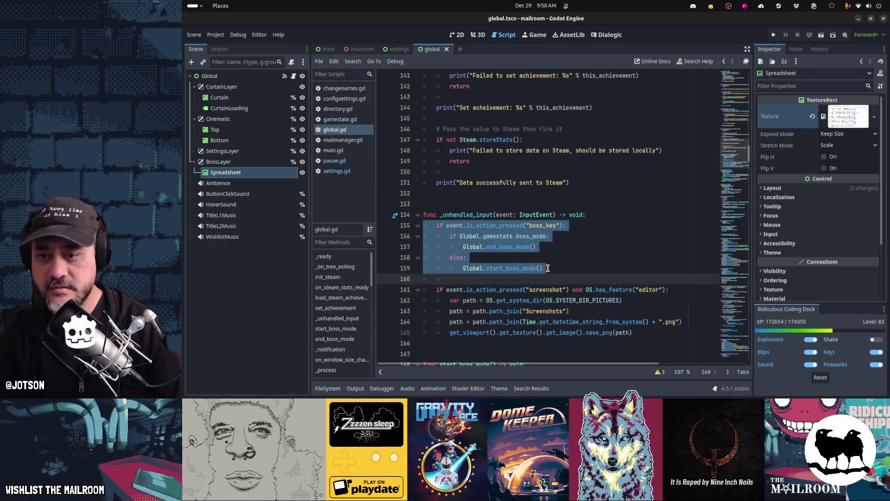
- Jump to the start_boss_mode bookmark and inspect the player_input_paused check on line 185 of end_boss_mode
click(476, 226)
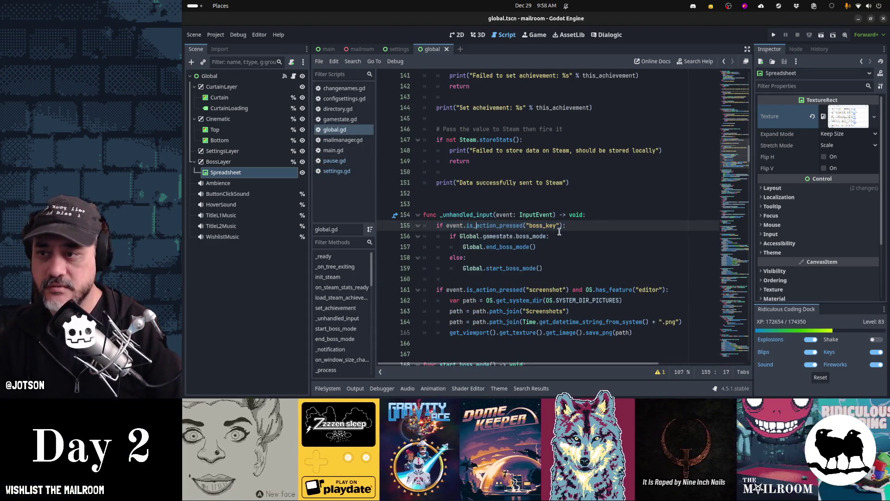
key(ctrl+b)
scroll(559, 232, down, 4)
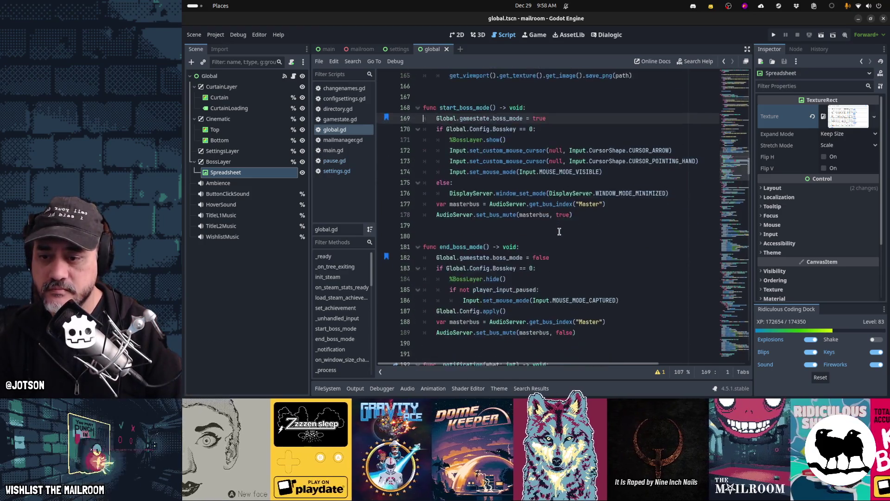
click(649, 272)
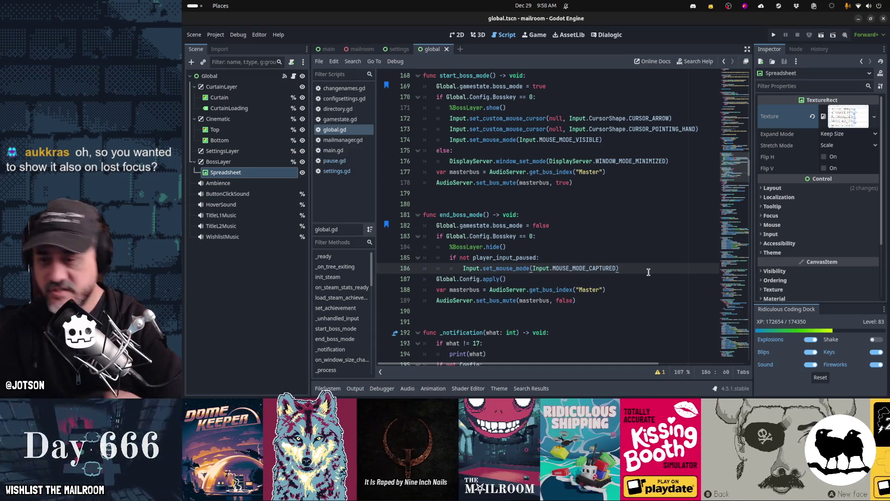
key(Up)
key(Left)
key(ctrl+shift+Left)
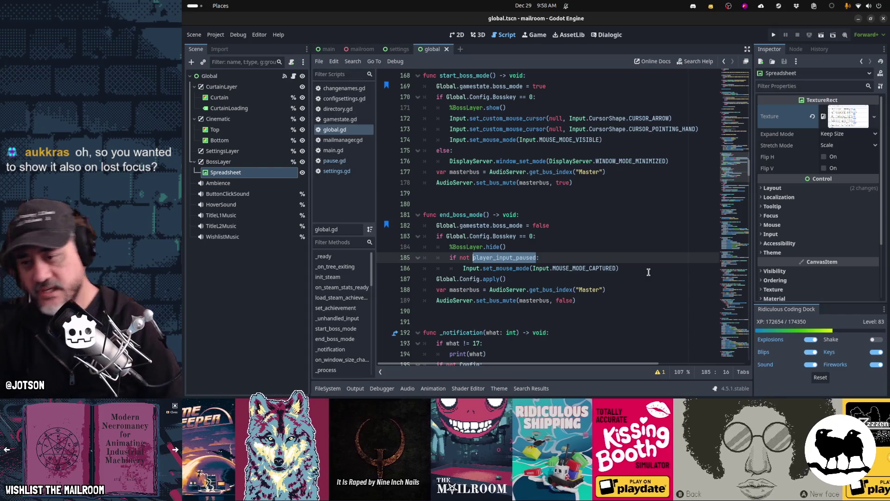
key(Down)
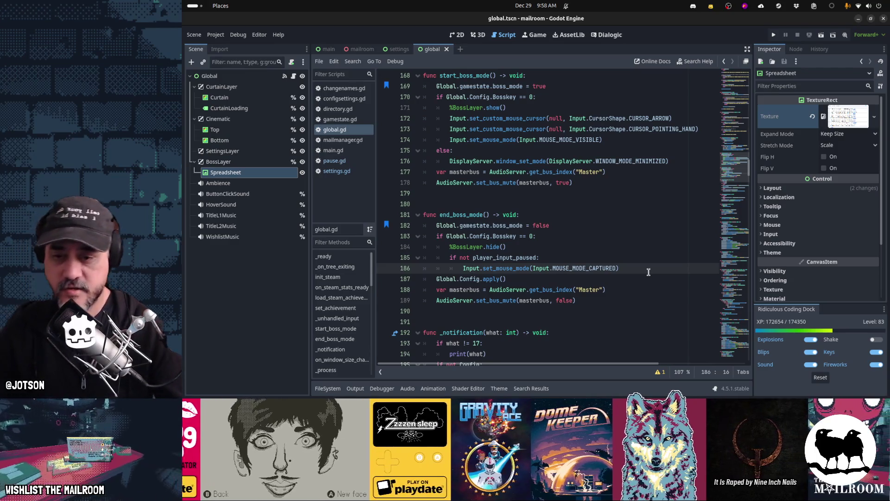
click(624, 261)
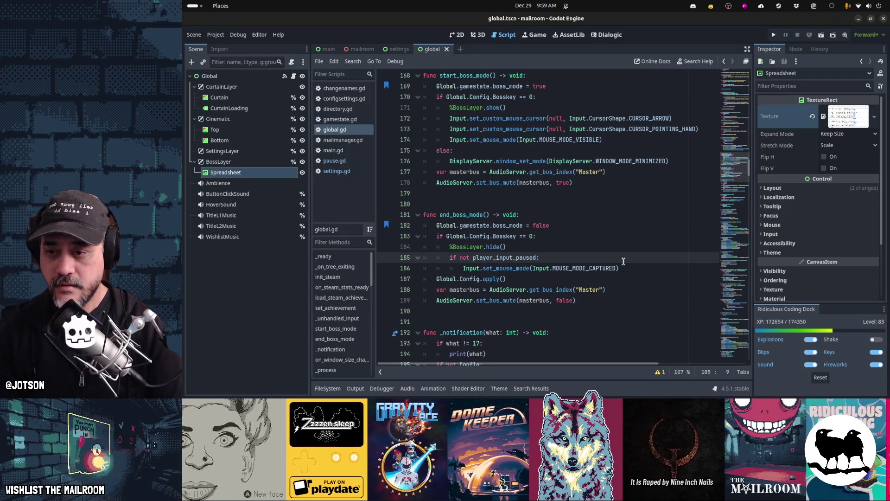
- Begin an if condition on get_tree().current_scene's name above the paused check
key(Return)
key(Up)
text([f)
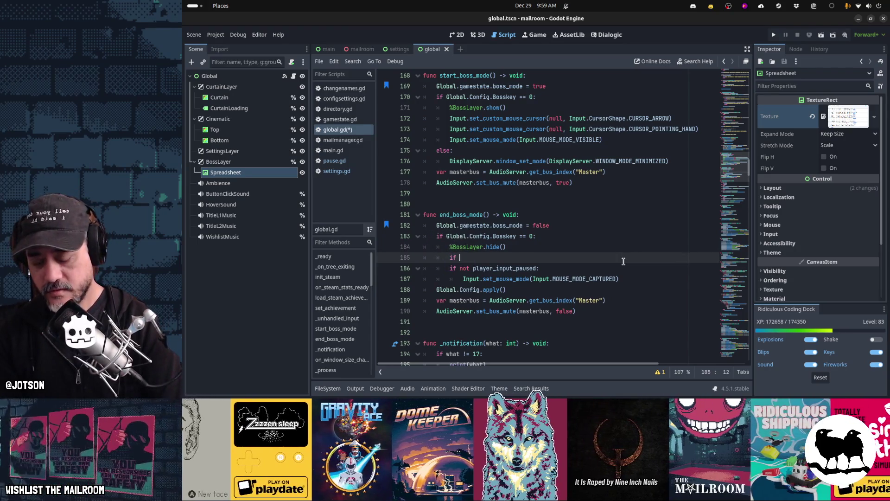
text(get_tree().curr)
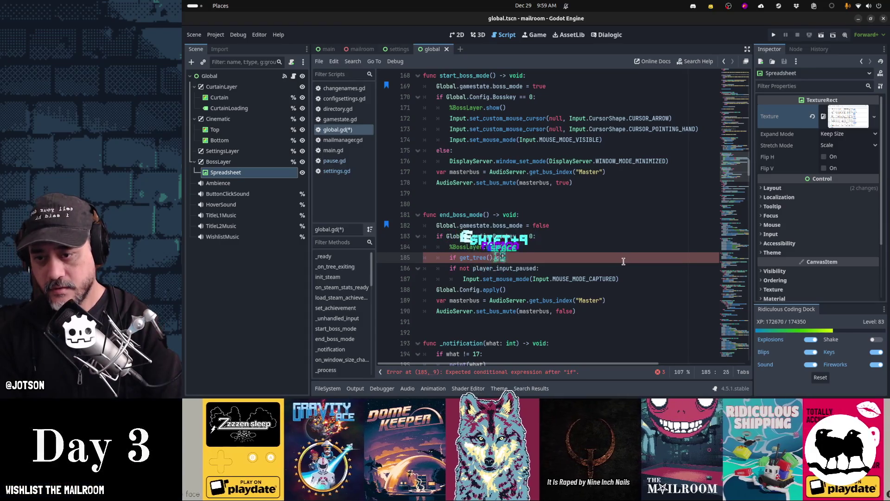
text(e)
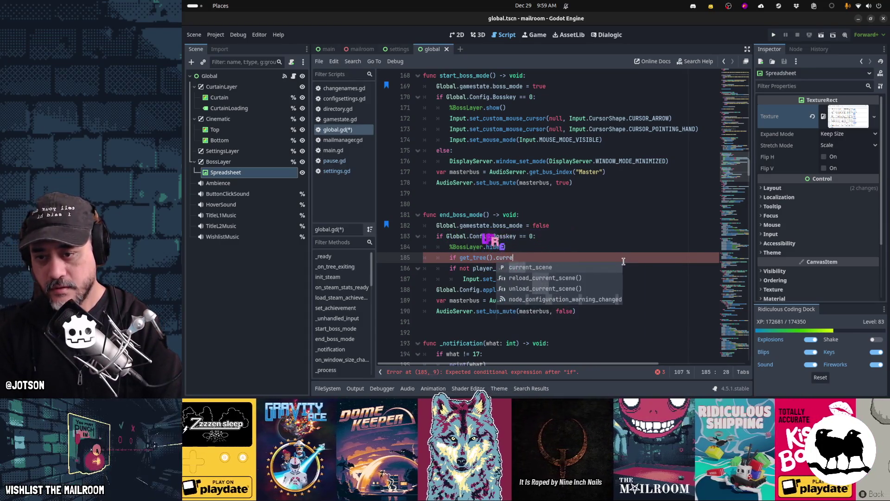
key(Return)
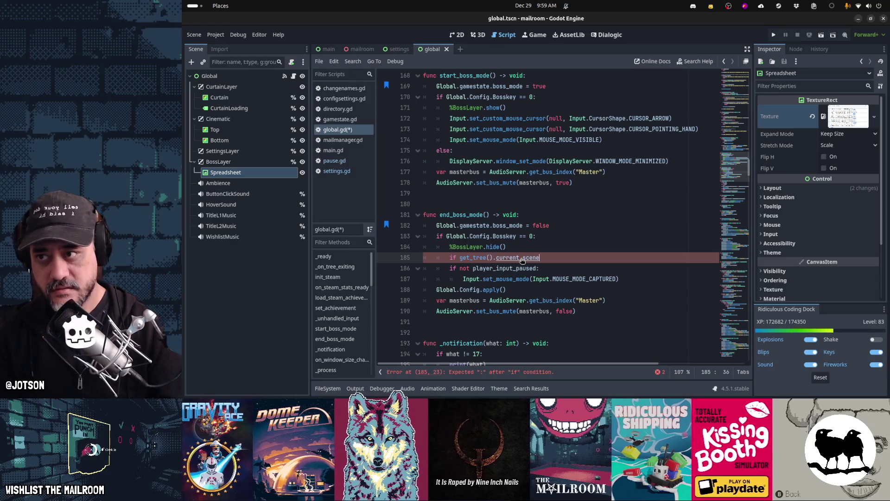
ctrl+click(522, 259)
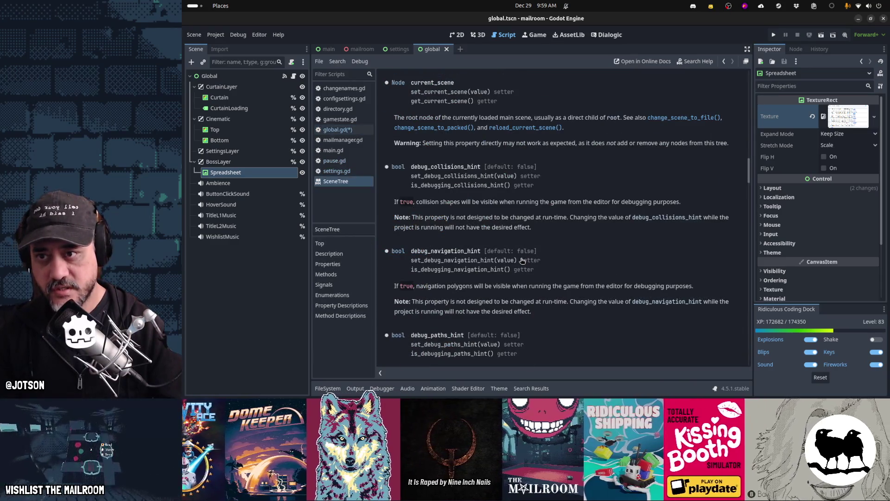
key(alt+Left)
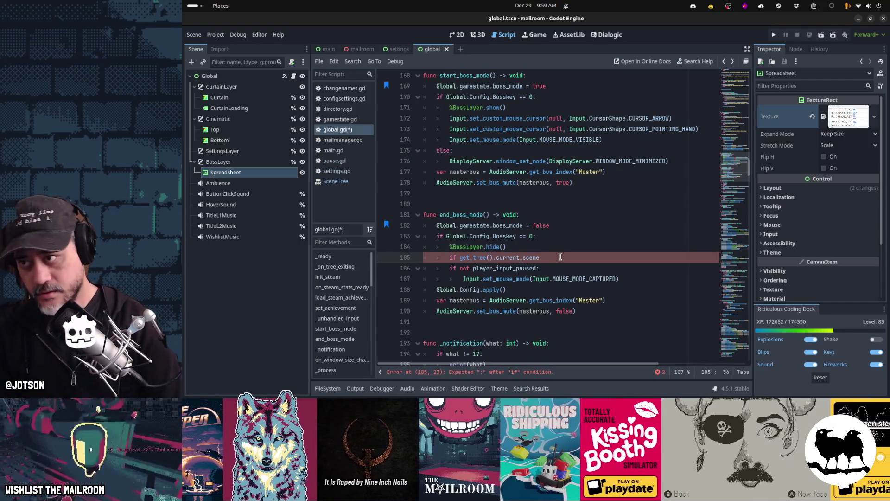
text(.get_nam)
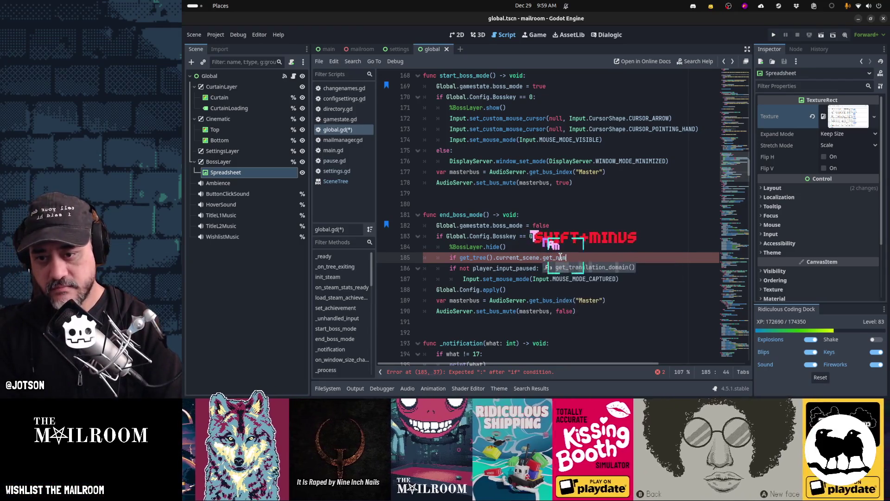
text(name !=)
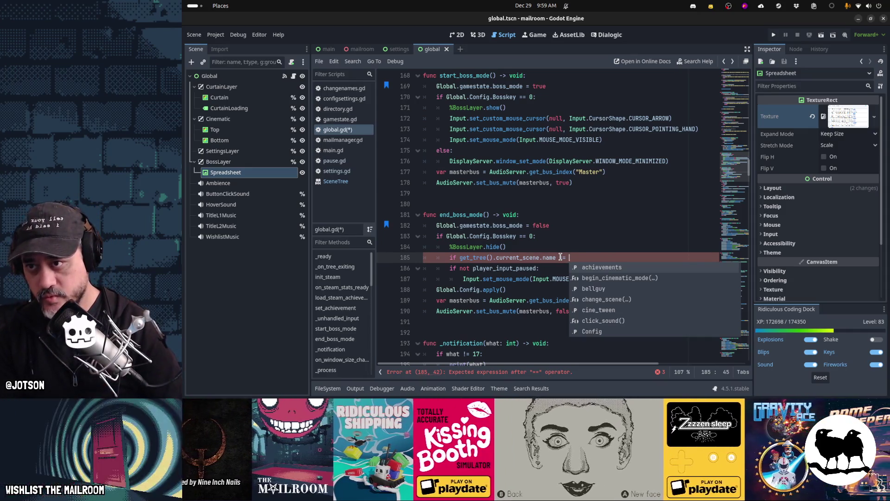
key(alt+Left)
key(alt+Left)
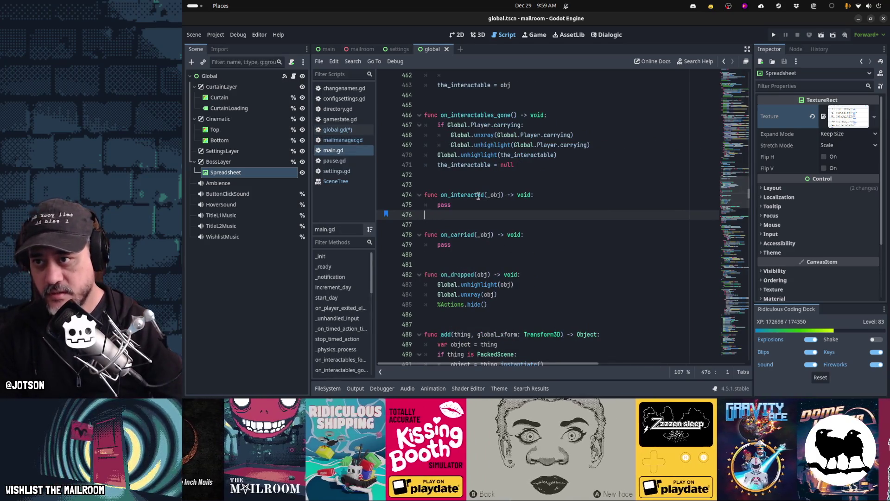
- Check the main scene's root name and complete the condition with "Main"
click(329, 48)
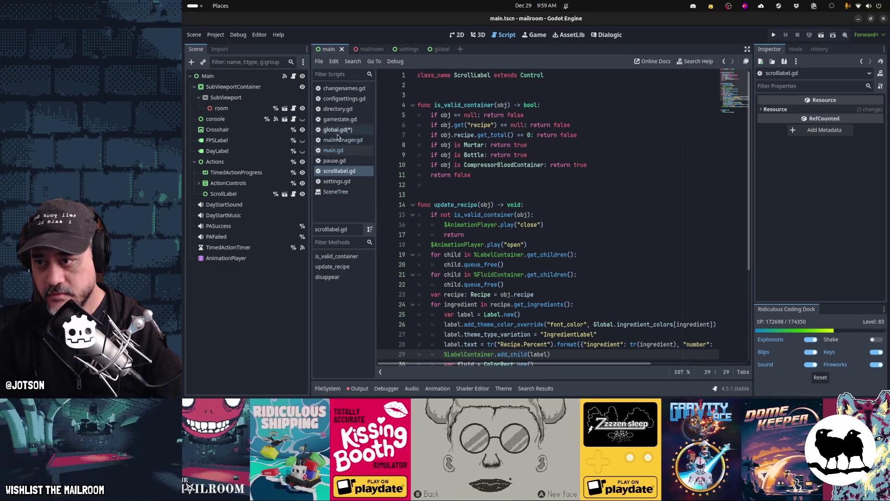
click(337, 130)
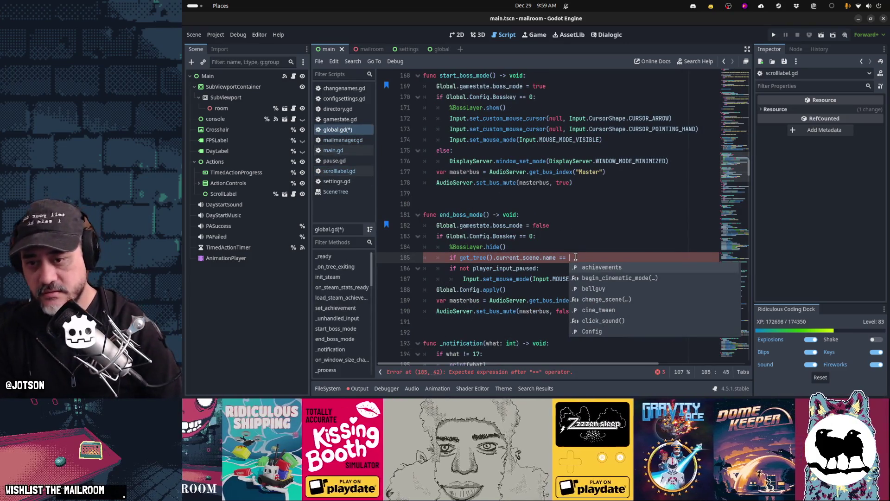
text("Main":)
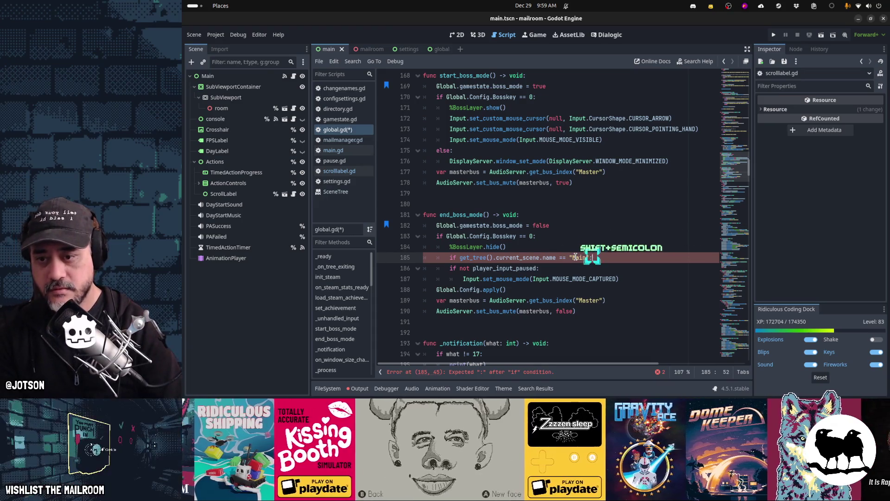
- Nest the paused mouse-capture check under the Main-scene condition, removing the extra else line
key(Down)
key(Tab)
key(Down)
key(Tab)
key(Return)
key(BackSpace)
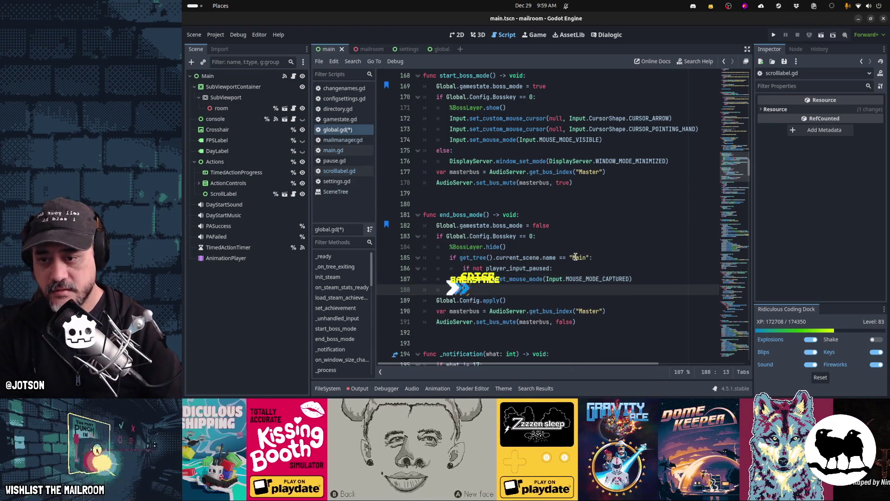
key(BackSpace)
text(else:)
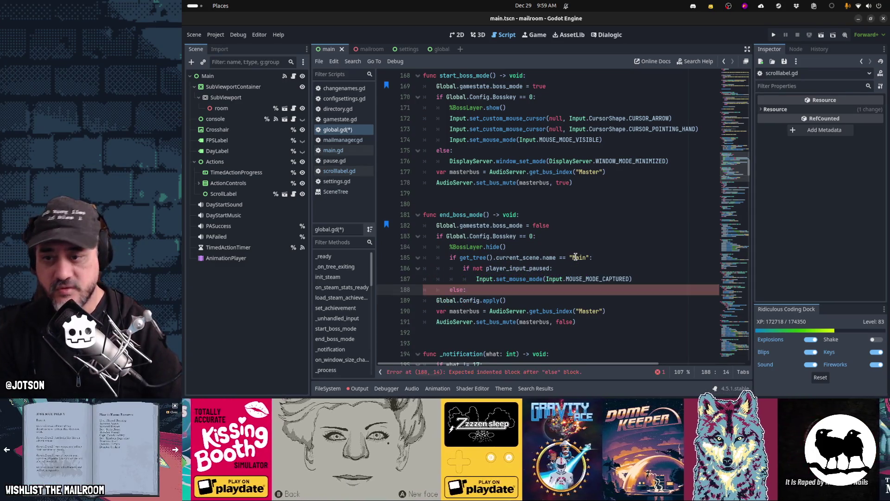
key(BackSpace)
key(BackSpace)
key(BackSpace)
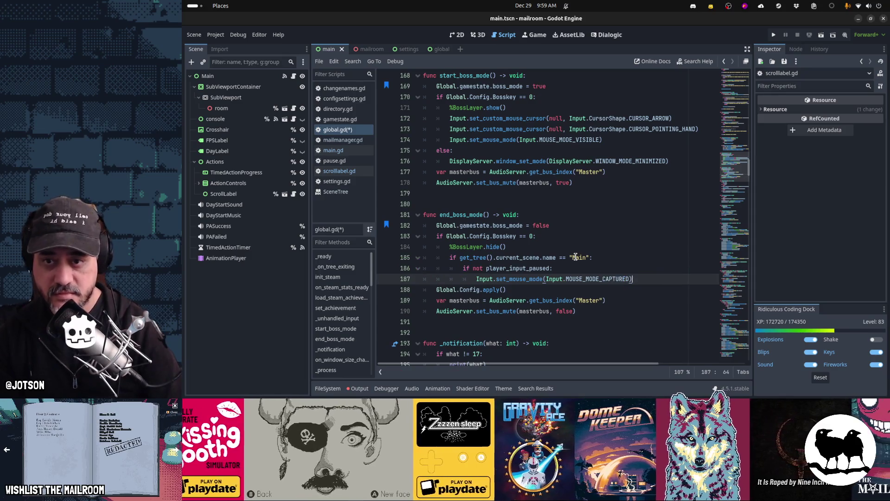
- Save global.gd
key(Up)
key(Up)
key(Up)
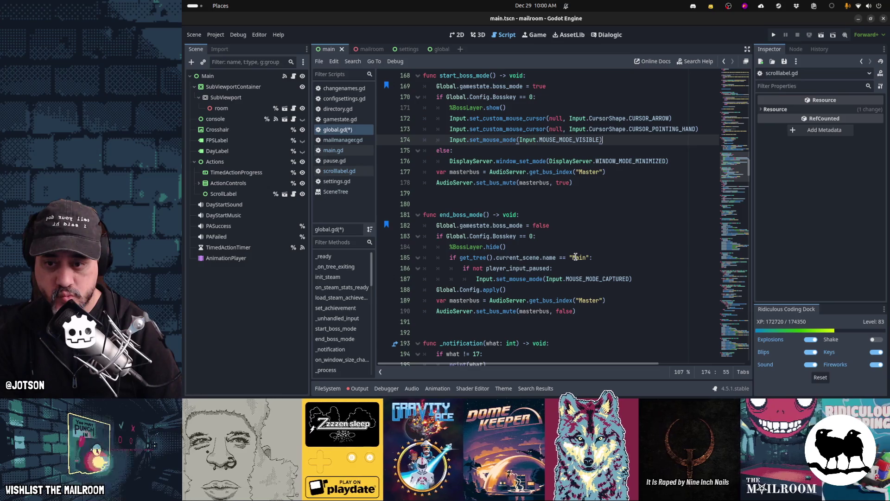
key(Down)
key(Down)
key(Down)
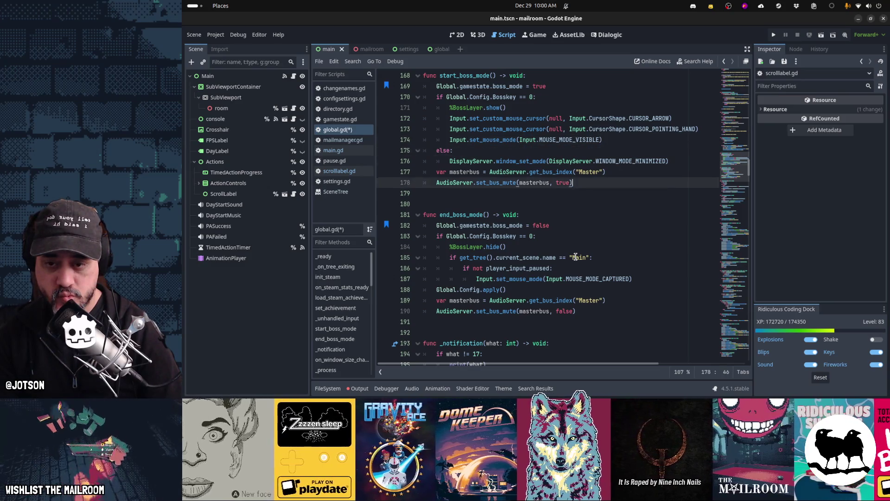
key(ctrl+s)
key(alt+Tab)
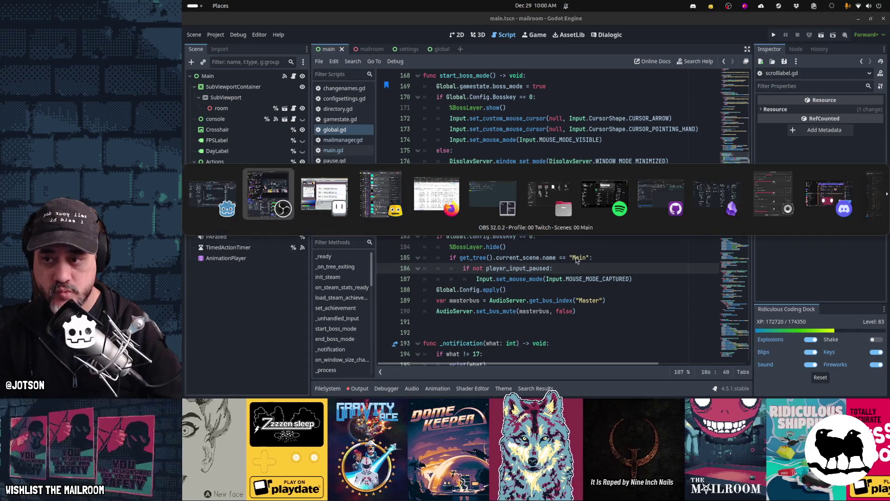
- Run the game and test the boss-key spreadsheet from the title menu's Settings screen
key(Escape)
click(565, 239)
key(F5)
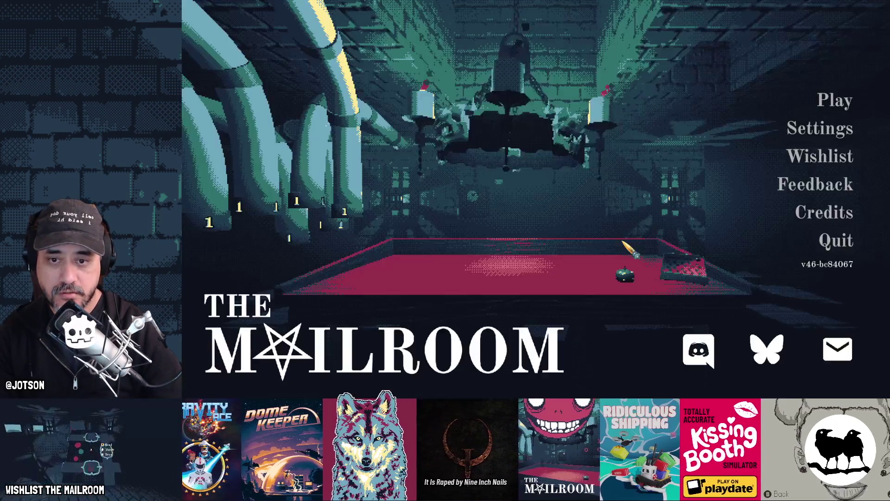
click(823, 135)
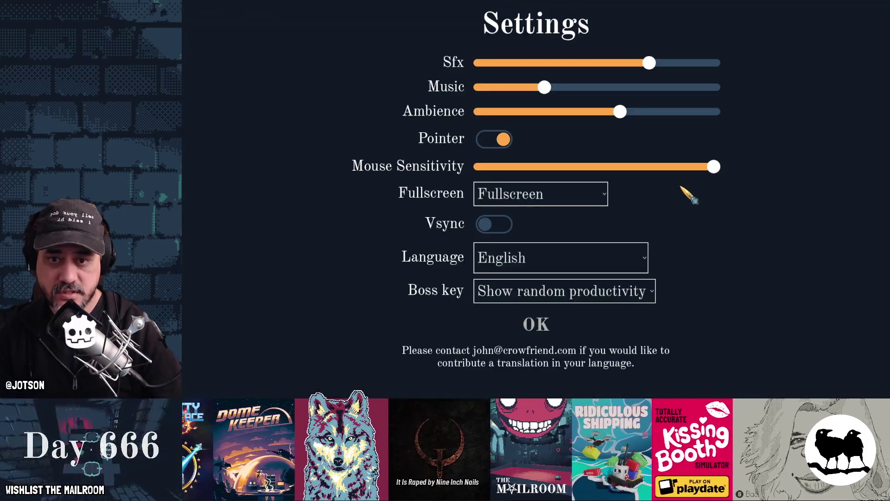
click(642, 228)
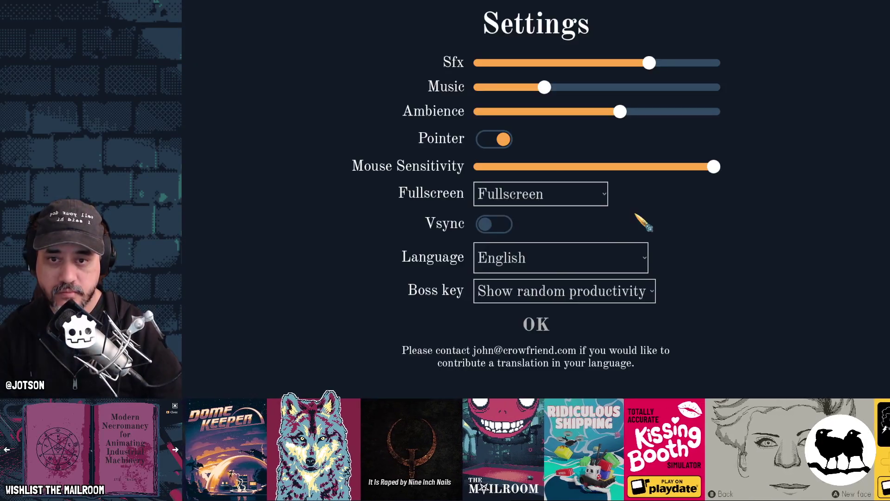
click(543, 325)
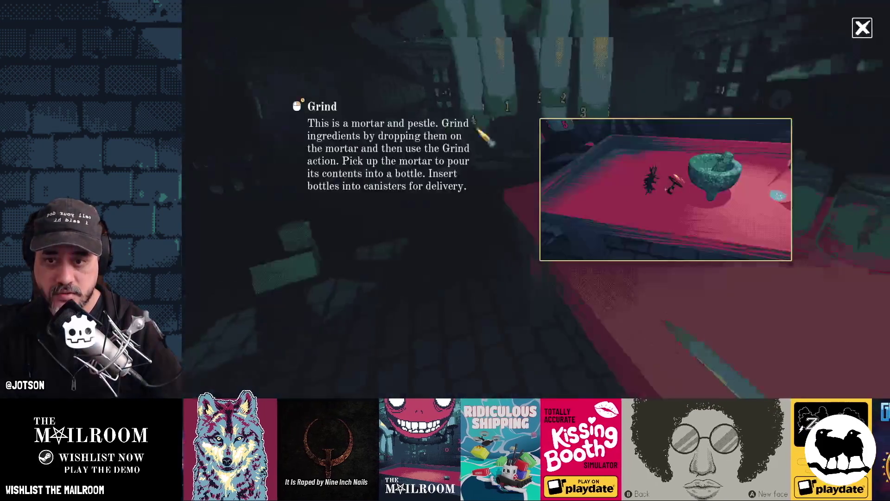
- Start play, pause, and test the spreadsheet and Settings from the pause menu
click(536, 199)
key(Escape)
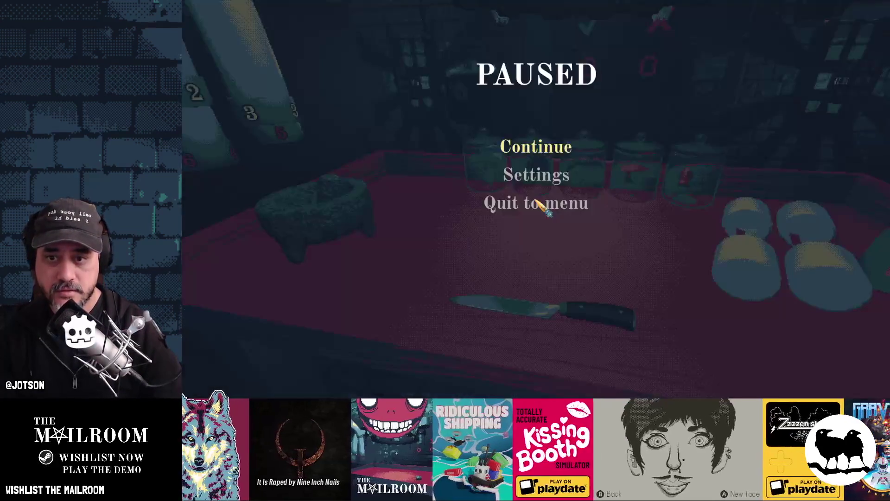
key(Escape)
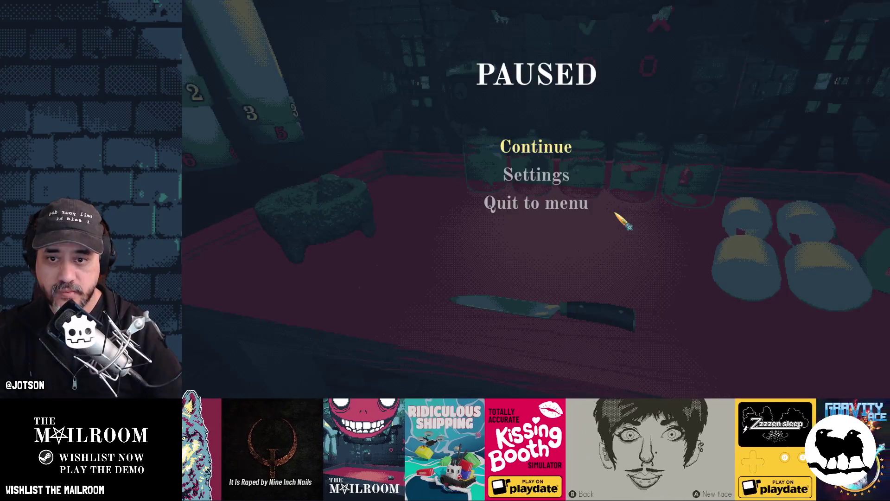
click(536, 175)
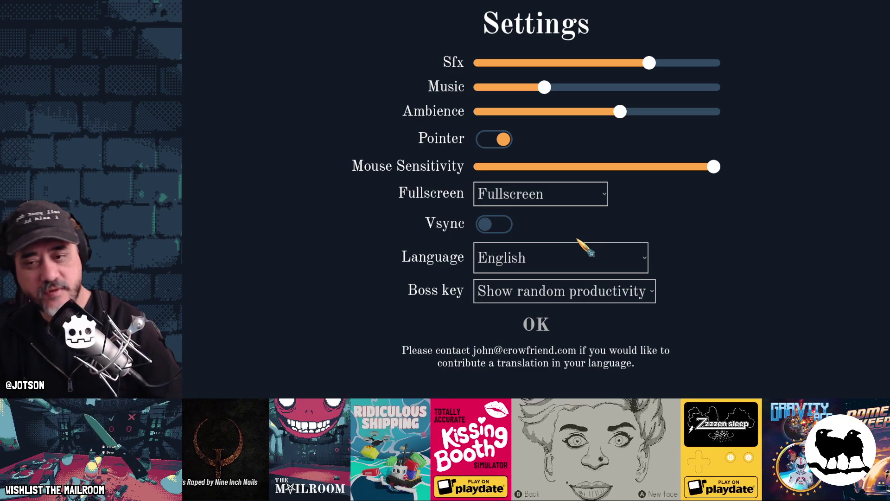
click(539, 322)
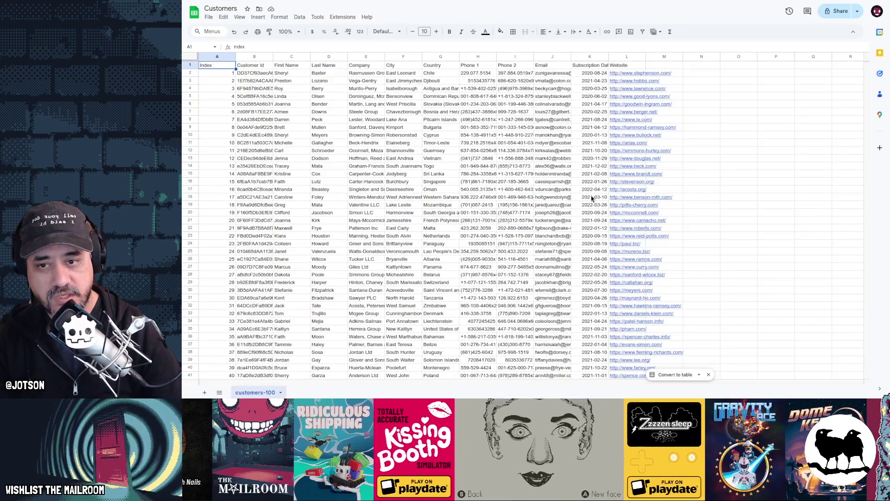
- Dismiss the spreadsheet, open and close Settings from the pause menu, and resume play
click(594, 199)
click(571, 176)
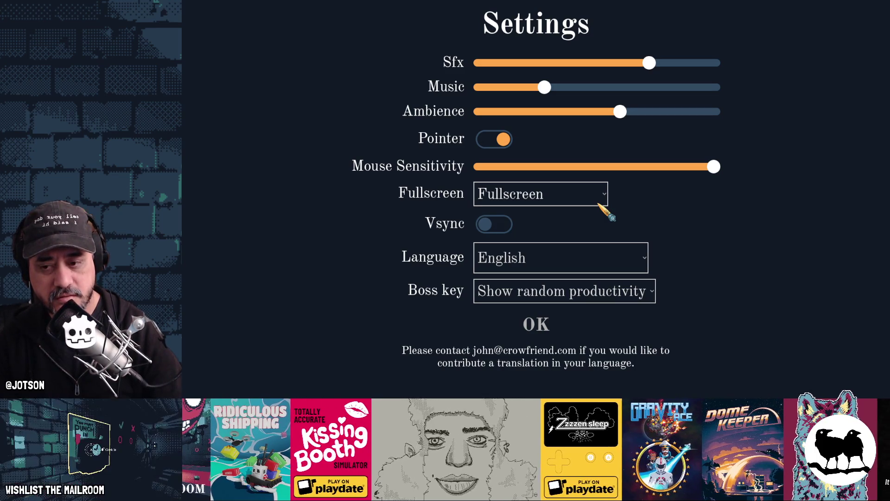
click(537, 325)
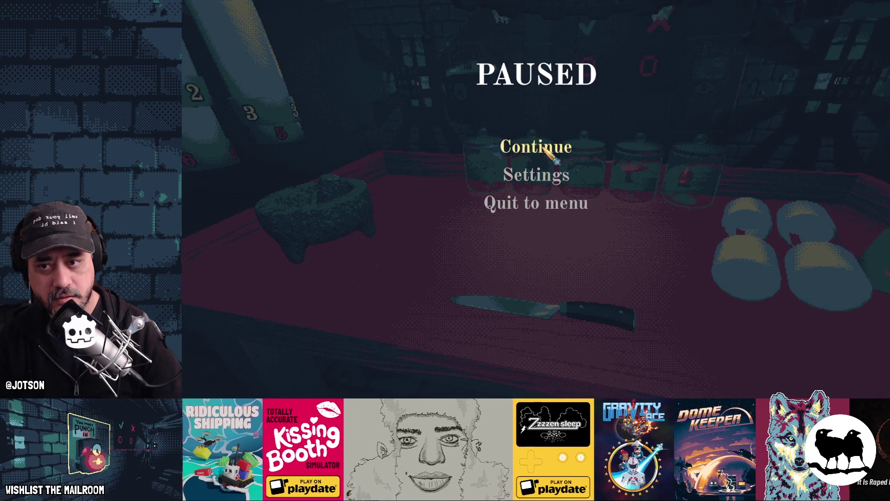
click(547, 146)
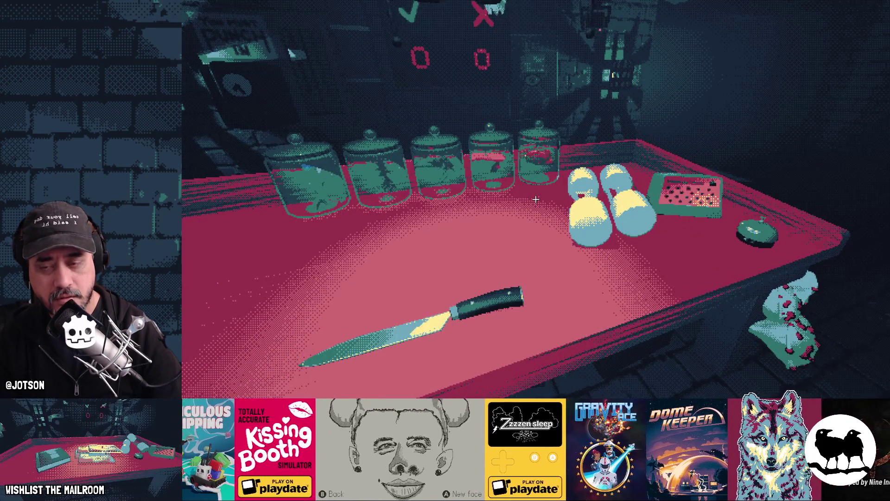
- Toggle the spreadsheet twice during gameplay, then pause and open Settings twice before returning to Godot
key(Tab)
click(536, 199)
key(Tab)
key(Tab)
key(Escape)
click(539, 180)
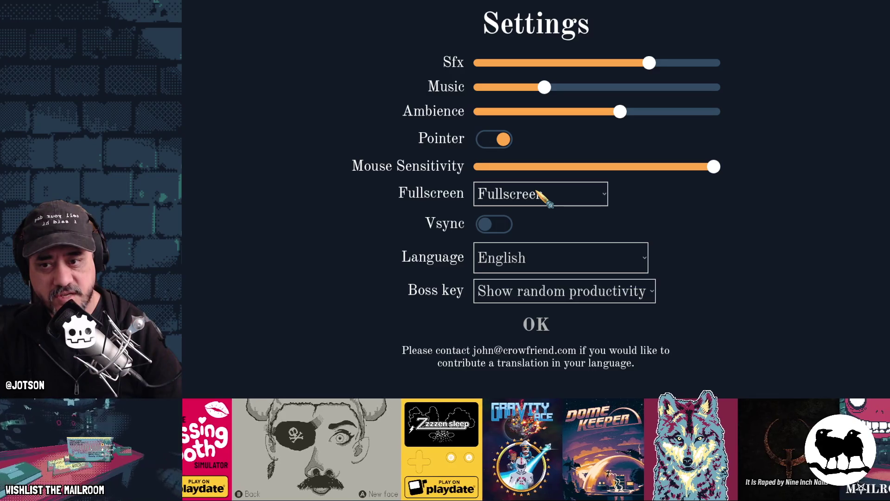
click(541, 317)
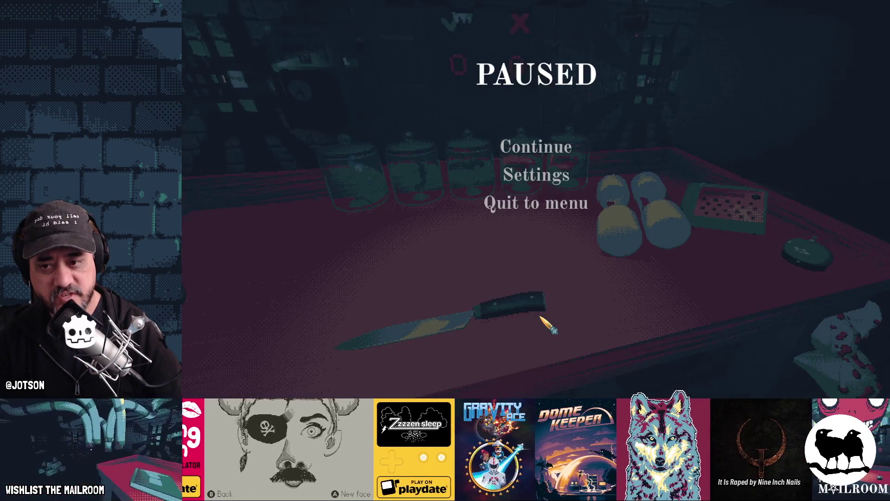
click(537, 177)
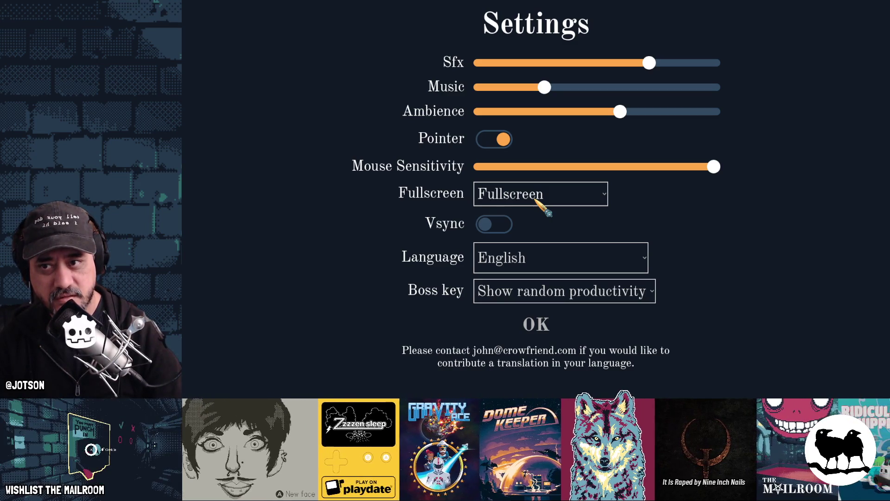
click(541, 328)
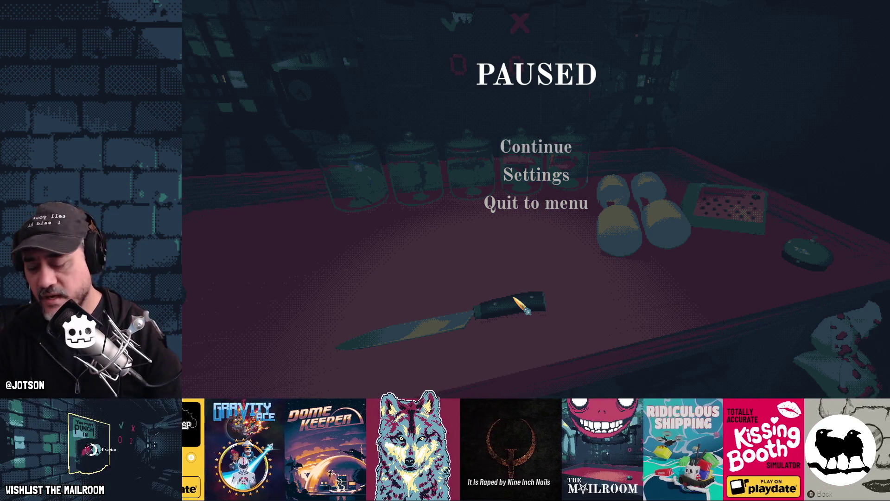
key(alt+Tab)
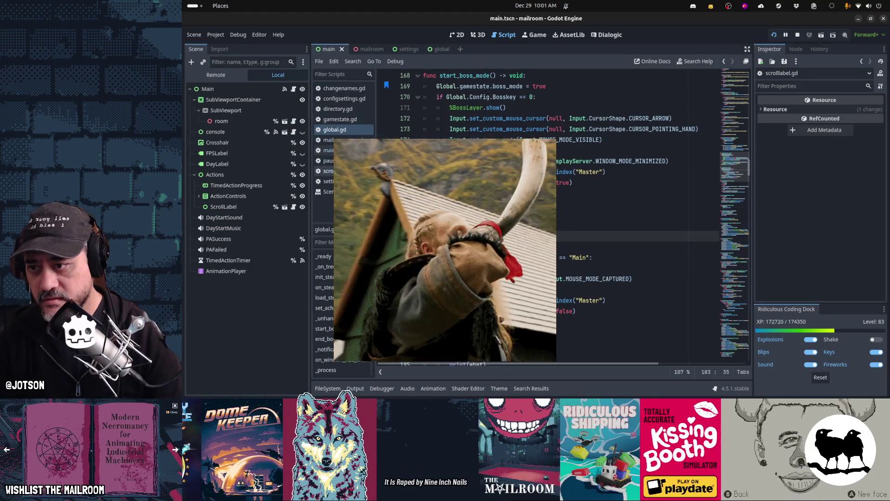
- Switch the script editor from global.gd to settings.gd to view its boss-mode input handler
click(325, 180)
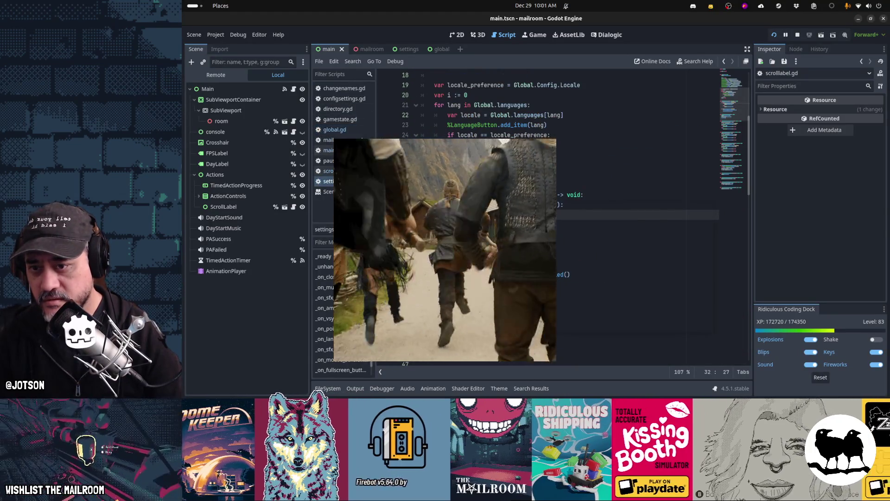
mouse_move(464, 195)
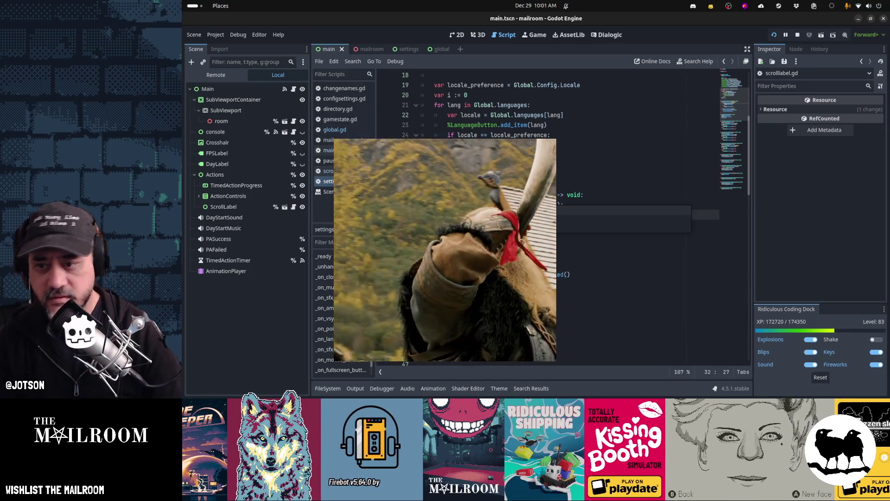
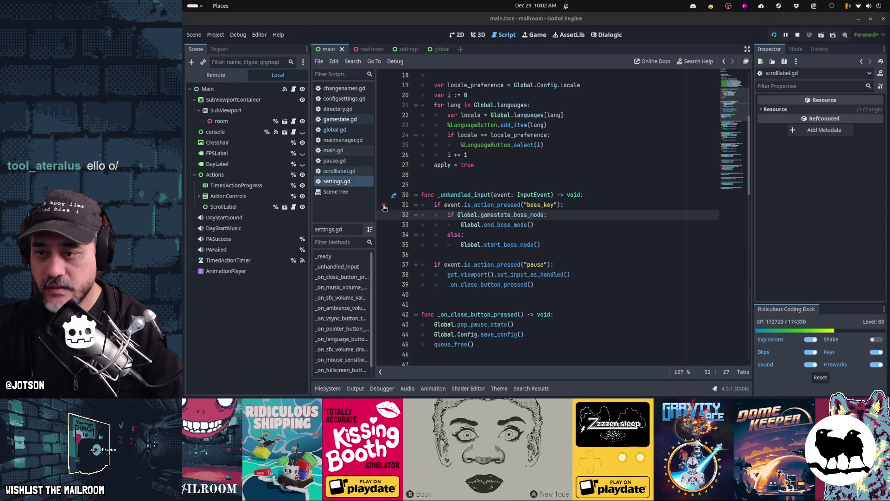
- Compare the boss_key code in settings.gd and pause.gd _unhandled_input, then run the project with F5
click(471, 205)
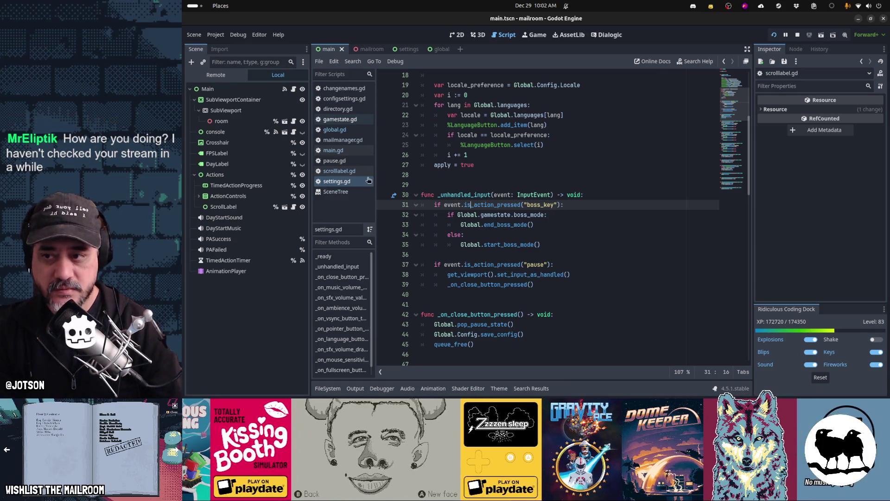
click(335, 161)
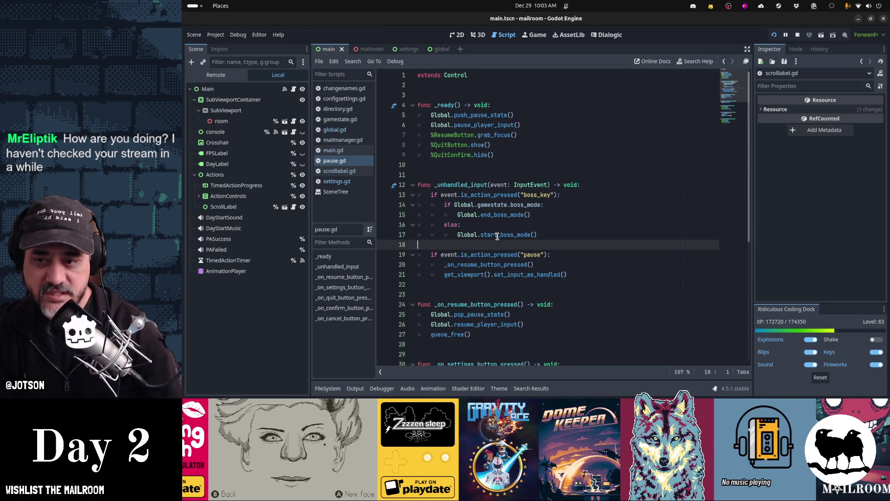
click(360, 181)
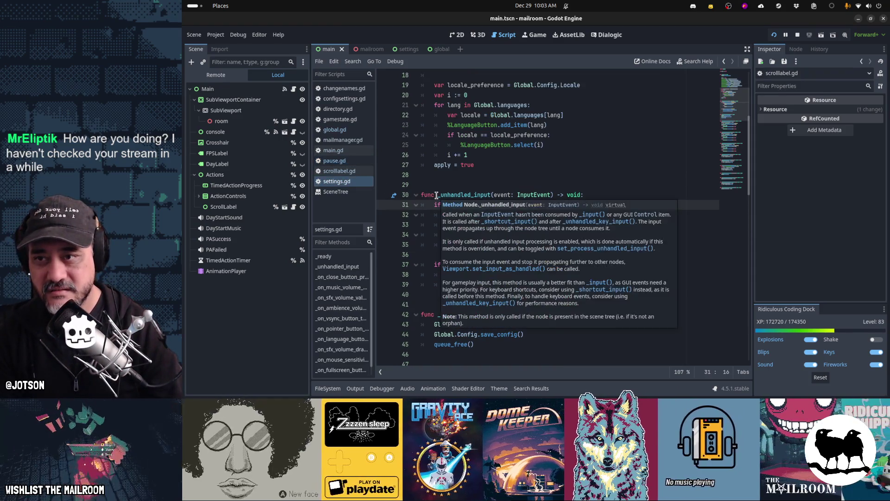
click(457, 173)
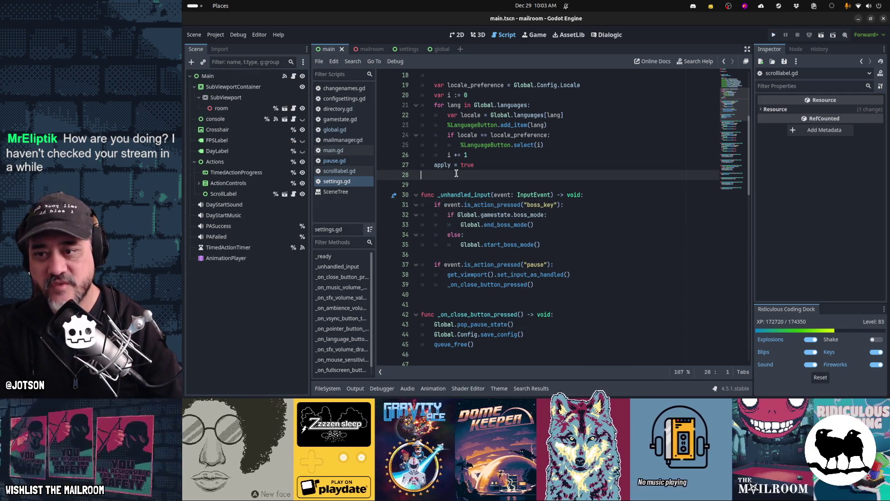
key(F5)
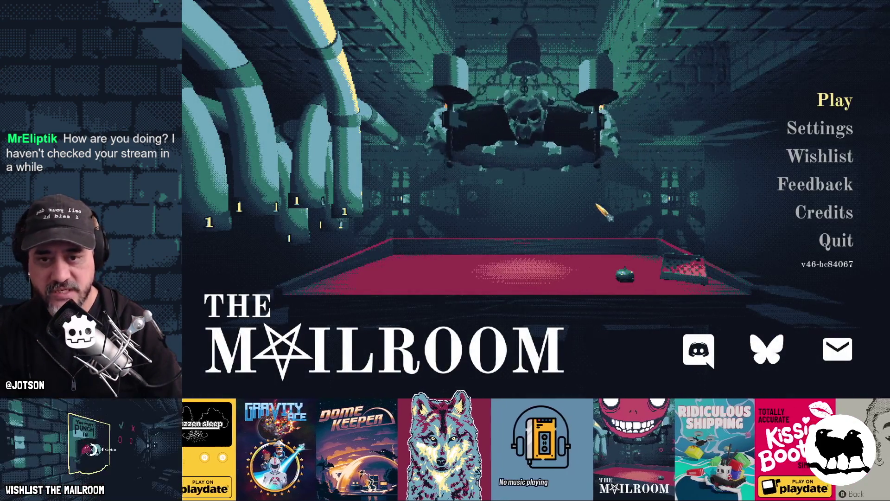
- Toggle the fake spreadsheet boss screen on the title menu, then open Settings and start the game
key(alt+Tab)
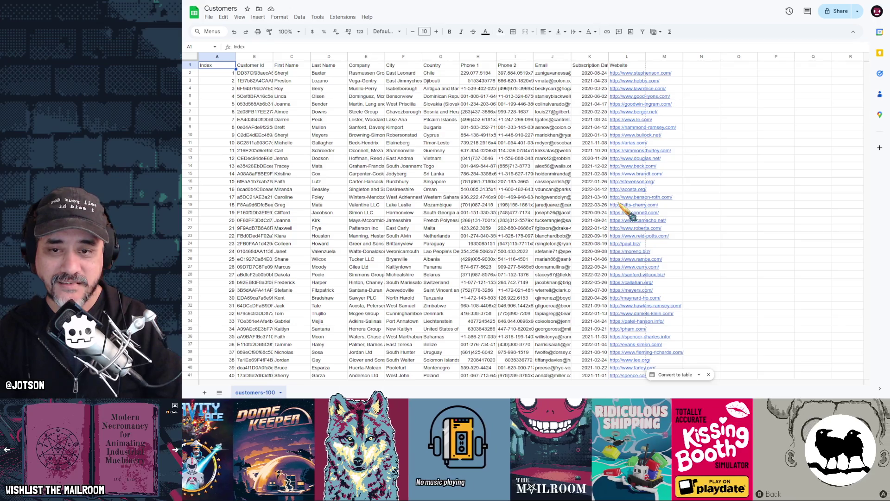
key(alt+Tab)
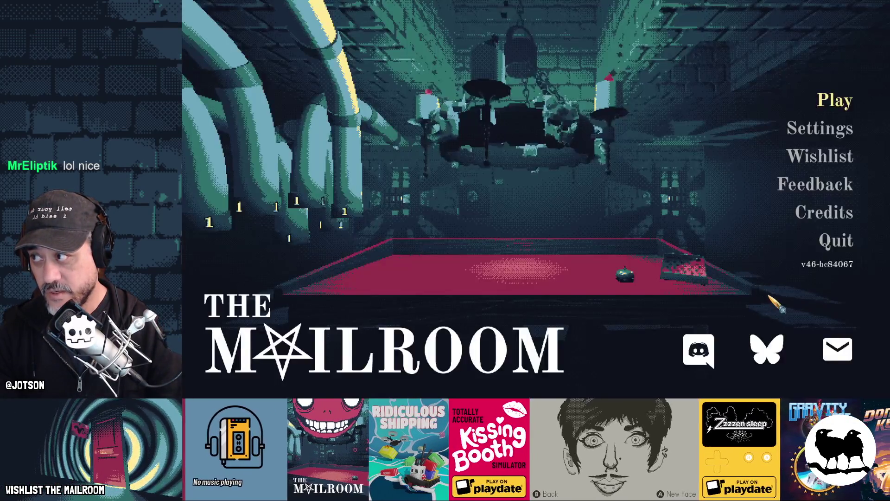
click(825, 131)
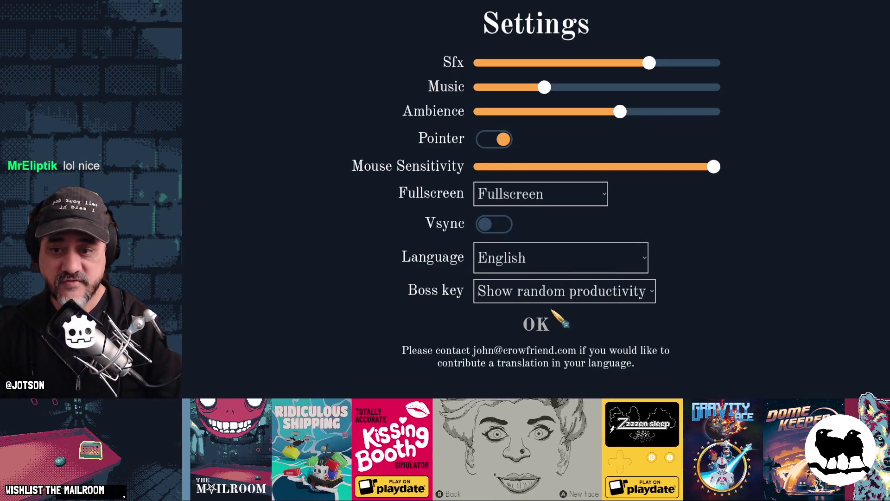
click(551, 320)
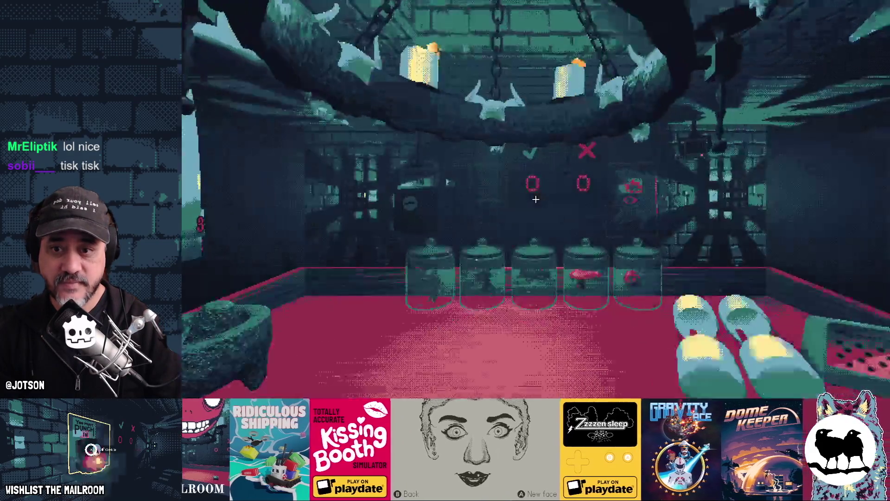
- Pause the game and open Settings from the pause menu, then open the global scene in Godot
key(Escape)
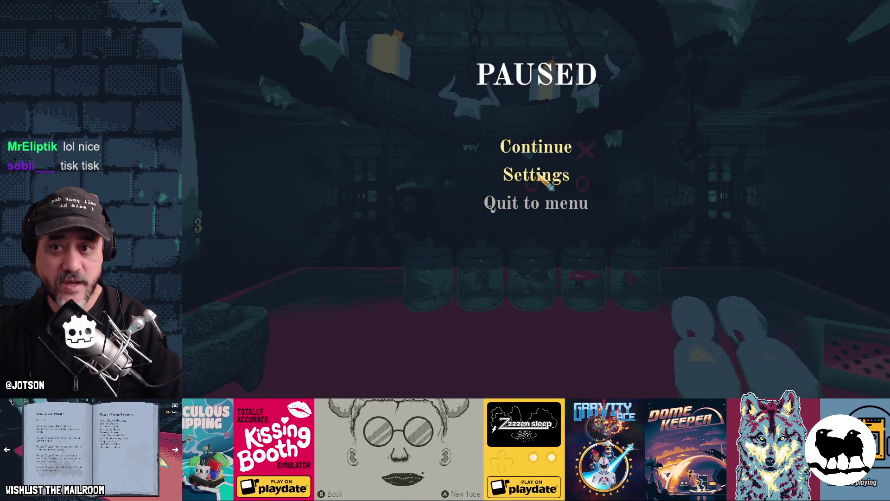
click(538, 176)
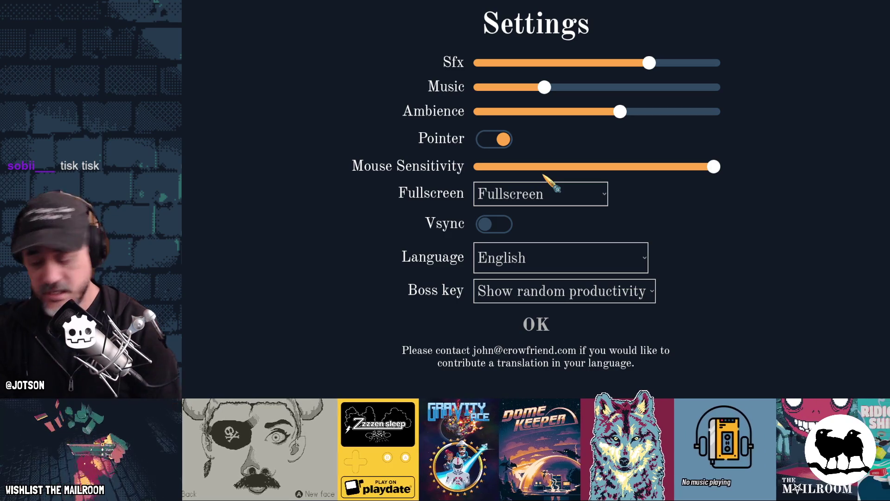
key(alt+Tab)
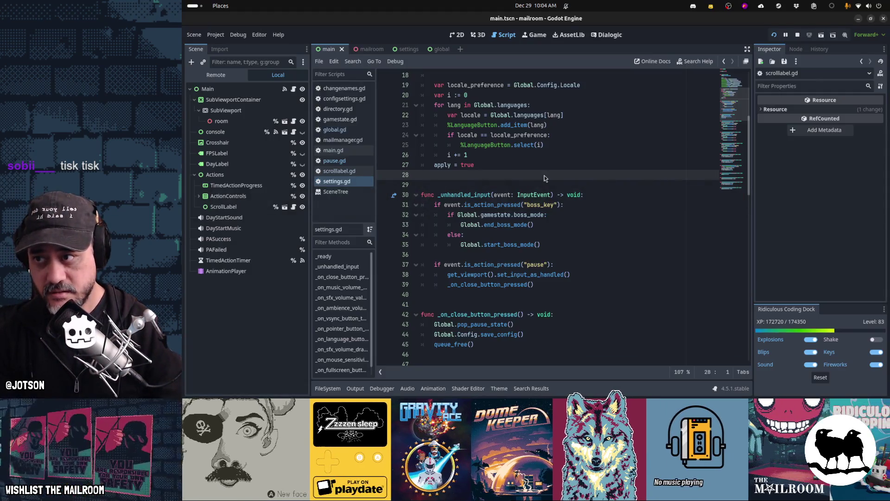
click(431, 49)
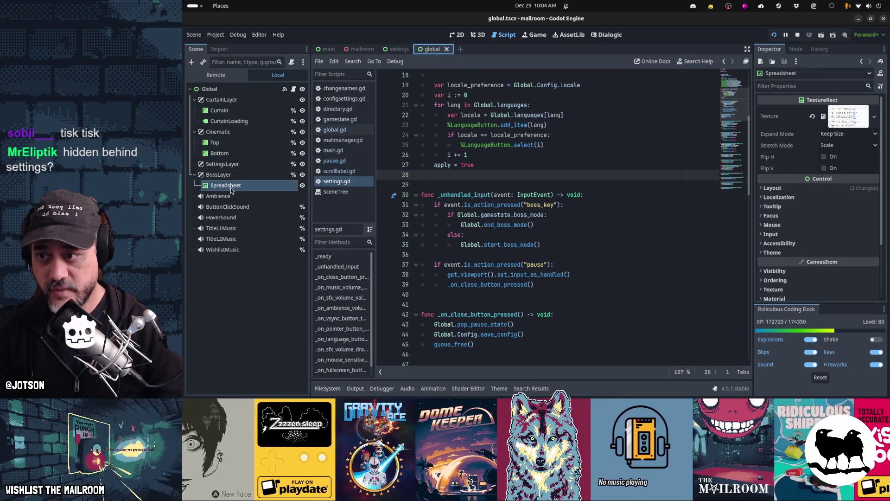
- Set the Global root node's Process Mode to Always and save global.tscn
click(209, 88)
scroll(837, 218, down, 5)
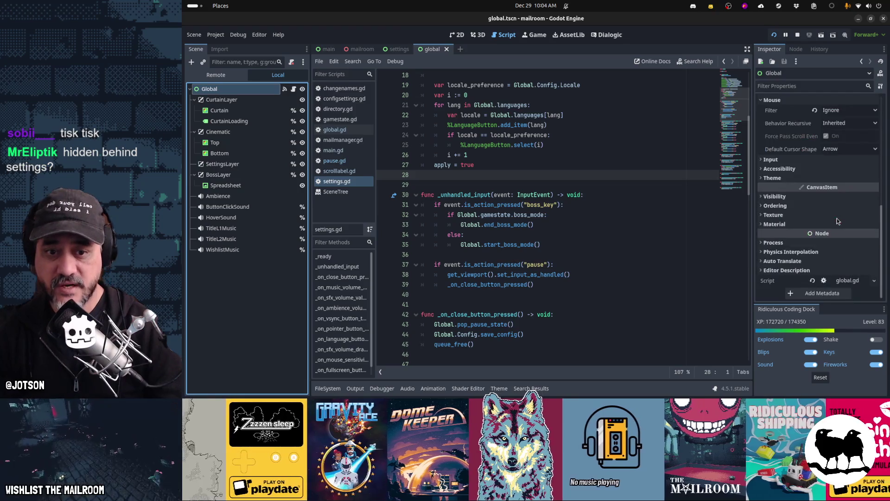
click(816, 243)
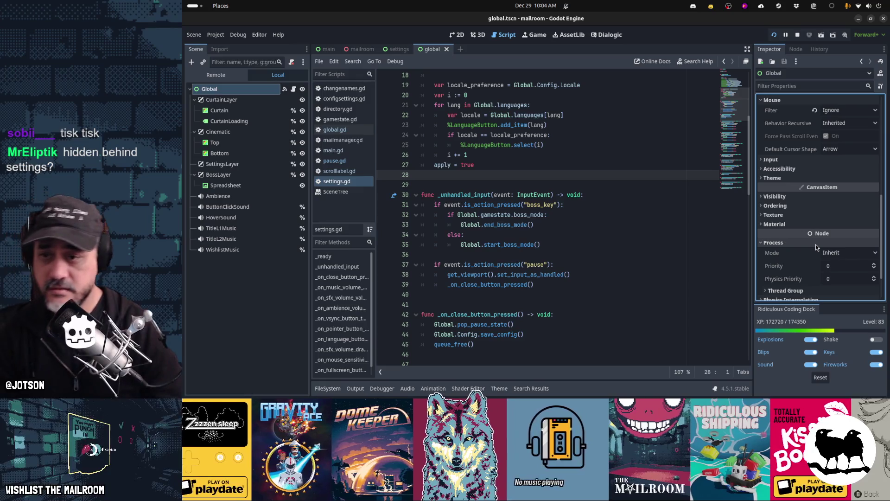
click(832, 254)
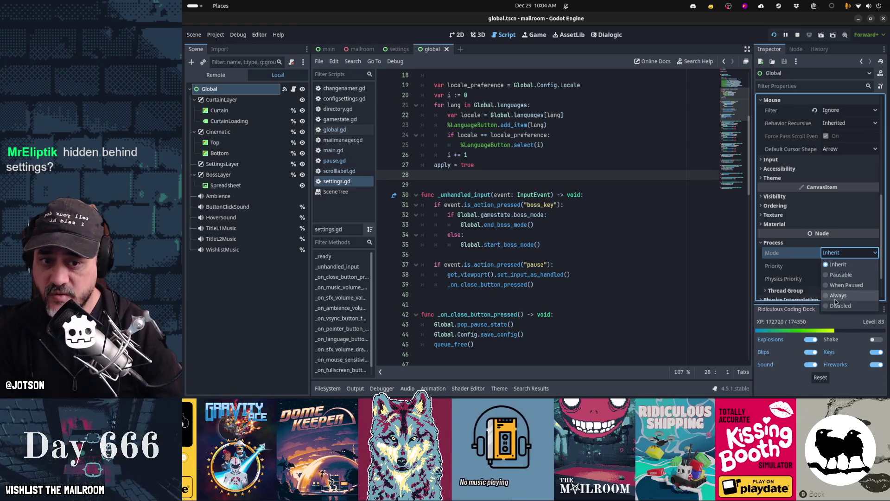
click(836, 300)
click(553, 184)
key(ctrl+s)
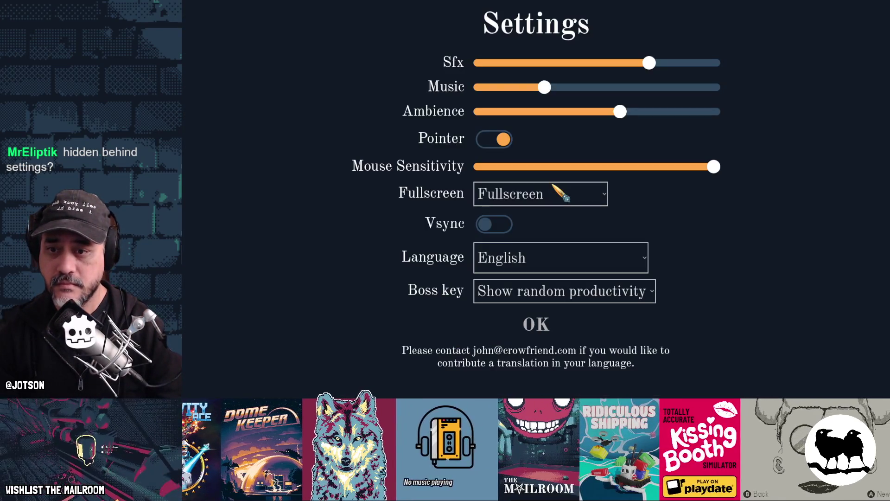
- Toggle the boss screen with B over the Settings screen, then close and reopen Settings
key(b)
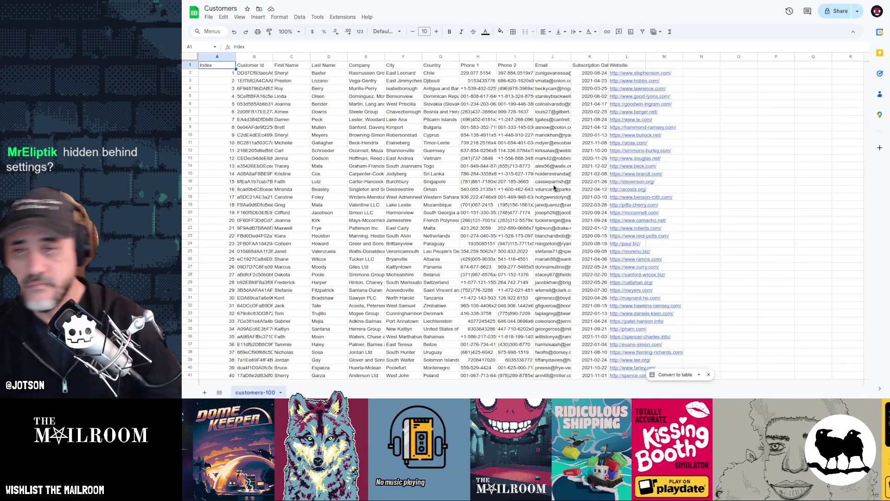
key(b)
key(b)
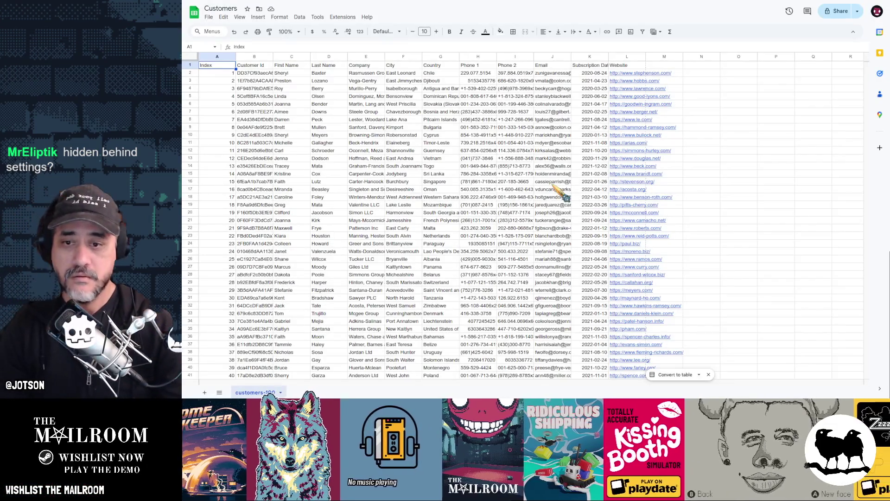
key(b)
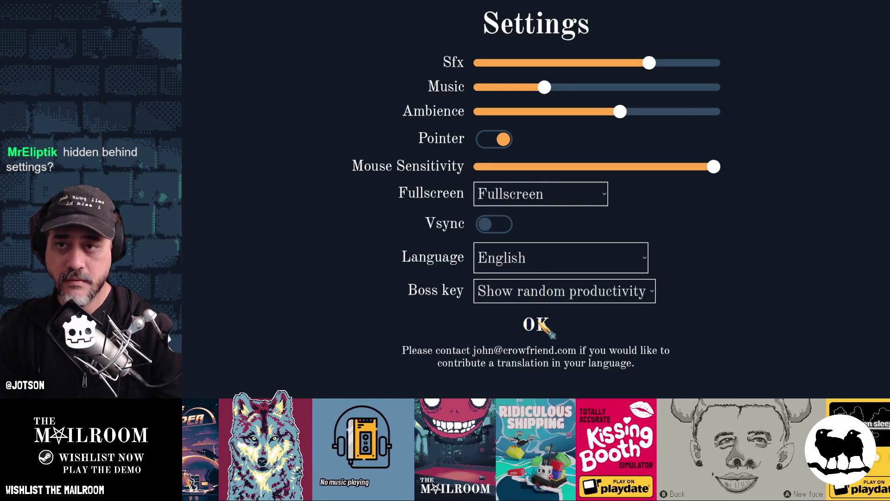
click(542, 323)
click(557, 182)
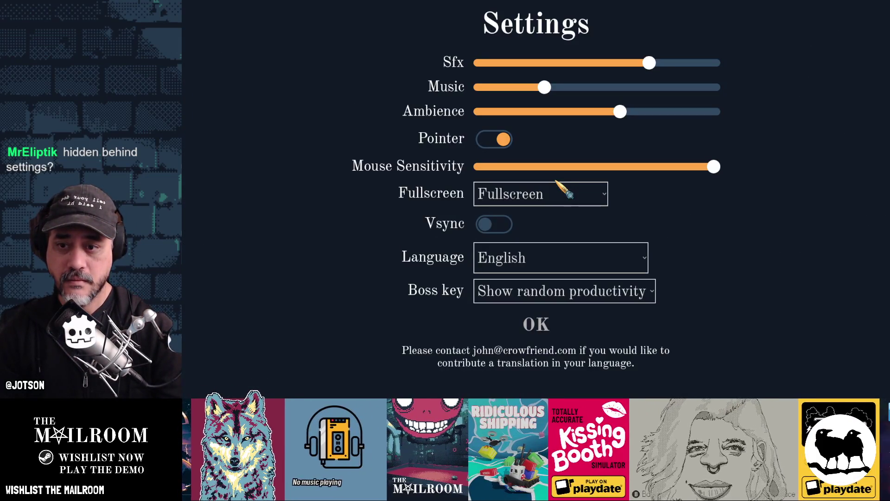
- Show the boss screen over Settings again, resume play, trigger it during gameplay, then quit with F8
key(b)
key(b)
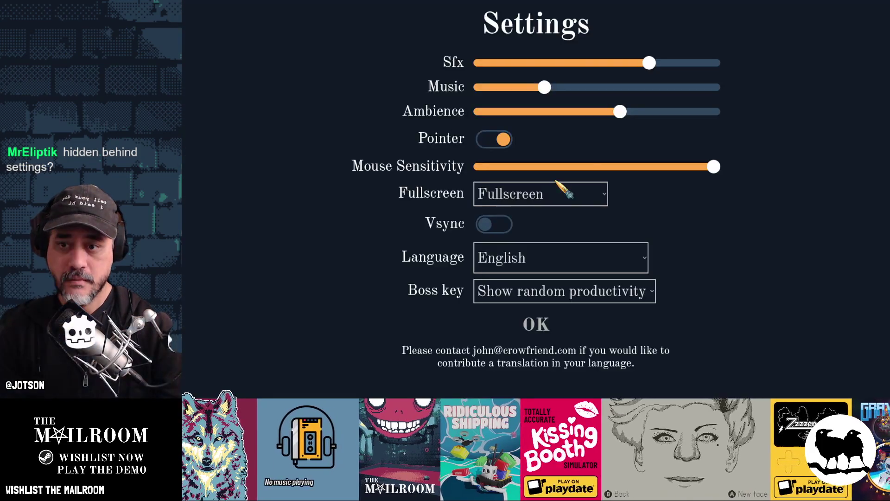
click(541, 325)
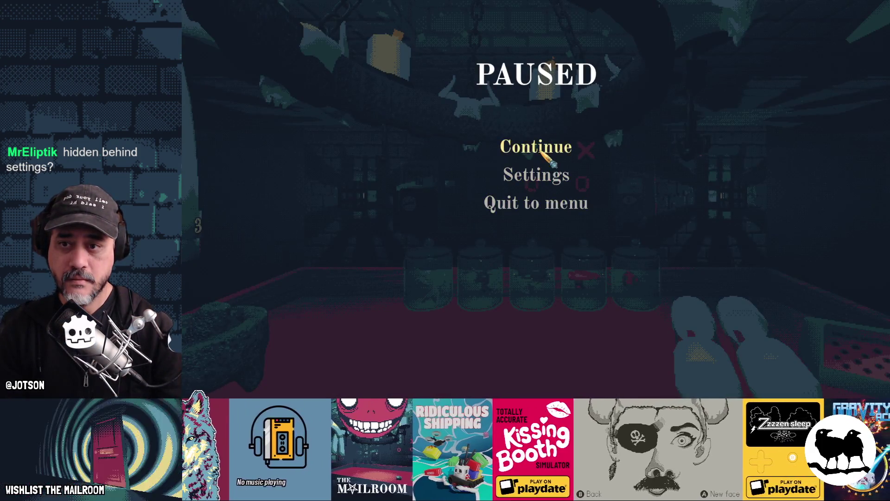
click(540, 148)
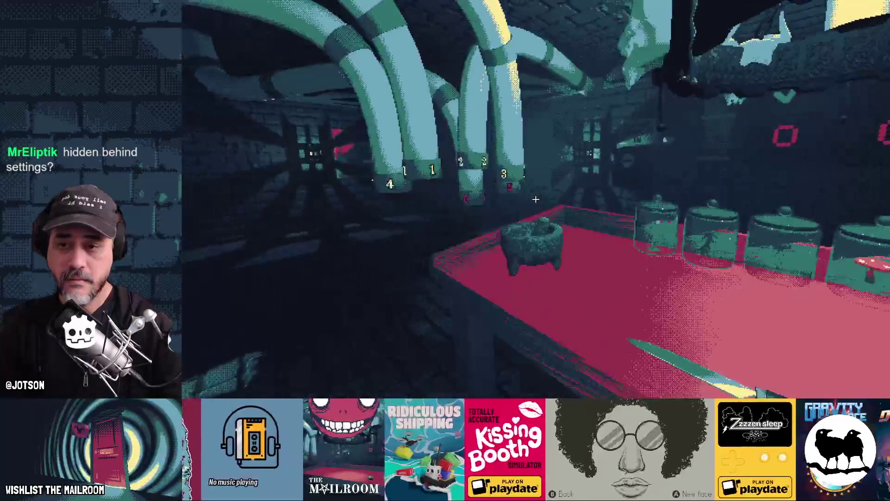
key(b)
key(b)
key(Escape)
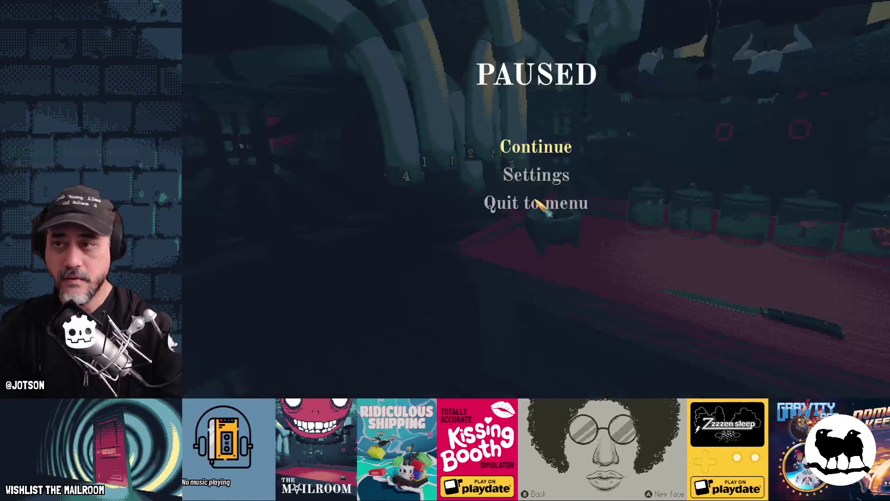
key(F8)
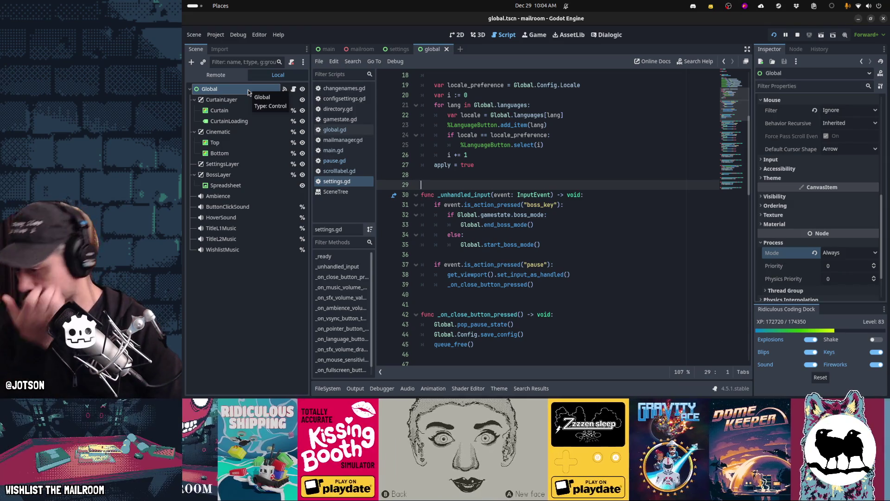
- Search settings.gd for _process functions without jumping, then return to the paused running game
key(ctrl+f)
text(_process)
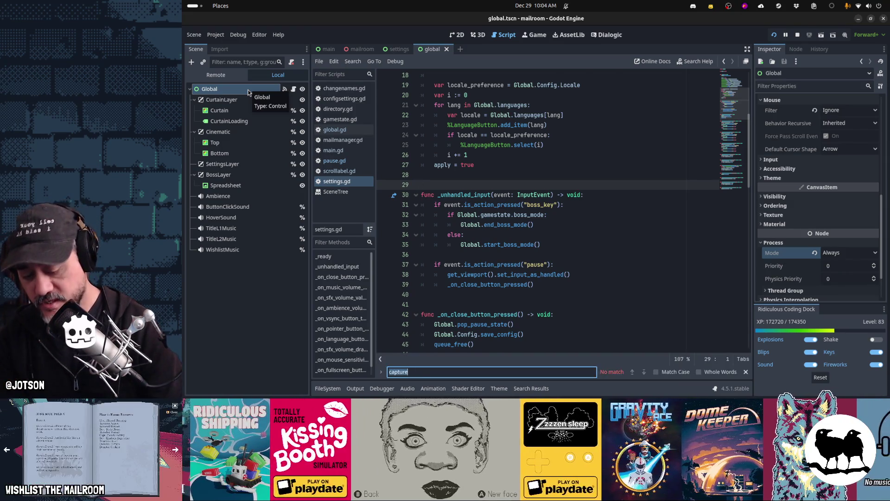
key(Escape)
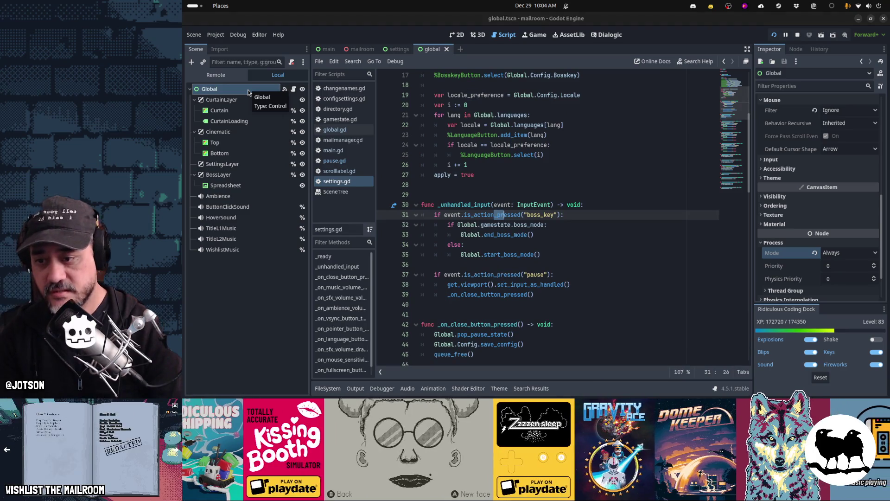
key(ctrl+alt+f)
text(proce)
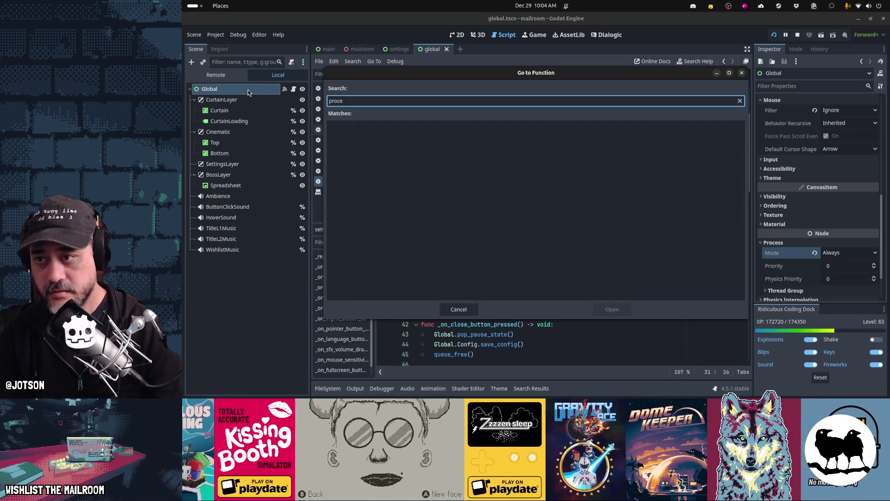
key(BackSpace)
key(BackSpace)
key(BackSpace)
text(hby)
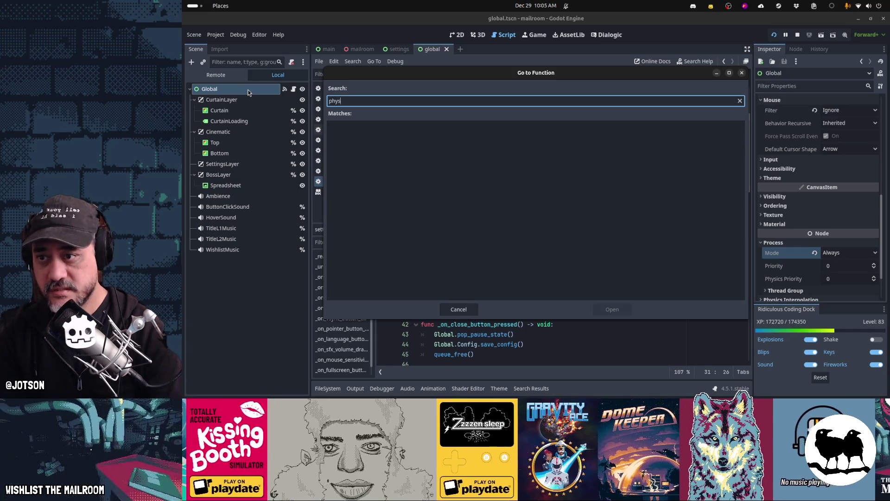
key(Escape)
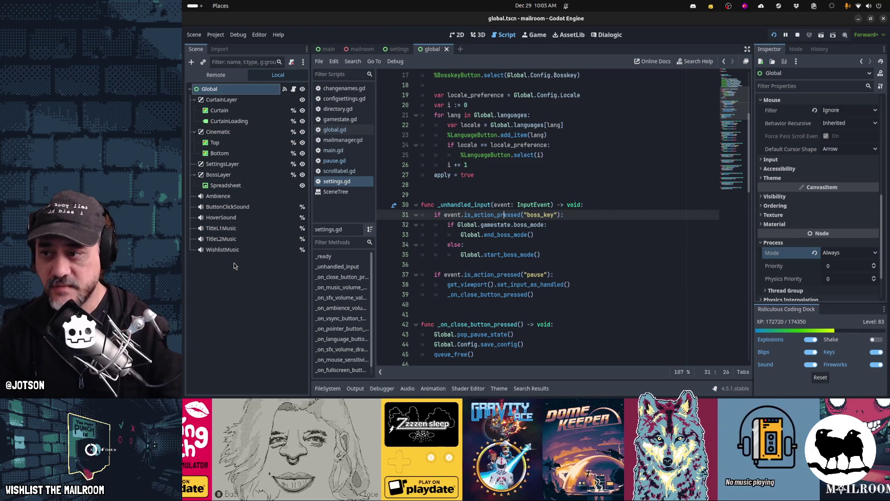
click(500, 205)
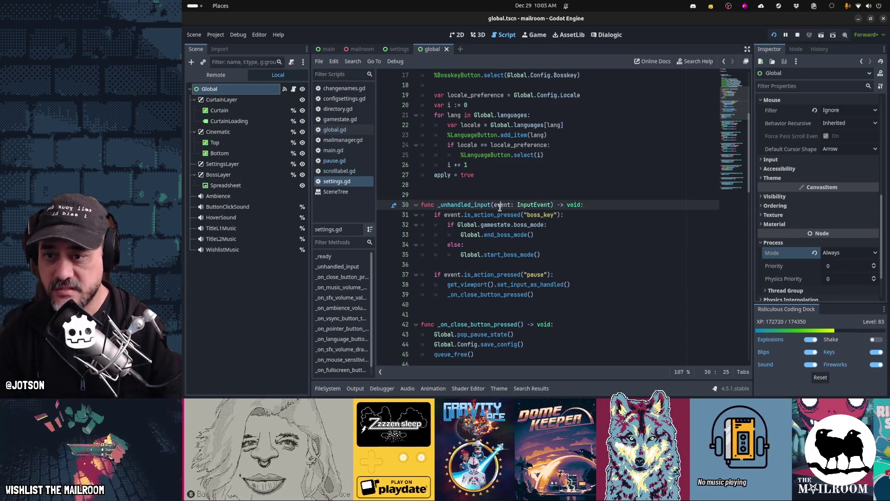
key(alt+Tab)
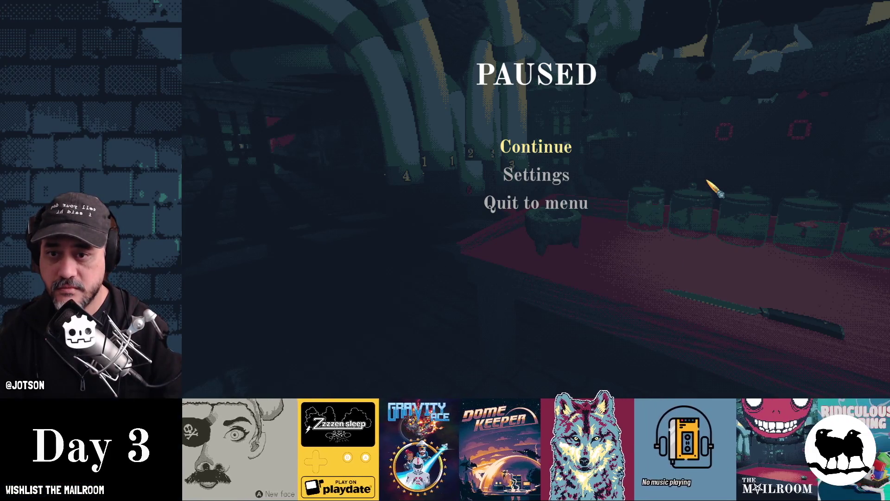
- Resume play and right-click the parcel to trigger the Inspect and Insert tutorial card
click(533, 155)
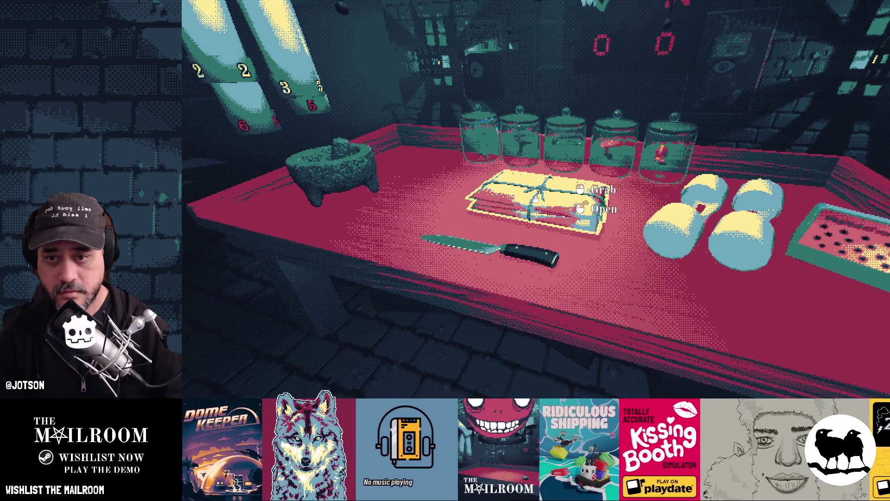
right_click(536, 198)
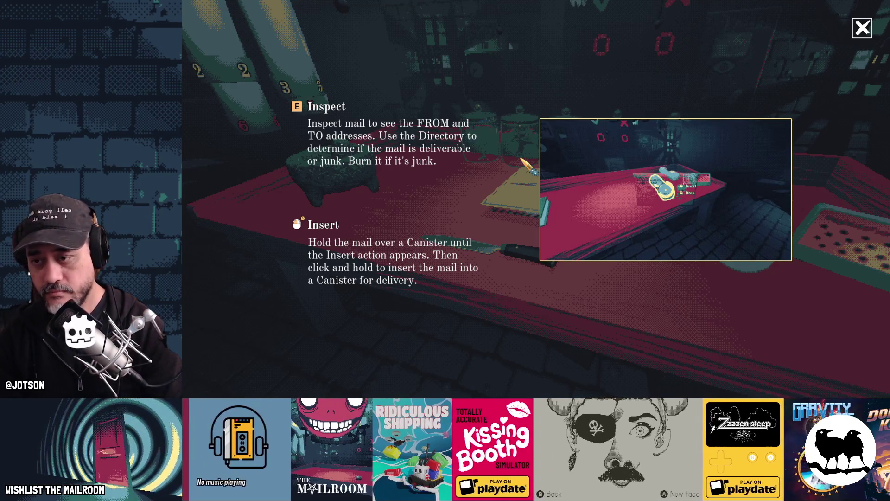
key(alt+Tab)
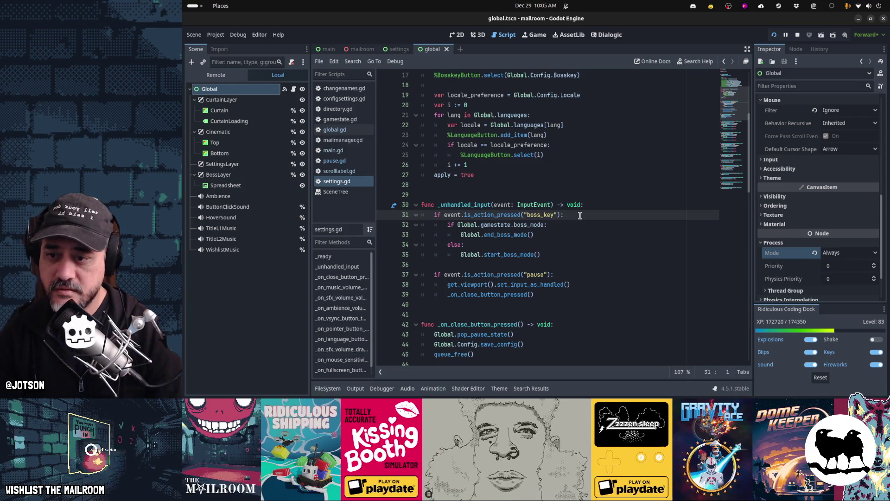
- Cut the boss_key block from settings.gd's _unhandled_input and save the script
key(shift+Down)
key(shift+Down)
key(shift+Down)
key(ctrl+x)
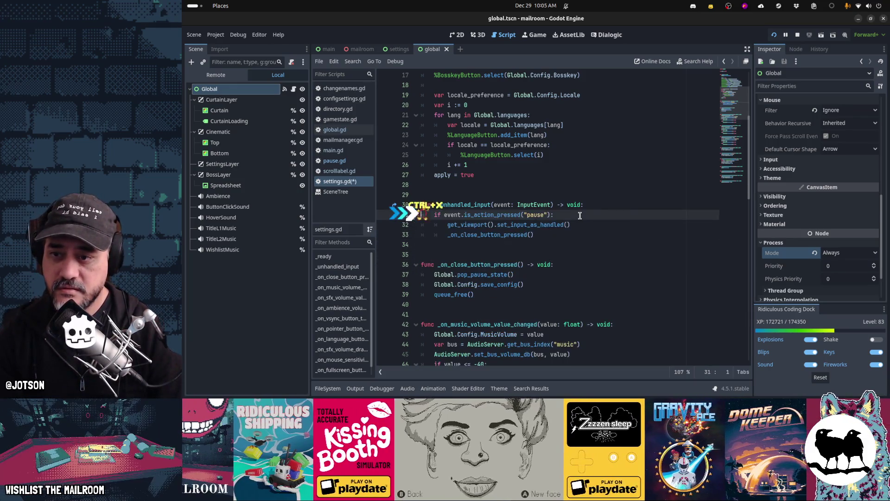
key(ctrl+s)
- Cut the boss_key block from pause.gd, then go to global.gd's _unhandled_input header
click(335, 161)
click(498, 197)
key(Home)
key(shift+Down)
key(shift+Down)
key(shift+Down)
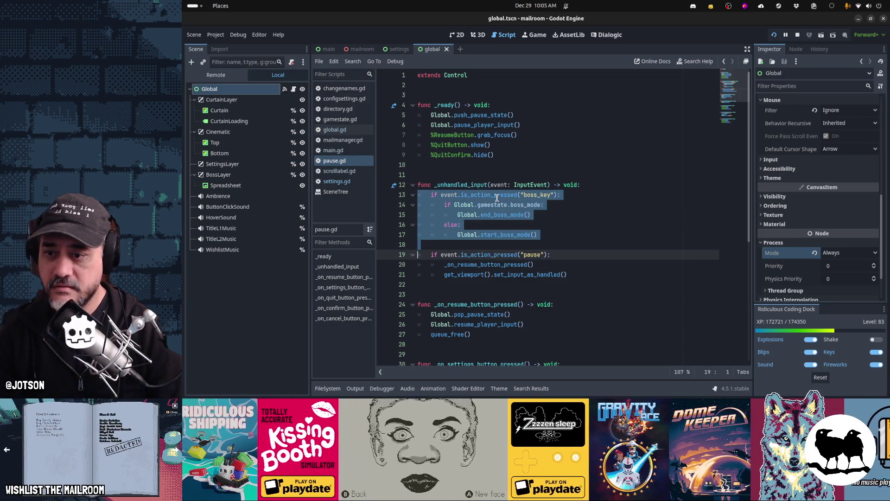
key(ctrl+x)
click(335, 130)
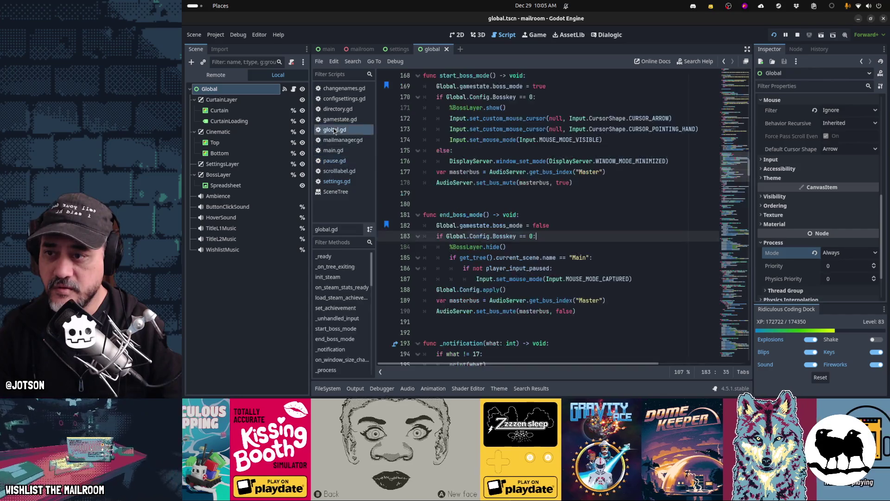
scroll(480, 200, up, 6)
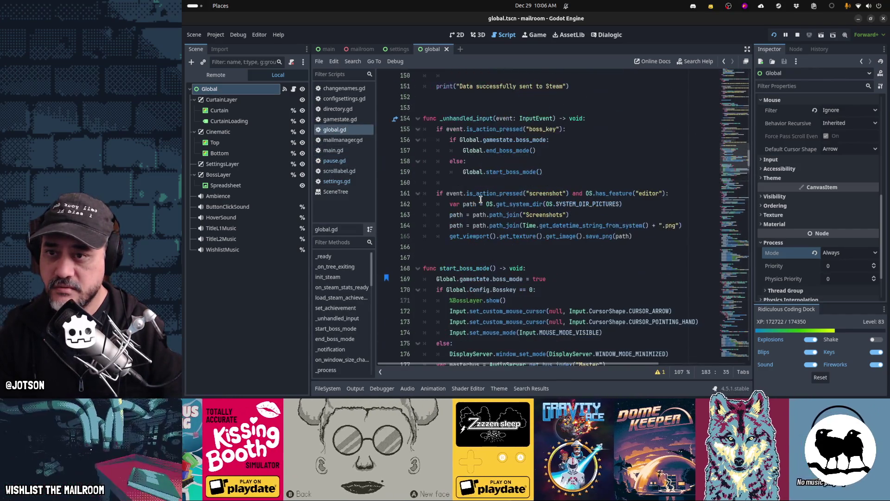
click(483, 119)
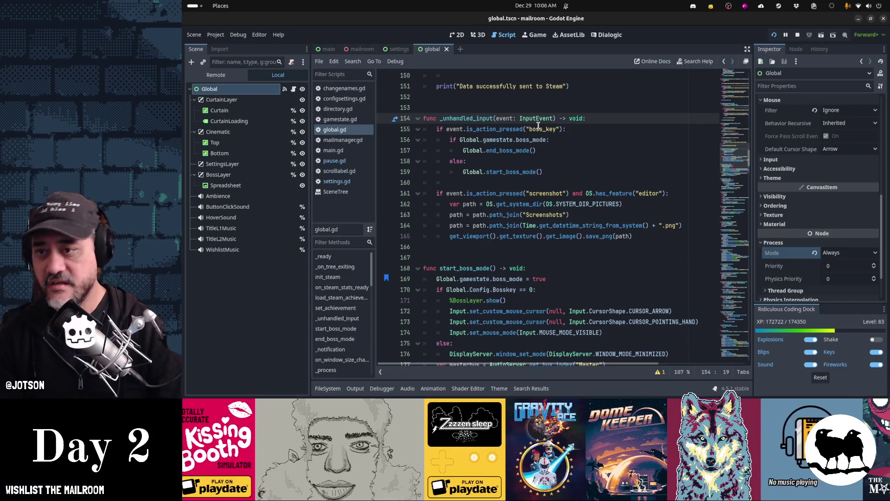
- Duplicate global.gd's function header around the boss_key block and rename the upper one to _input
key(shift+Down)
key(ctrl+x)
key(Down)
key(Down)
key(Down)
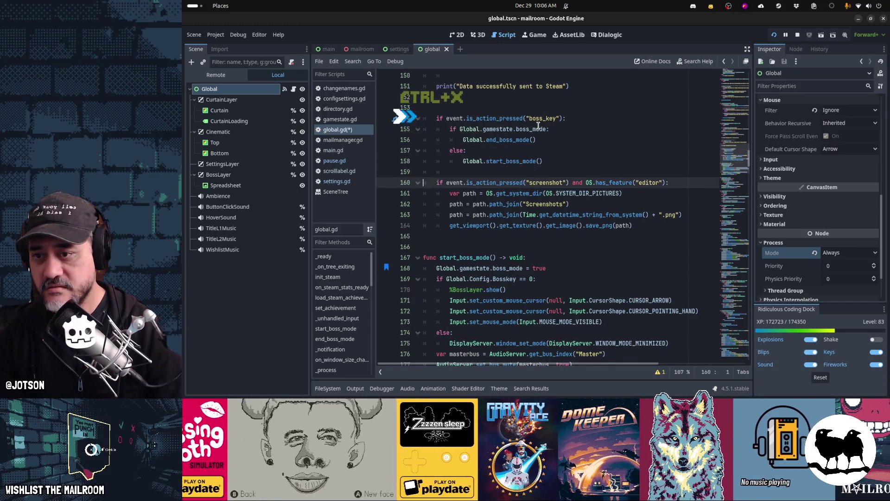
key(ctrl+v)
key(Up)
key(Up)
key(Up)
key(ctrl+v)
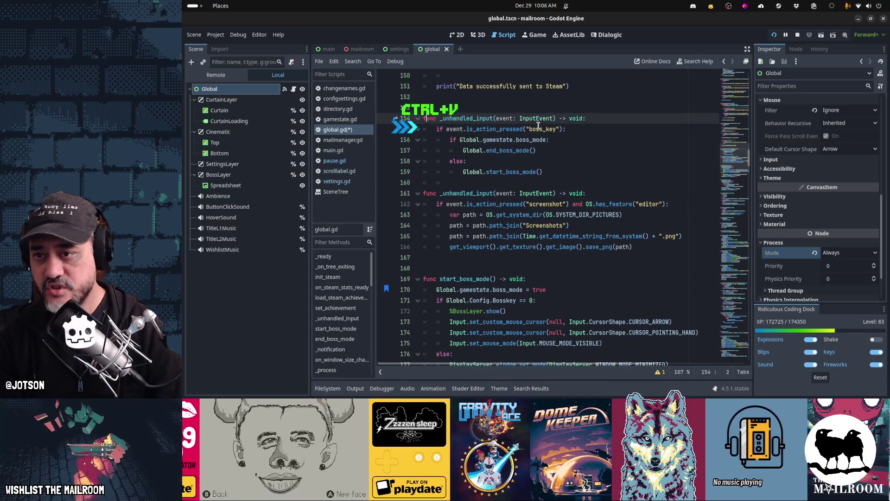
key(Right)
key(shift+Right)
key(shift+Right)
key(shift+Right)
key(Delete)
key(Home)
key(Down)
key(Down)
key(Down)
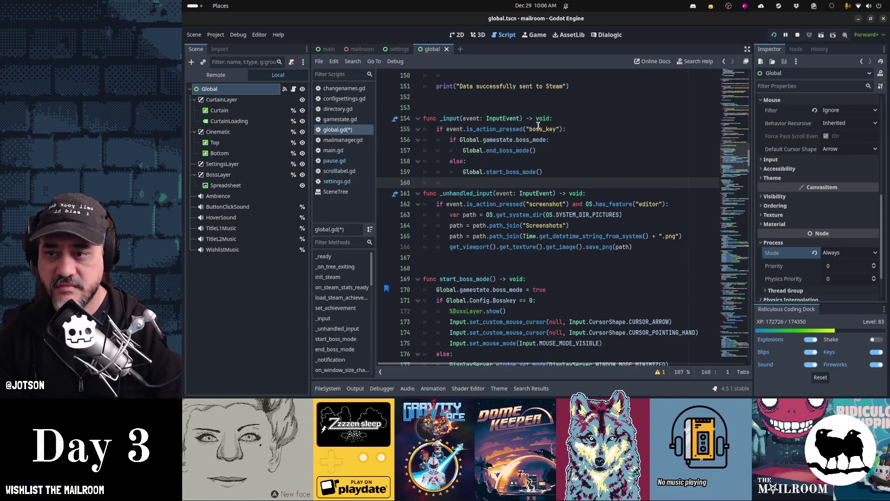
key(F5)
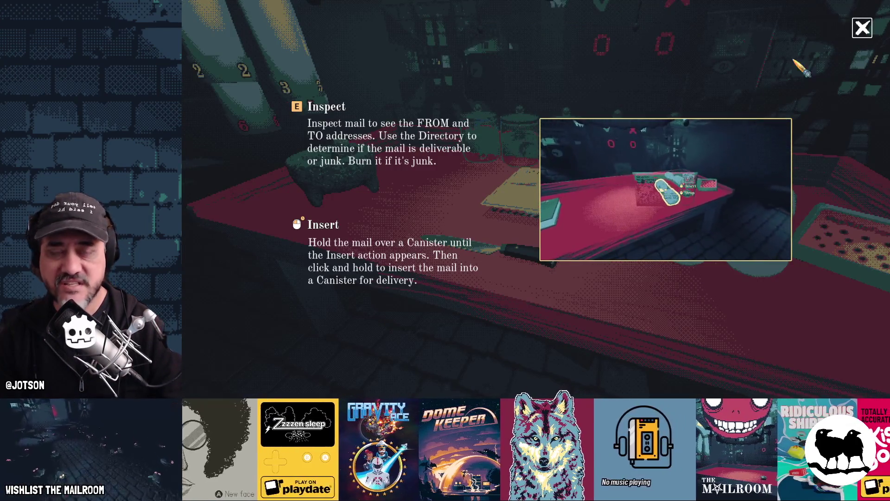
- Close the Inspect and Insert tutorial card and relaunch the game with the updated code
key(Escape)
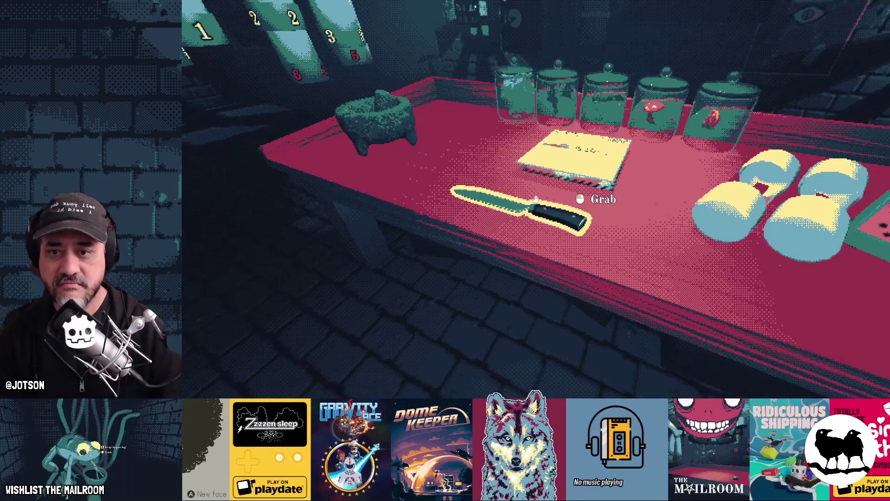
key(alt+Tab)
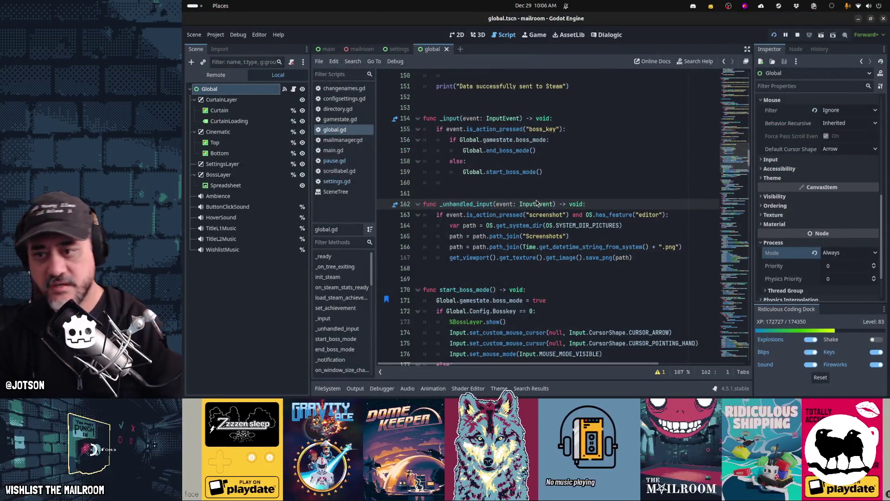
key(F5)
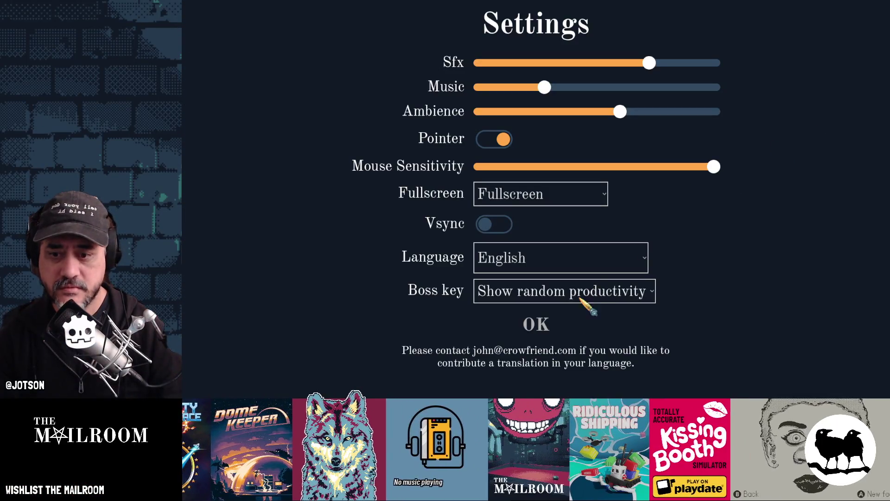
click(538, 325)
- Start play, pause, open and close Settings, then resume gameplay
click(834, 100)
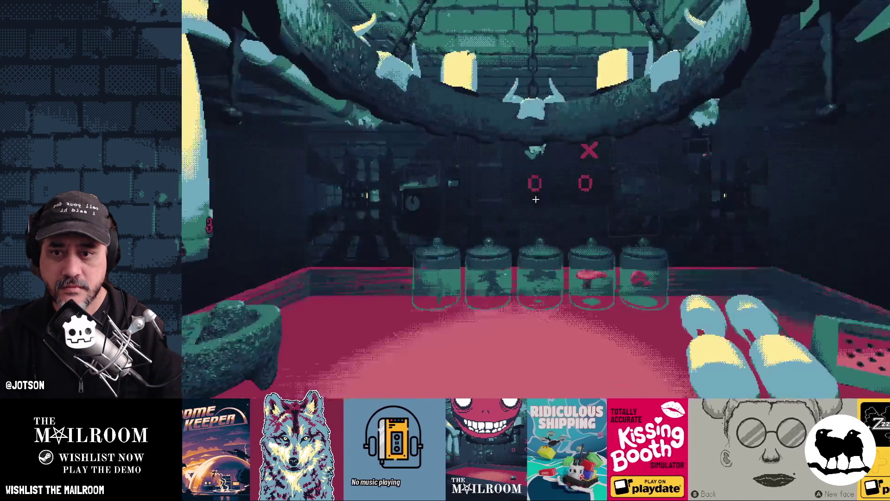
key(Escape)
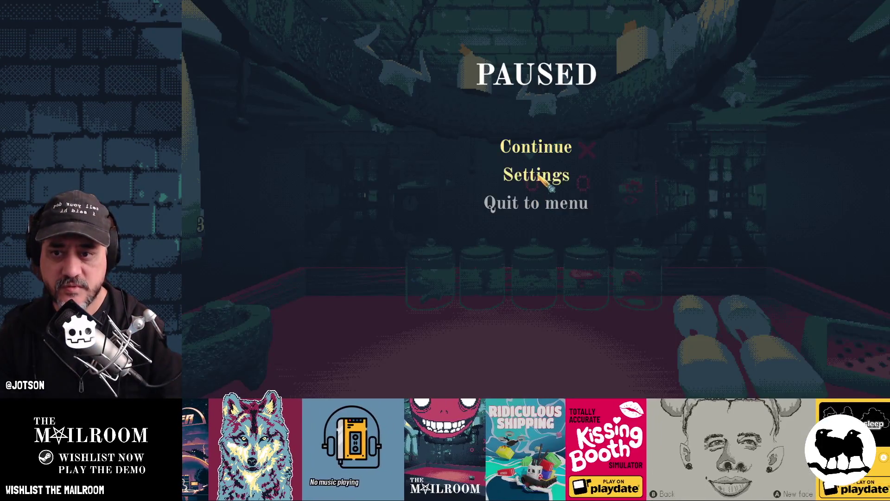
click(508, 175)
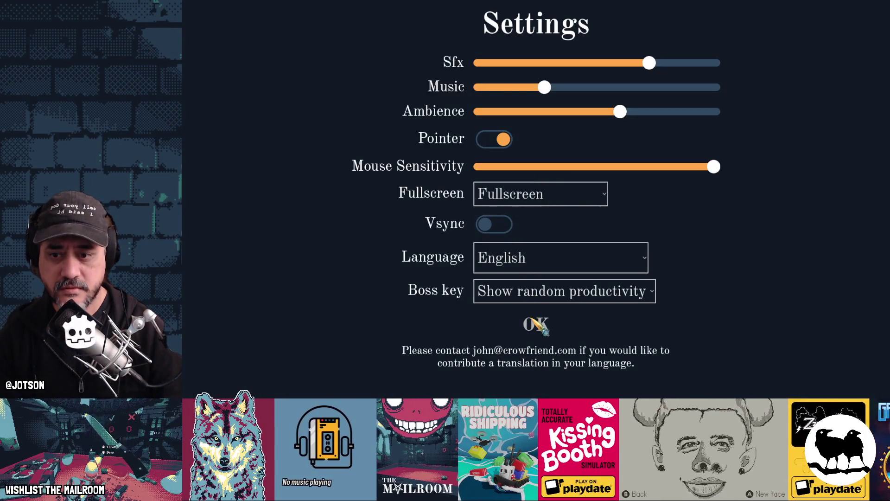
click(537, 324)
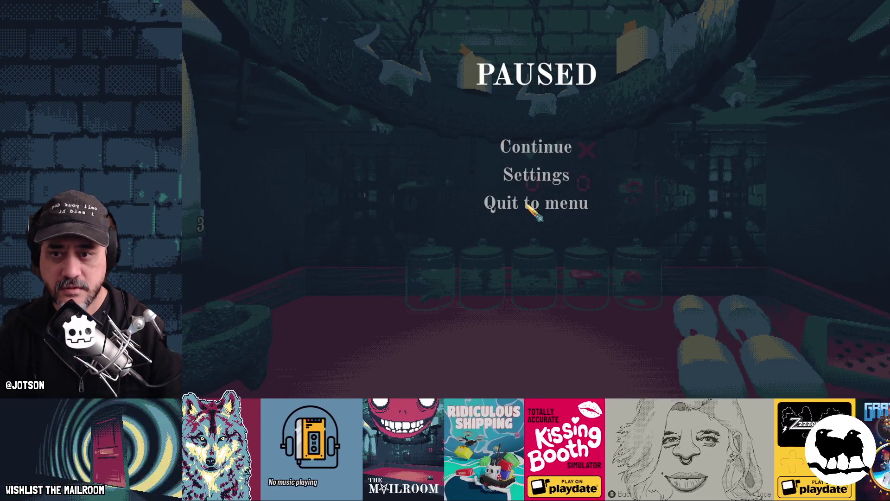
click(536, 148)
mouse_move(536, 200)
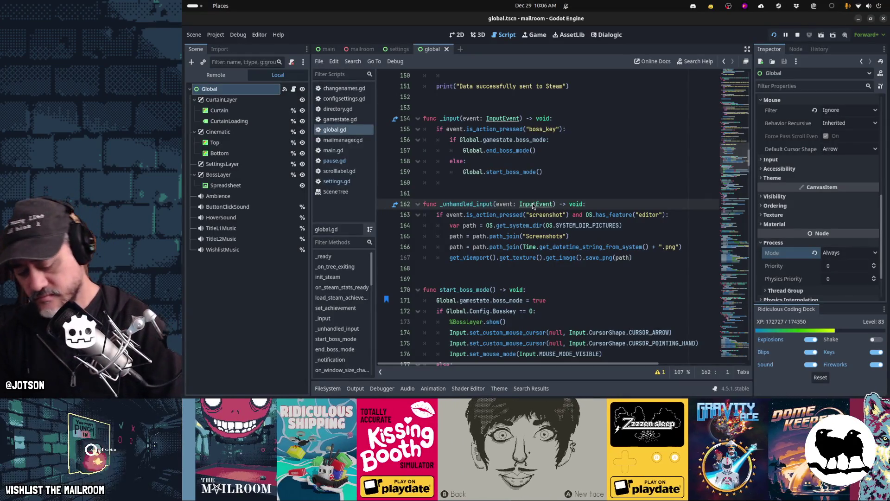
- Open overlay.gd through a quick file search for 'overlay'
key(shift+alt+o)
text(overlay)
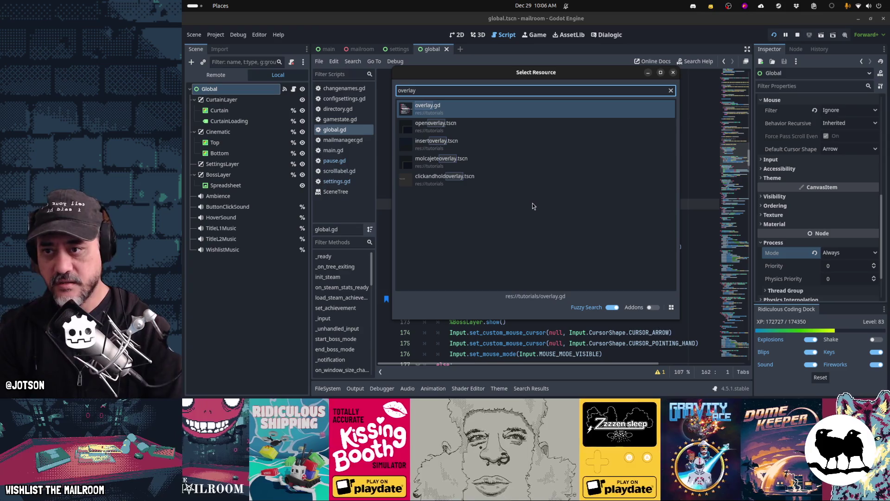
key(Return)
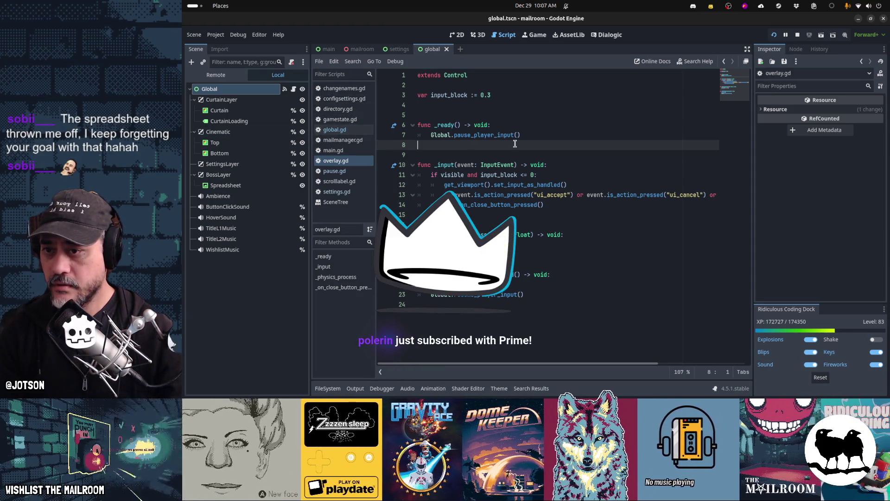
- Set a breakpoint on overlay.gd's _input line 10, then search project files for 'overlay' again
click(384, 165)
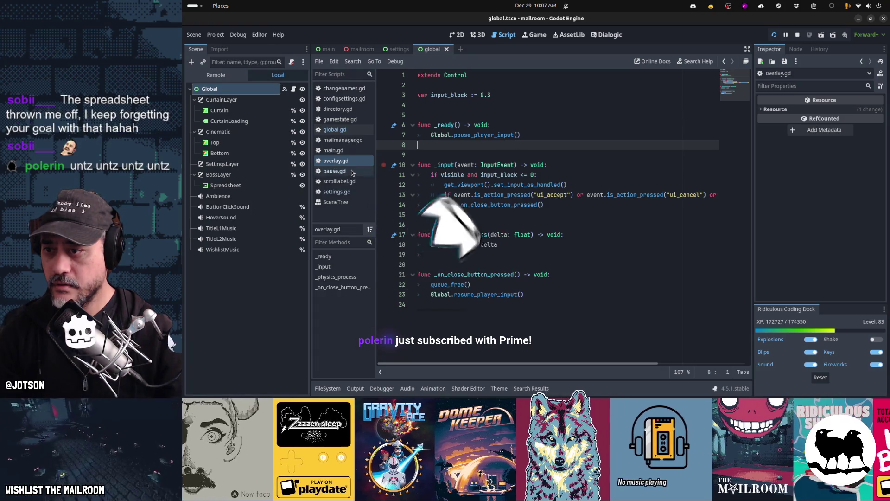
key(shift+alt+o)
text(overlay)
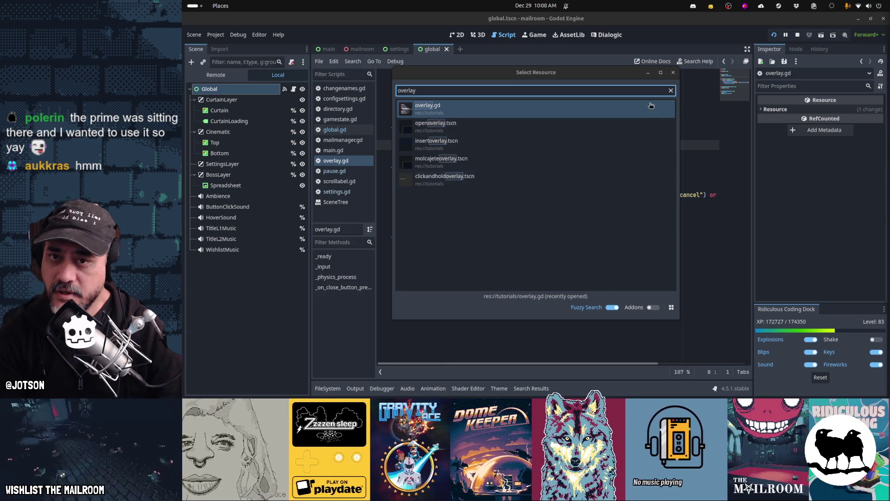
- Search the whole project for 'openoverlay' and open its match at main.gd line 423
click(673, 74)
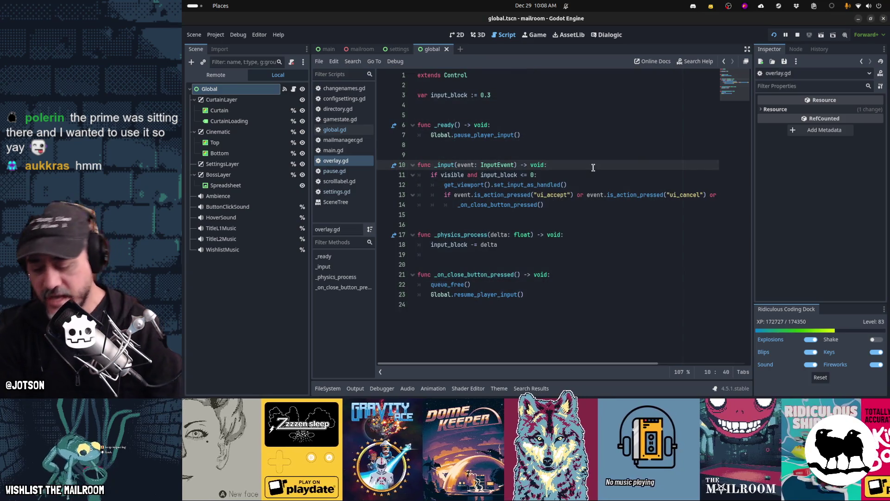
key(ctrl+shift+f)
text(openoverlay)
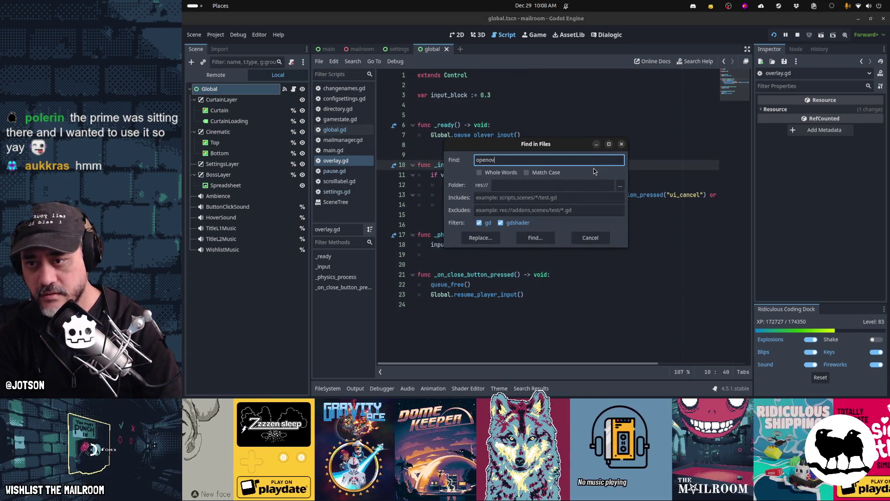
key(Return)
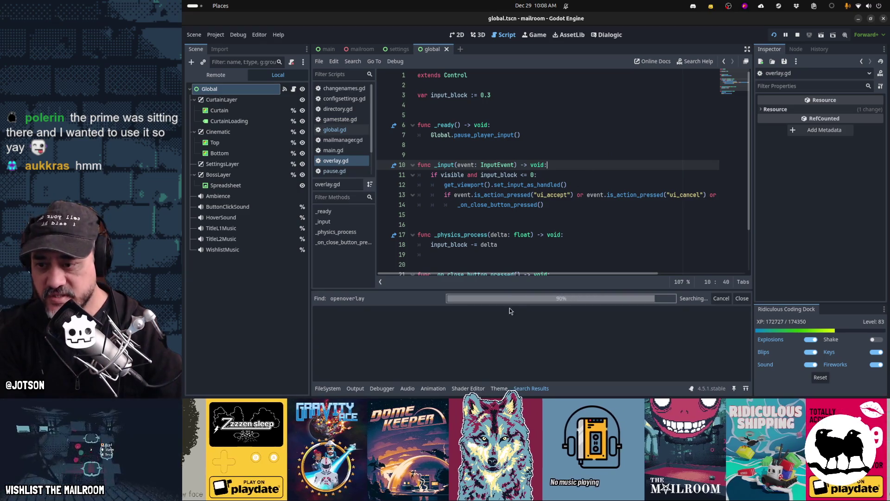
click(422, 324)
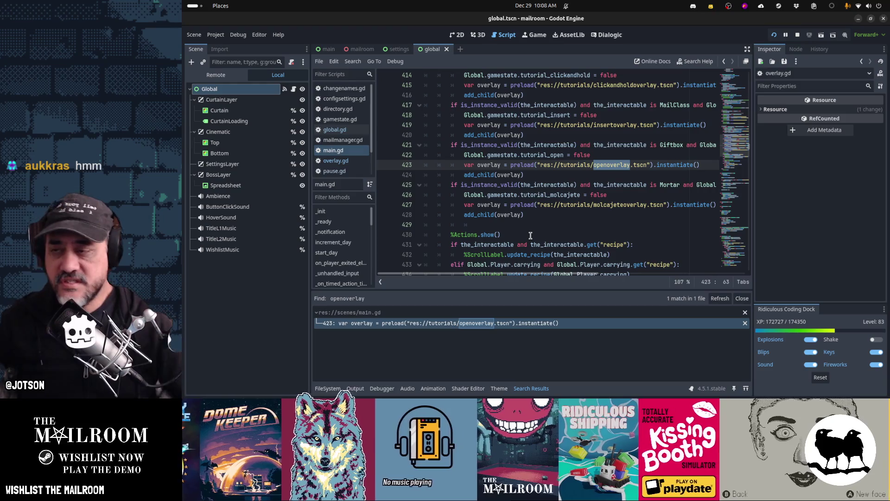
click(331, 52)
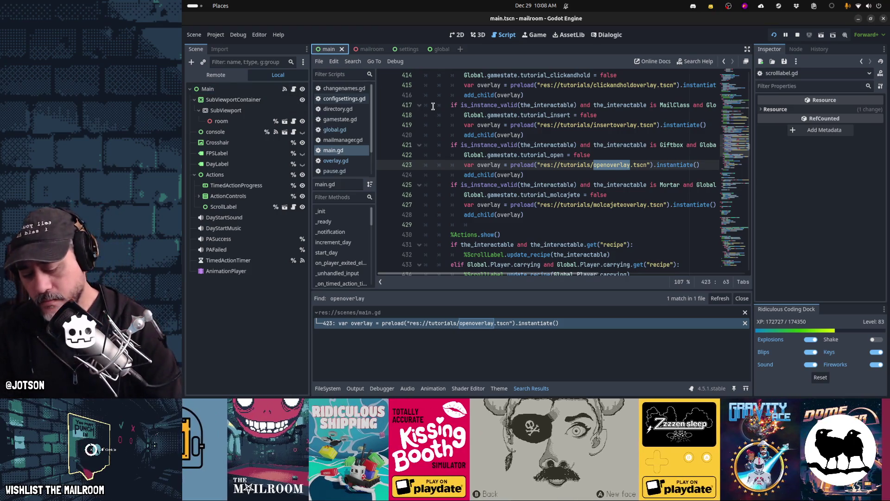
- Open molcajeteoverlay.tscn and check its Grind tutorial card in the running game
key(alt+shift+o)
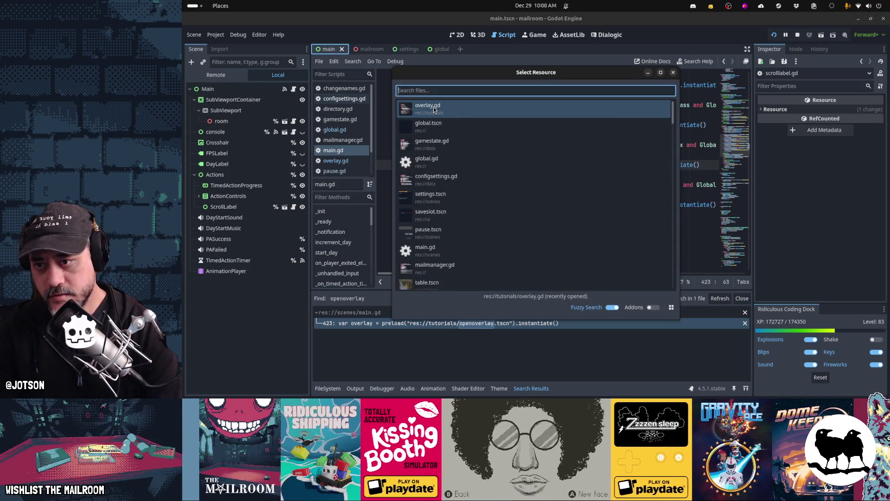
text(molca)
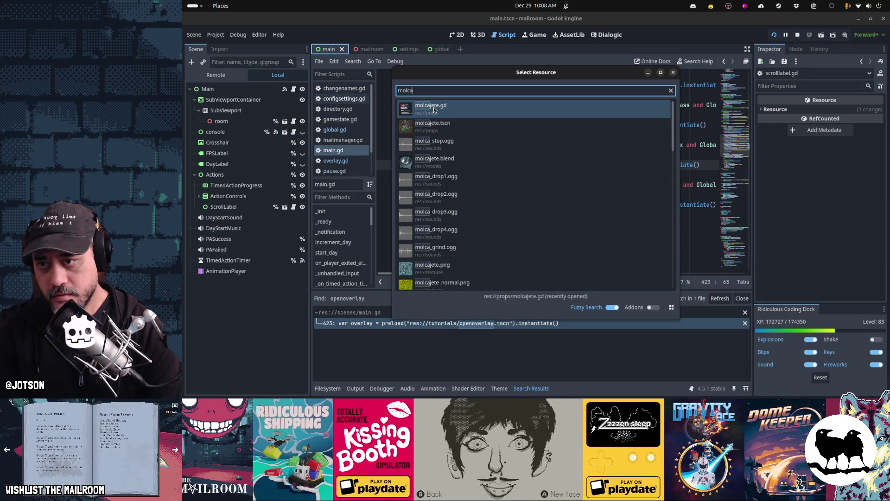
key(BackSpace)
key(BackSpace)
key(BackSpace)
text(overlay)
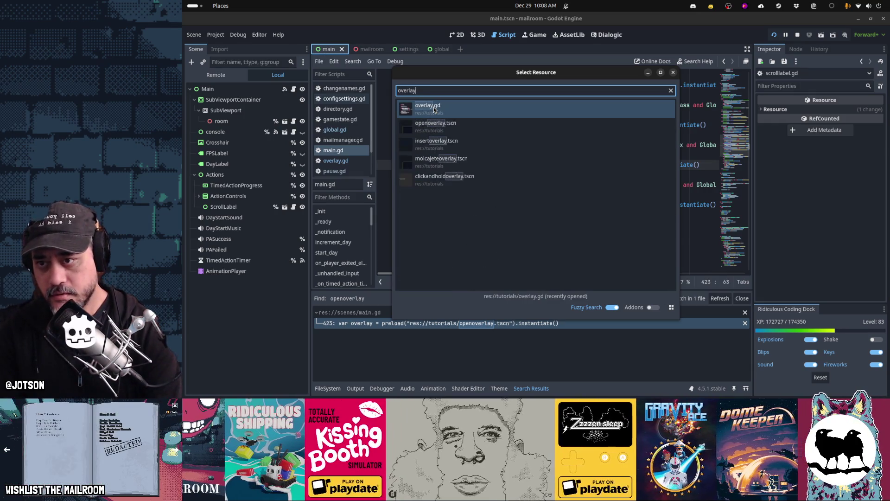
key(Down)
key(Down)
key(Down)
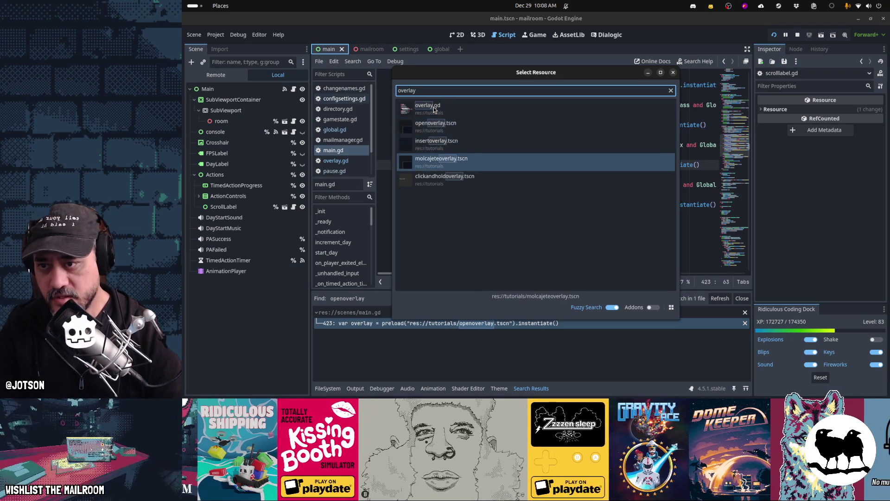
key(Return)
key(alt+Tab)
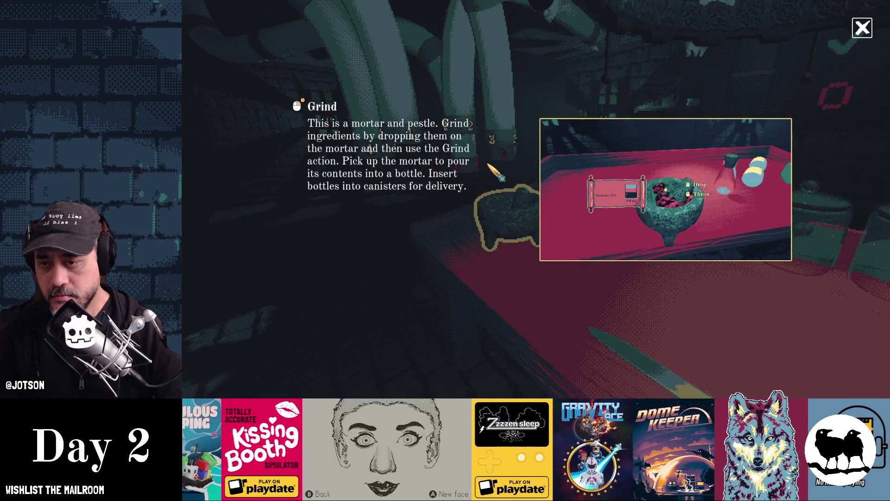
key(alt+Tab)
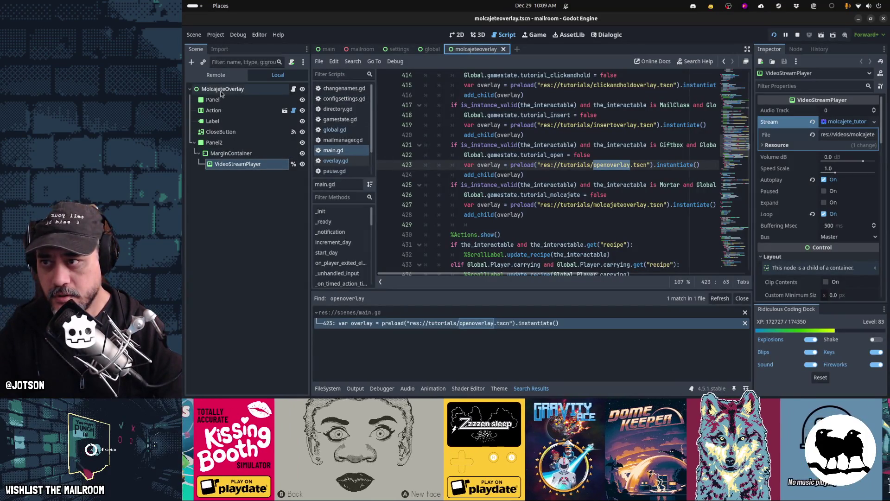
- Review the MolcajeteOverlay root's Layout properties, then show the Remote scene tree
click(222, 88)
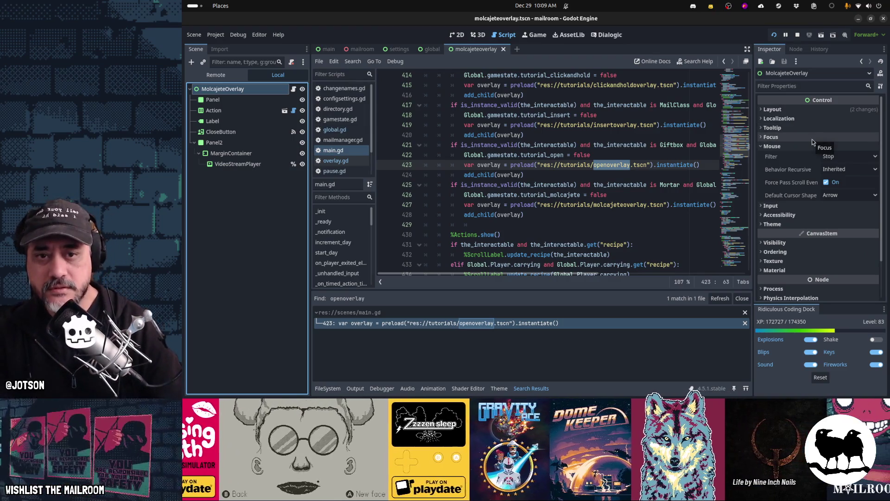
scroll(800, 168, down, 2)
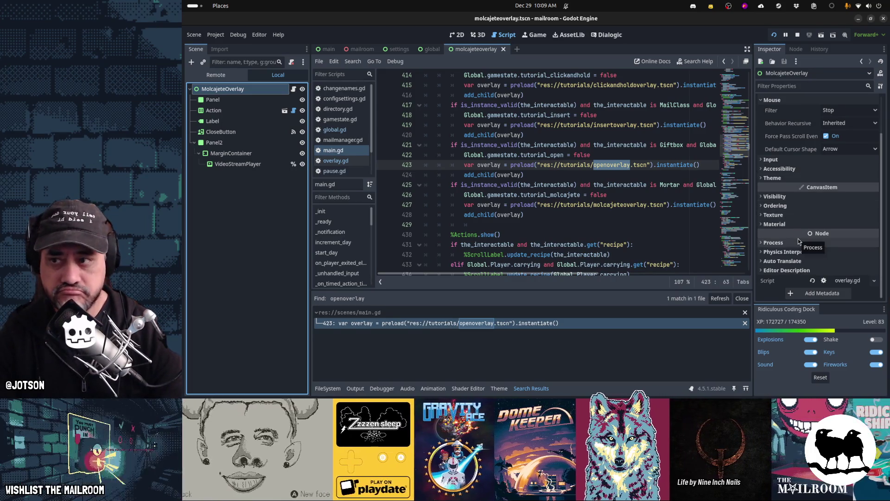
scroll(798, 238, up, 2)
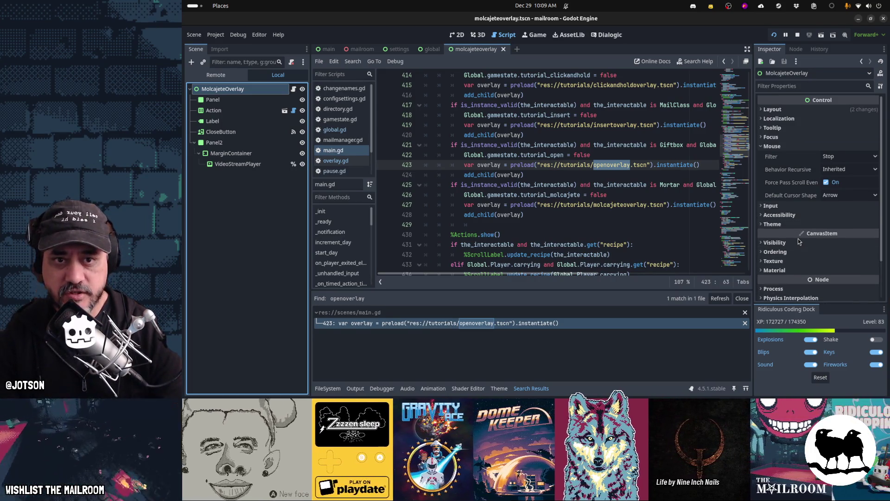
click(773, 109)
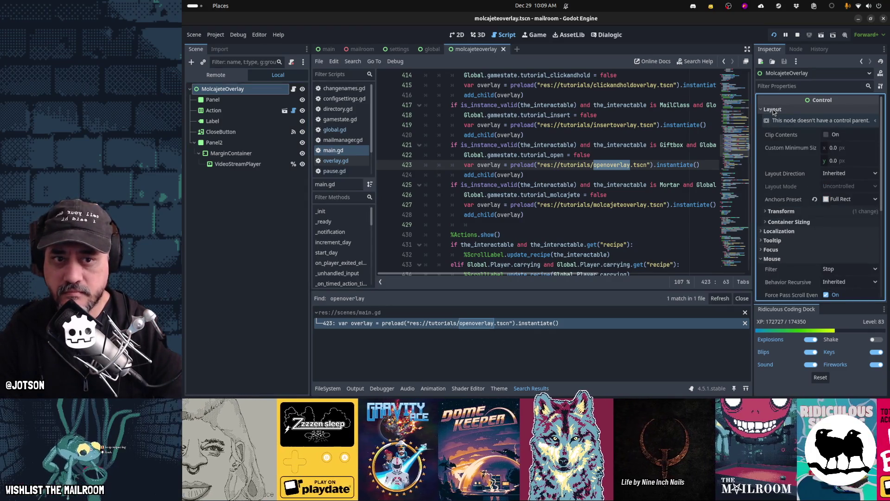
click(773, 109)
click(216, 75)
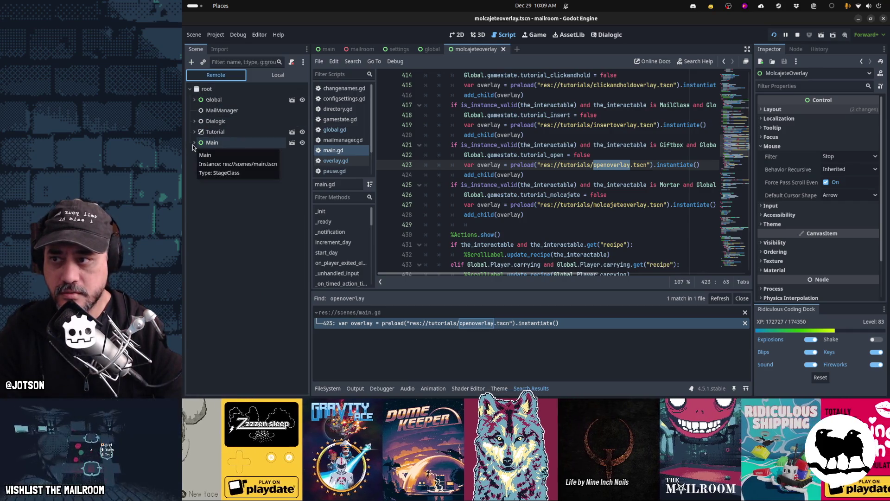
- Expand and inspect the live Global node, then expand the live Main node
click(194, 101)
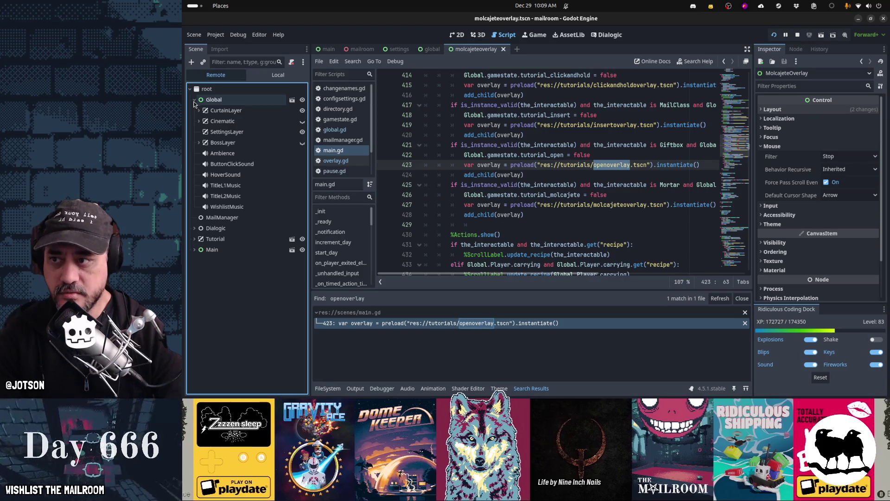
click(209, 101)
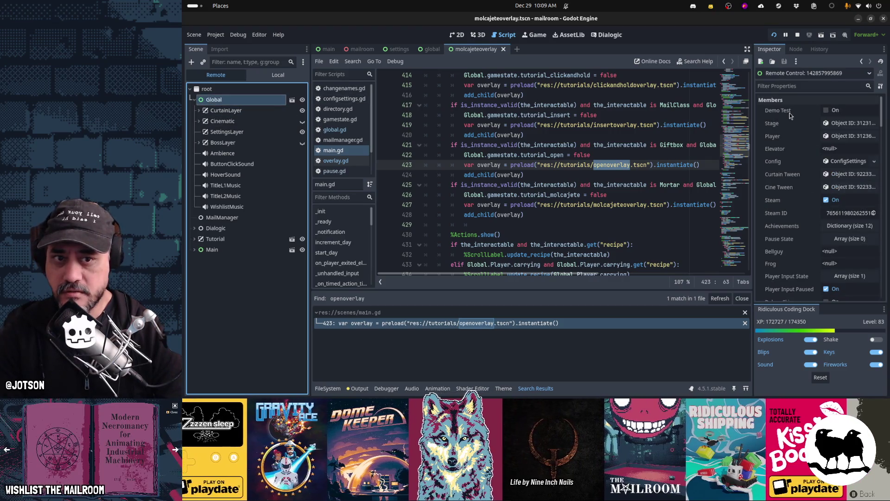
scroll(809, 199, down, 5)
scroll(809, 199, down, 5)
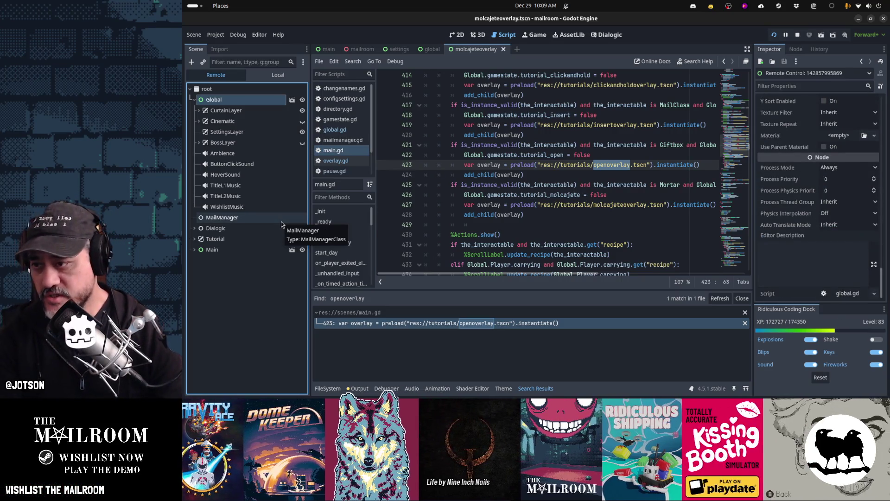
click(195, 250)
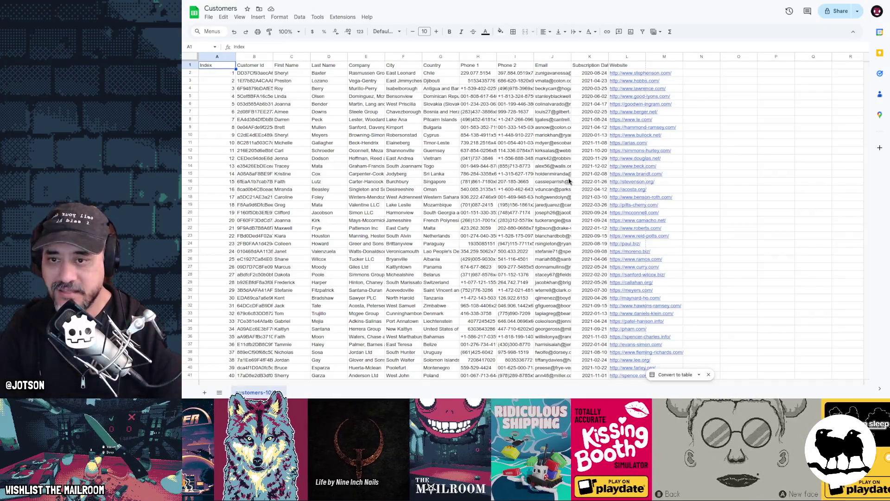
- Check the running game, then inspect the live MolcajeteOverlay node's properties
key(super)
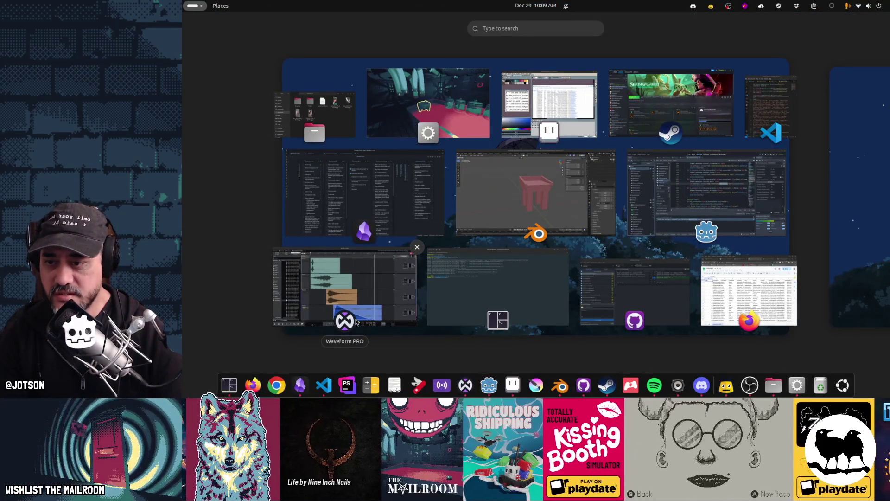
key(super)
key(alt+Tab)
key(alt+Tab)
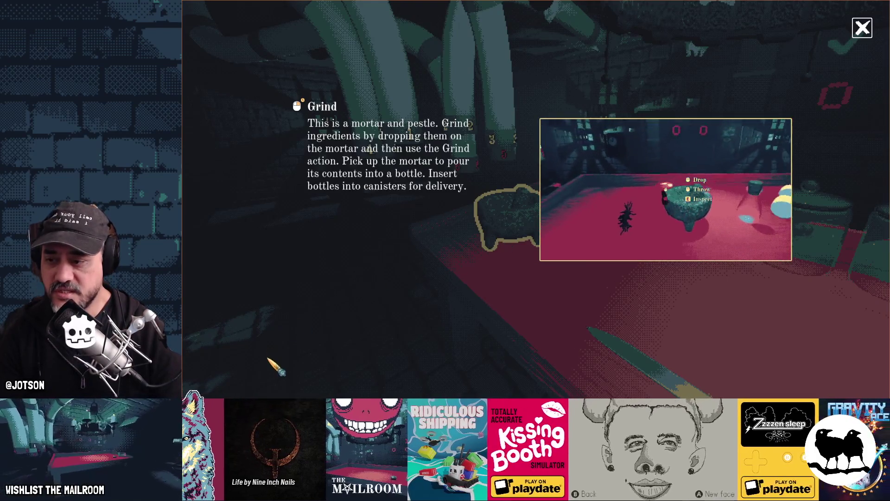
key(alt+Tab)
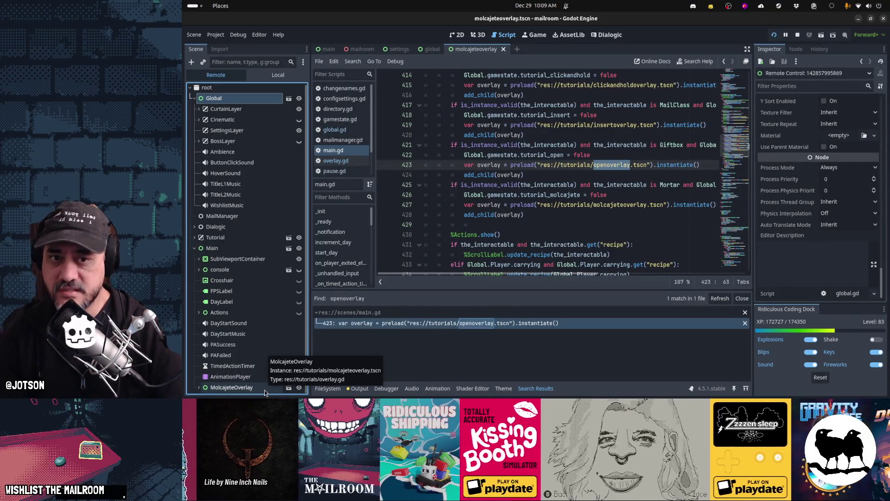
click(264, 390)
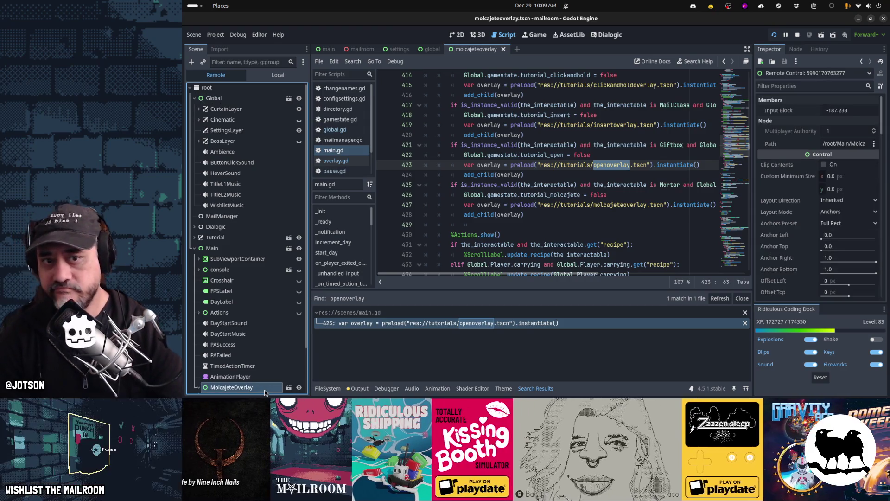